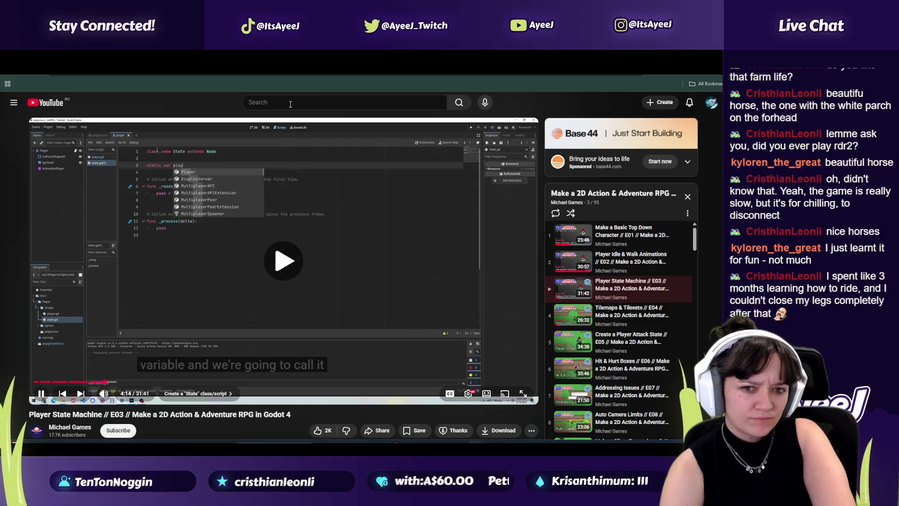
# Follow the state machine tutorial alongside State.gd, then bring up the Gran Turismo 4 soundtrack video
pyautogui.hotkey('alt', 'Tab')
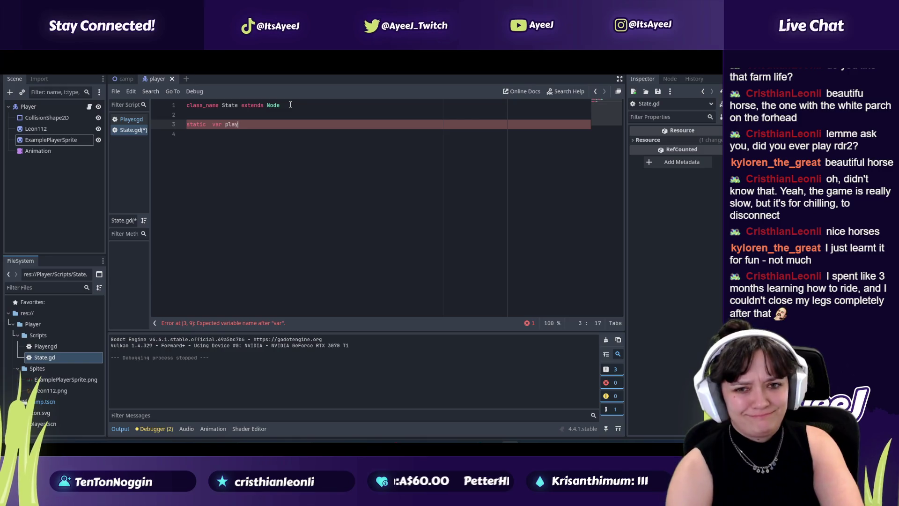
pyautogui.hotkey('alt', 'Tab')
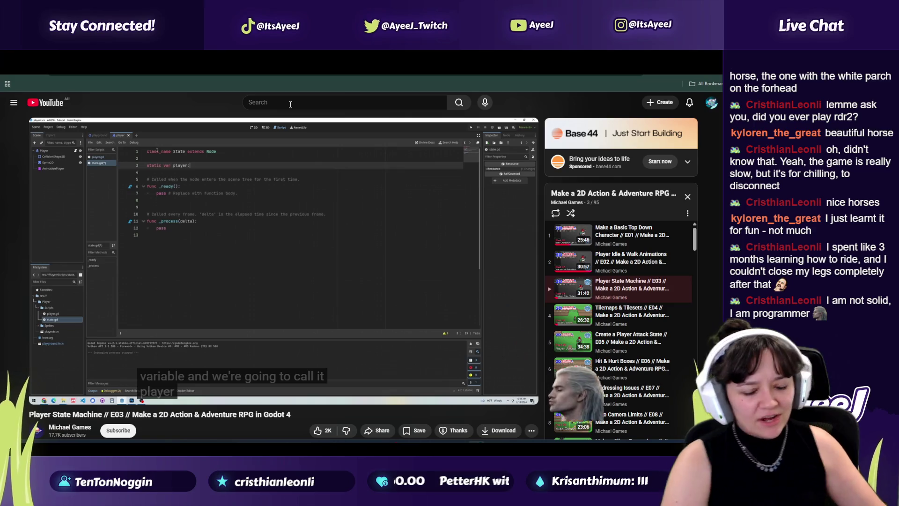
pyautogui.press('space')
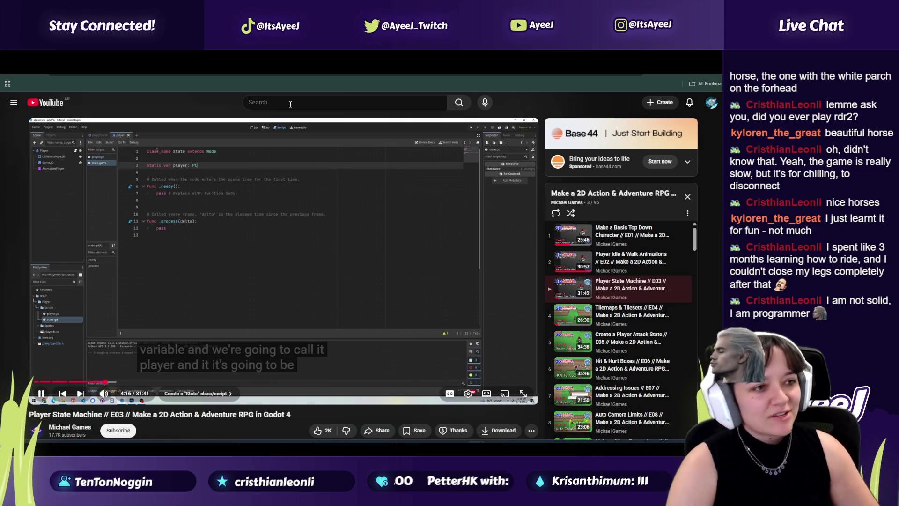
pyautogui.press('space')
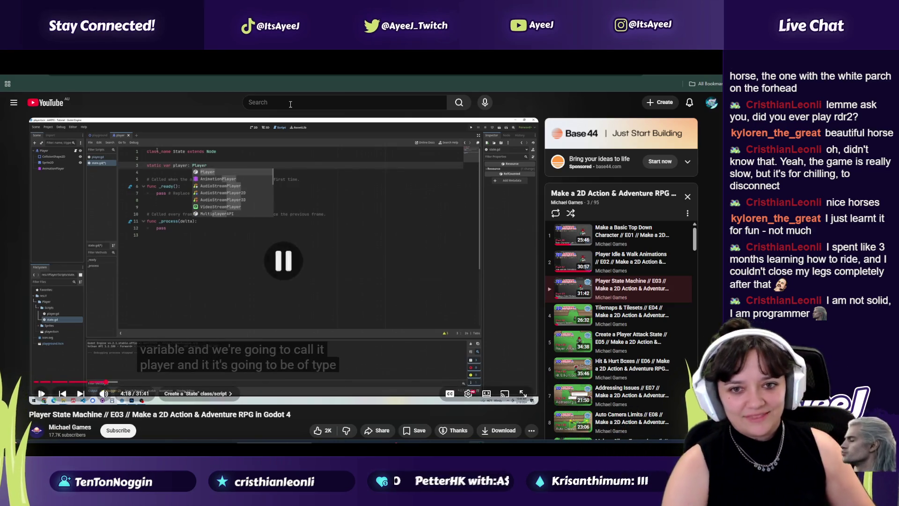
pyautogui.press('space')
pyautogui.press('space')
pyautogui.hotkey('alt', 'Tab')
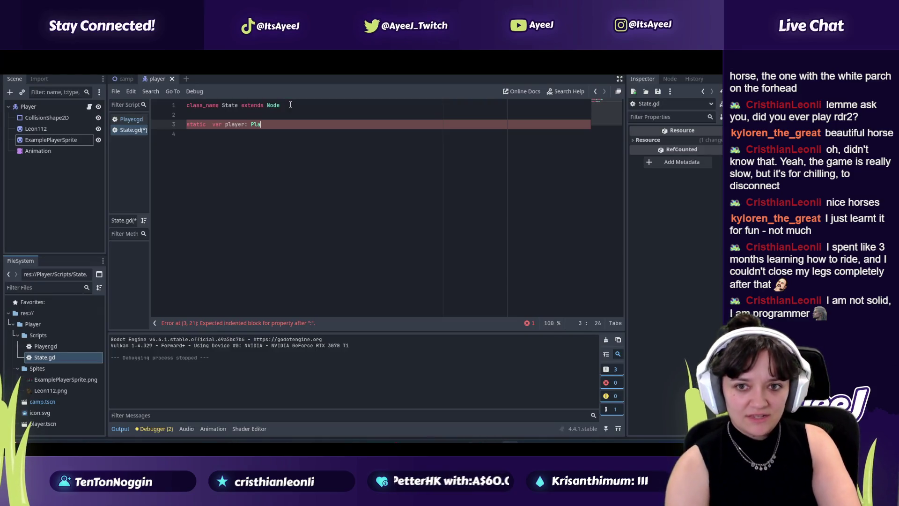
pyautogui.hotkey('alt', 'Tab')
pyautogui.press('space')
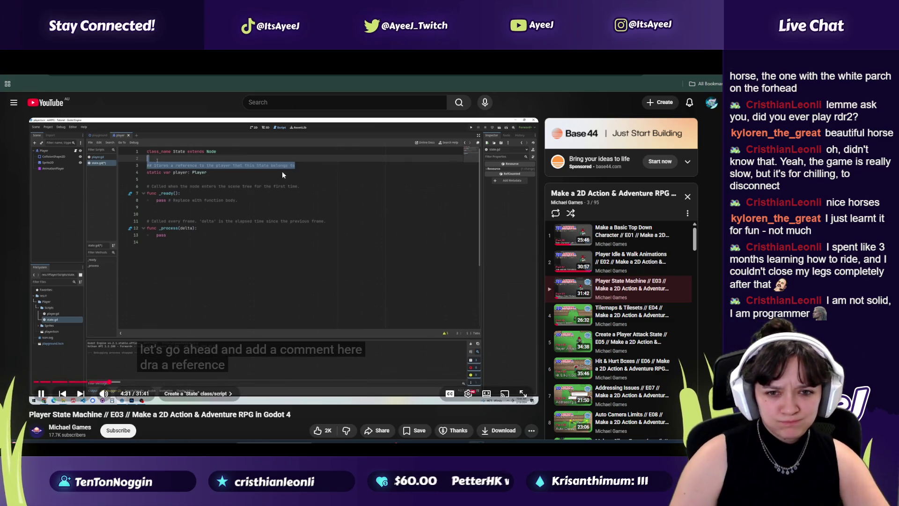
pyautogui.hotkey('alt', 'Left')
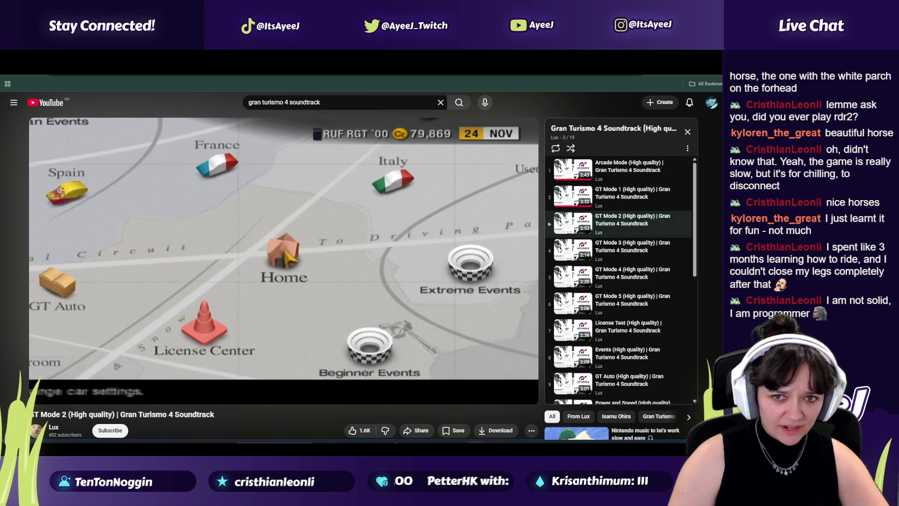
pyautogui.hotkey('alt', 'Right')
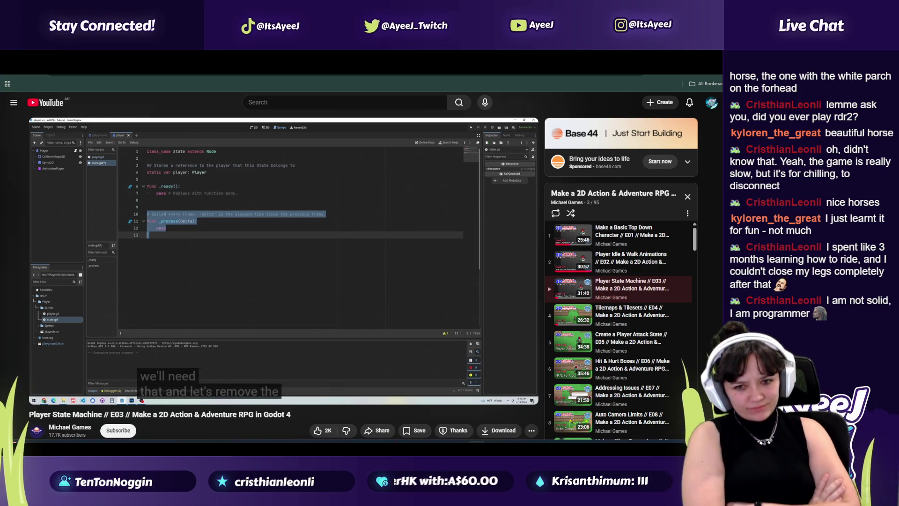
# Complete line 3 as 'static var player: Player', checking Player.gd and the tutorial
pyautogui.click(242, 222)
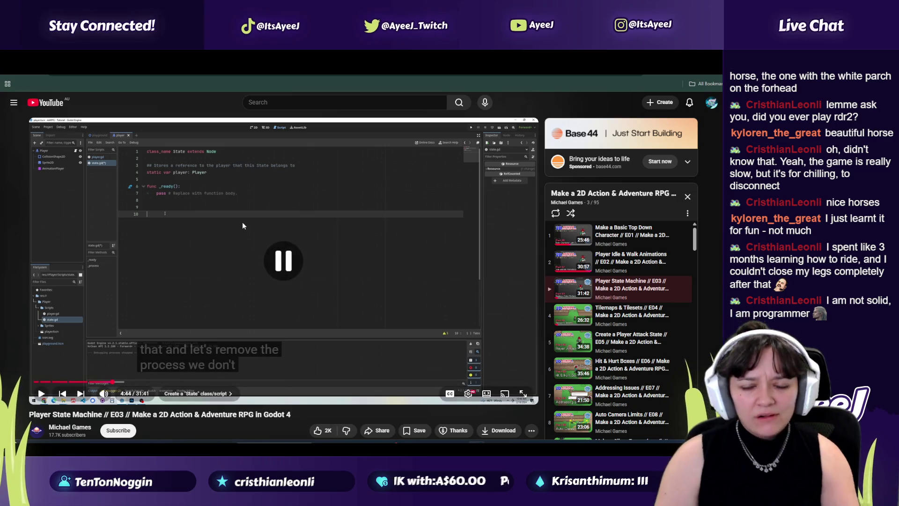
pyautogui.hotkey('alt', 'Tab')
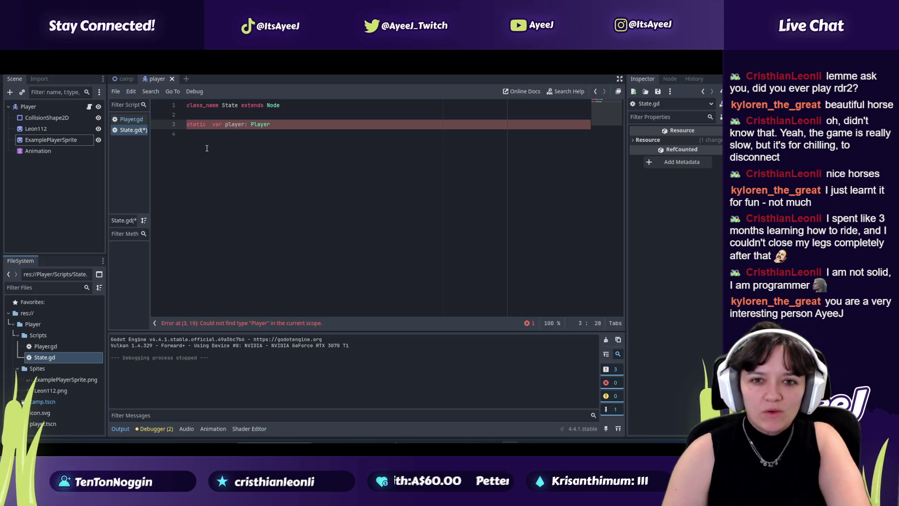
pyautogui.click(215, 166)
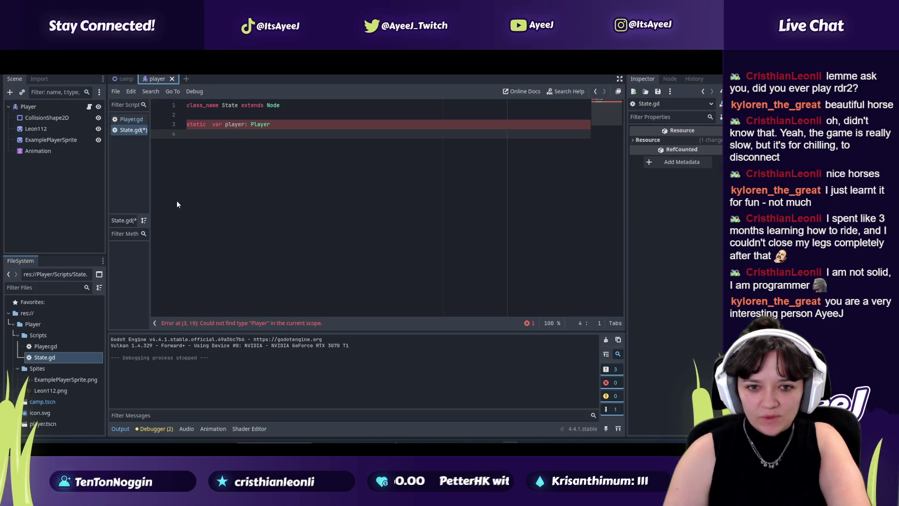
pyautogui.click(131, 120)
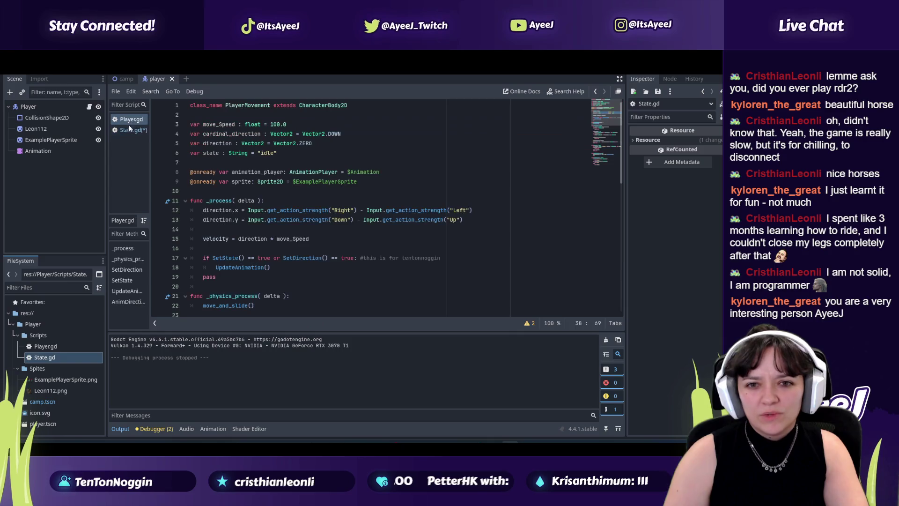
pyautogui.click(130, 130)
pyautogui.hotkey('alt', 'Tab')
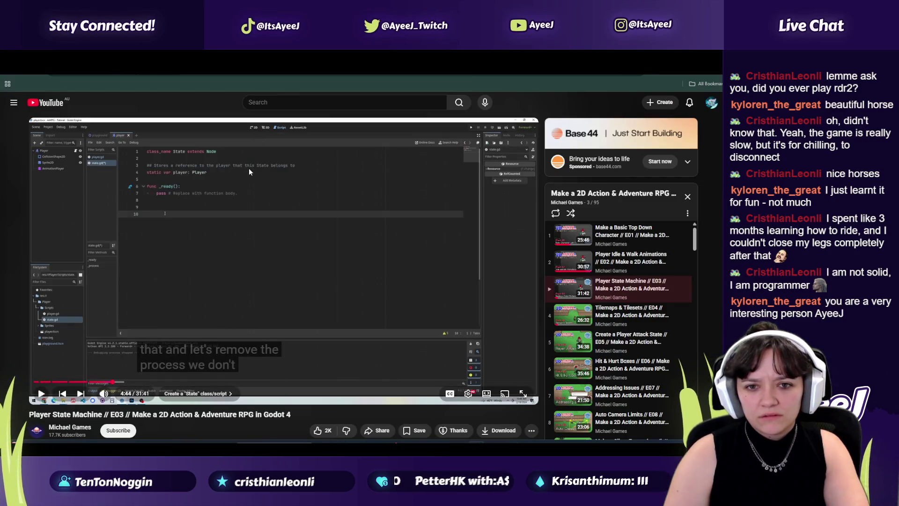
pyautogui.hotkey('alt', 'Tab')
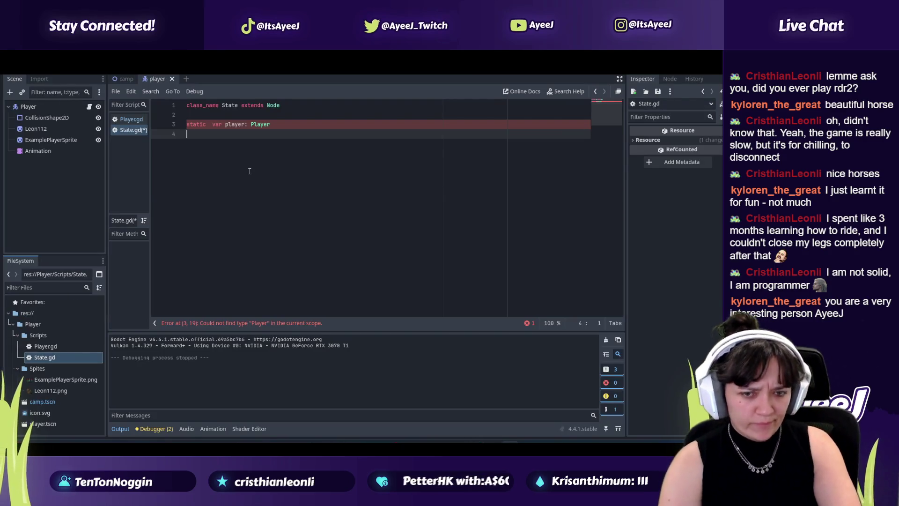
# Write 'func _ready():' on line 5 of State.gd, matching the tutorial
pyautogui.press('Return')
pyautogui.write('func _ready')
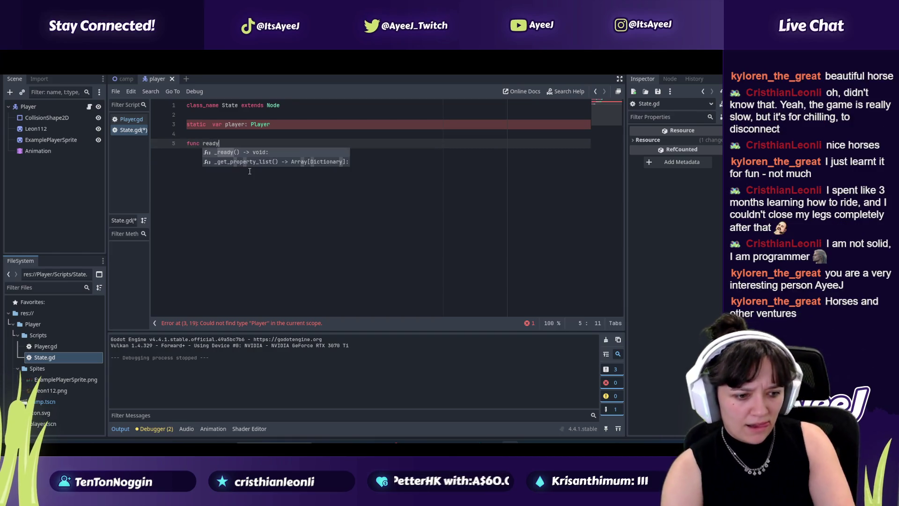
pyautogui.hotkey('alt', 'Tab')
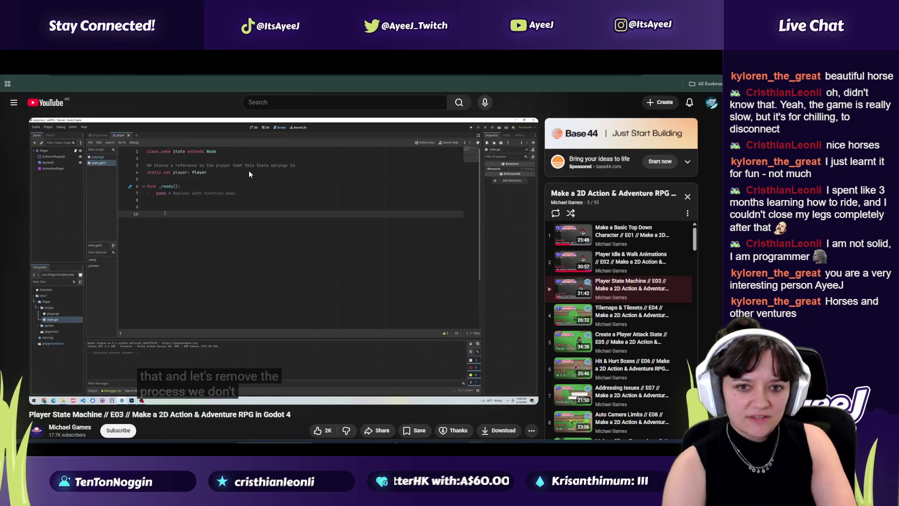
pyautogui.hotkey('alt', 'Tab')
pyautogui.press('BackSpace')
pyautogui.press('BackSpace')
pyautogui.press('BackSpace')
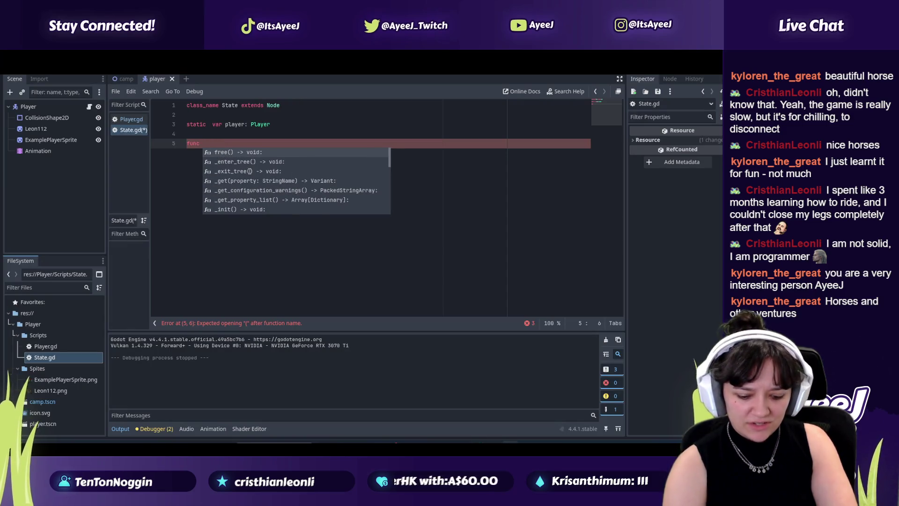
pyautogui.write('_rea')
pyautogui.hotkey('alt', 'Tab')
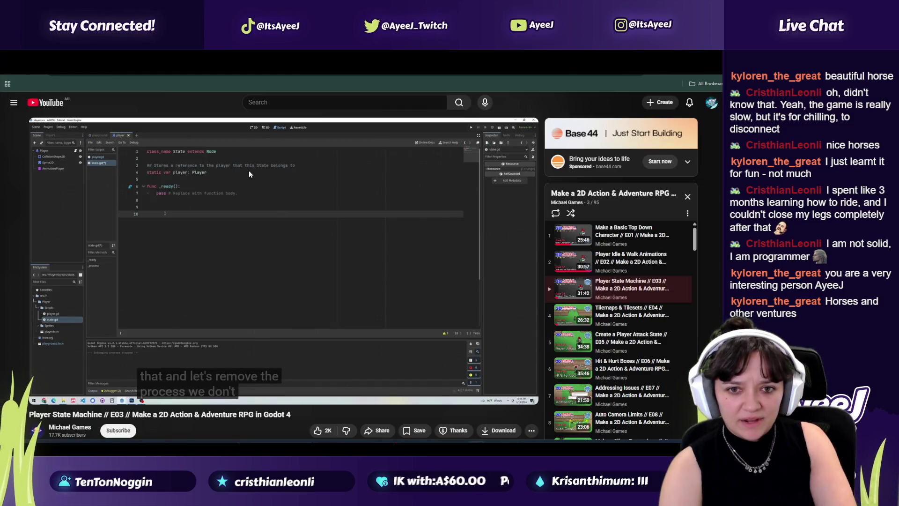
pyautogui.hotkey('alt', 'Tab')
pyautogui.write('d')
pyautogui.press('Return')
pyautogui.write(':')
pyautogui.hotkey('alt', 'Tab')
pyautogui.hotkey('alt', 'Tab')
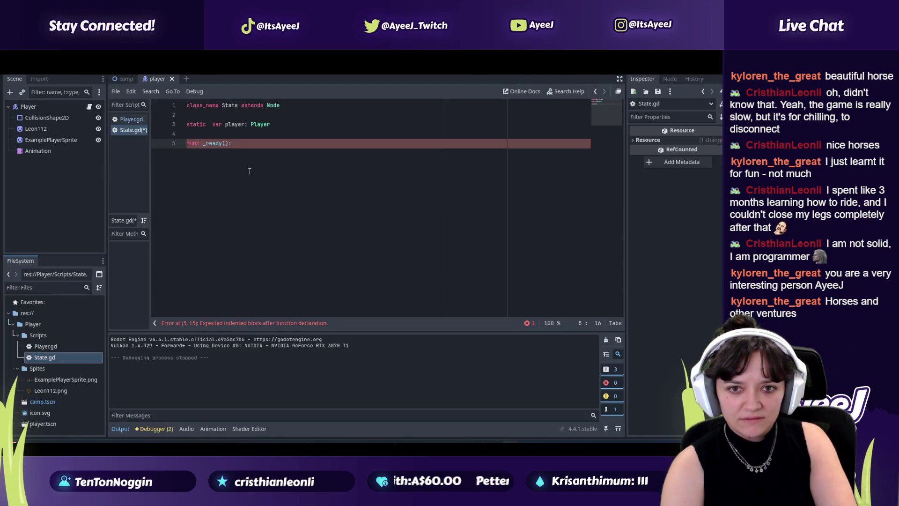
# Give _ready an indented pass body and resume the tutorial video
pyautogui.press('Return')
pyautogui.write('p')
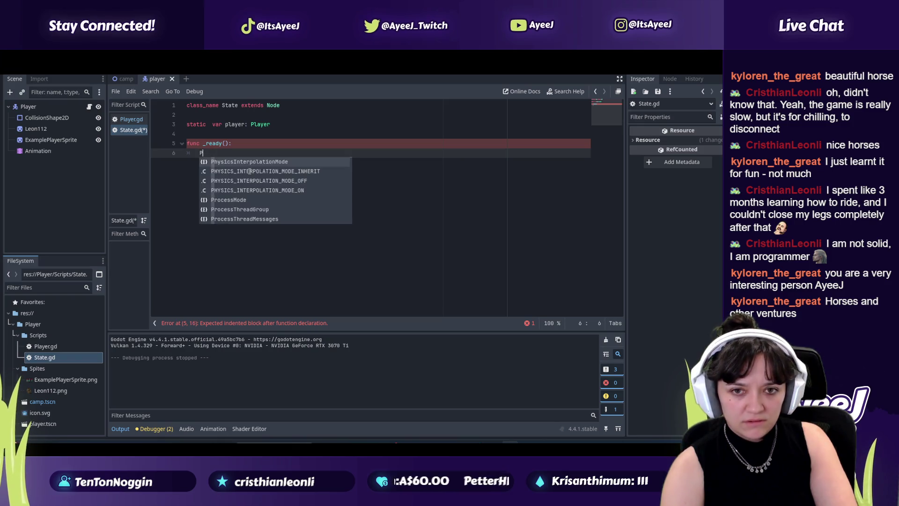
pyautogui.write('l')
pyautogui.press('BackSpace')
pyautogui.press('BackSpace')
pyautogui.press('BackSpace')
pyautogui.press('BackSpace')
pyautogui.press('BackSpace')
pyautogui.write('p')
pyautogui.hotkey('alt', 'Tab')
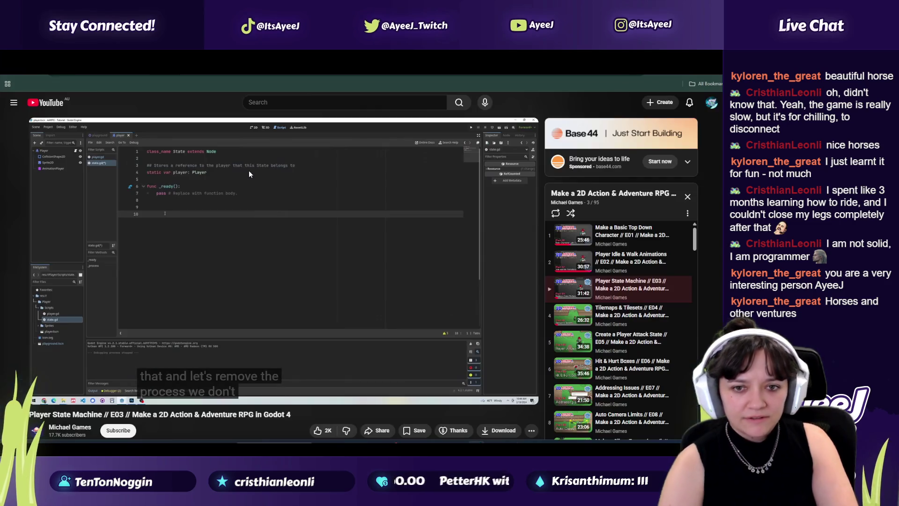
pyautogui.click(201, 256)
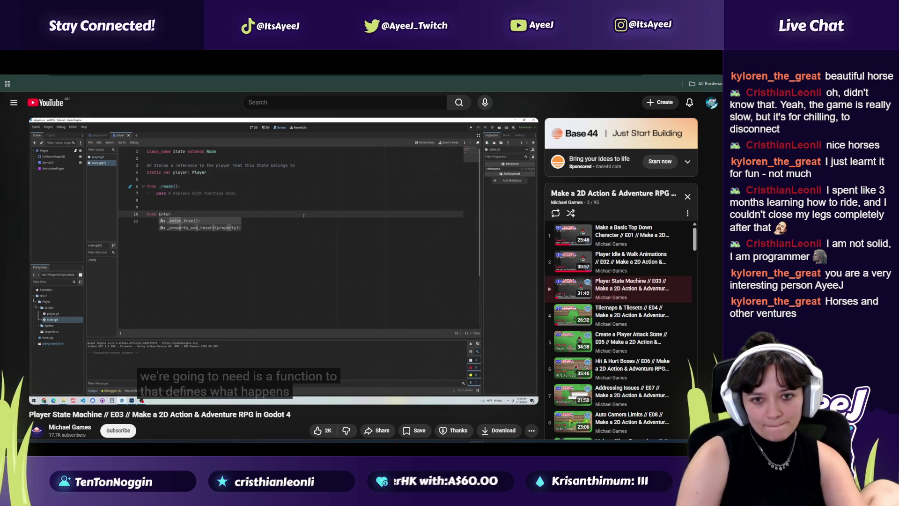
# Start 'func Enter' on line 8, following the tutorial
pyautogui.hotkey('alt', 'Tab')
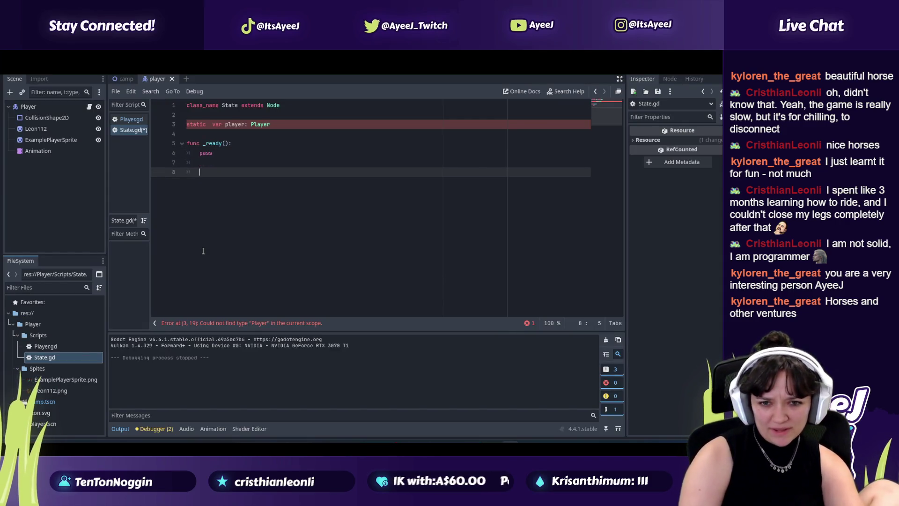
pyautogui.press('BackSpace')
pyautogui.press('BackSpace')
pyautogui.write('nc Enter')
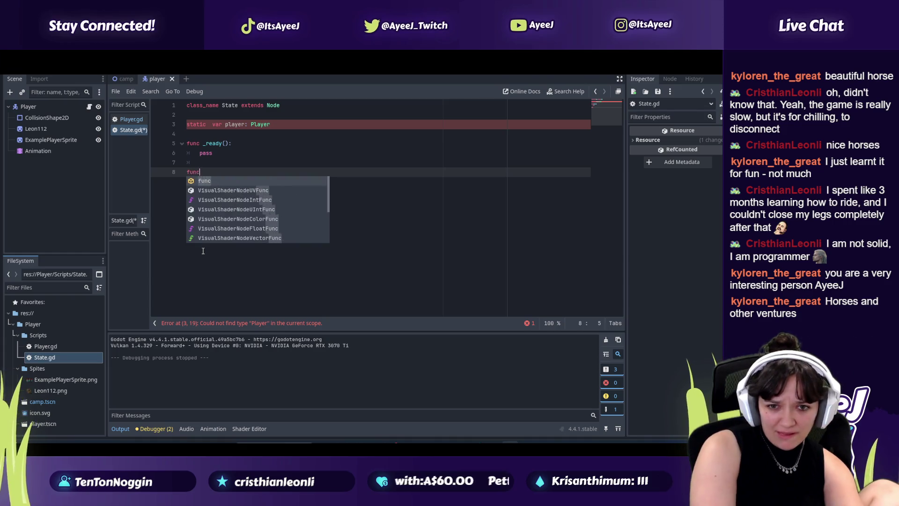
pyautogui.hotkey('alt', 'Tab')
pyautogui.press('space')
pyautogui.hotkey('alt', 'Tab')
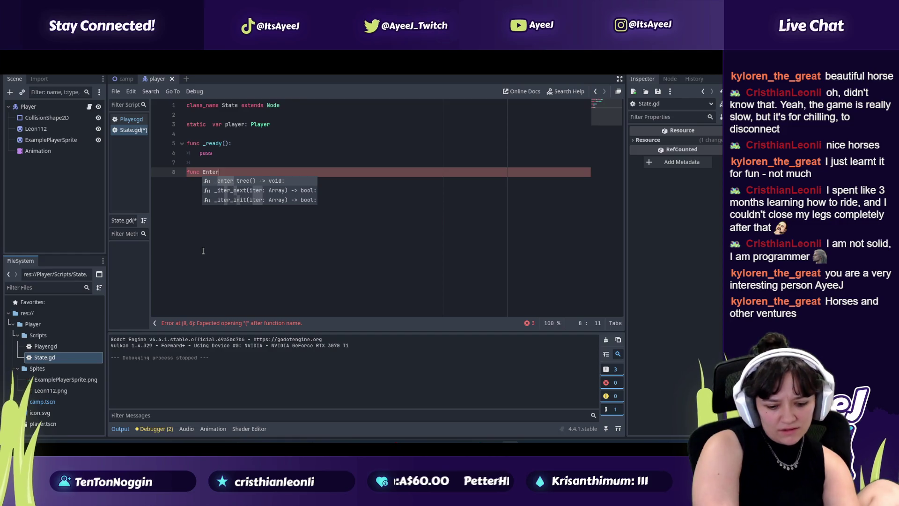
pyautogui.hotkey('alt', 'Tab')
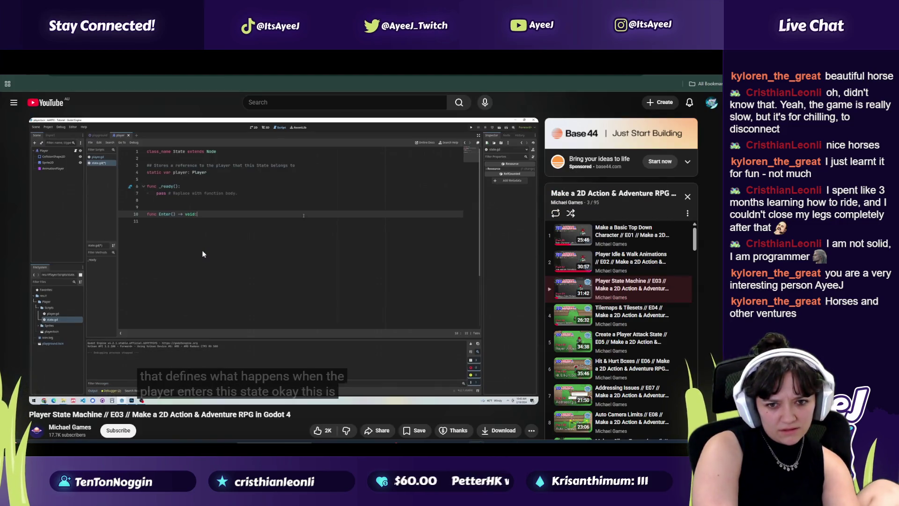
pyautogui.press('space')
pyautogui.hotkey('alt', 'Tab')
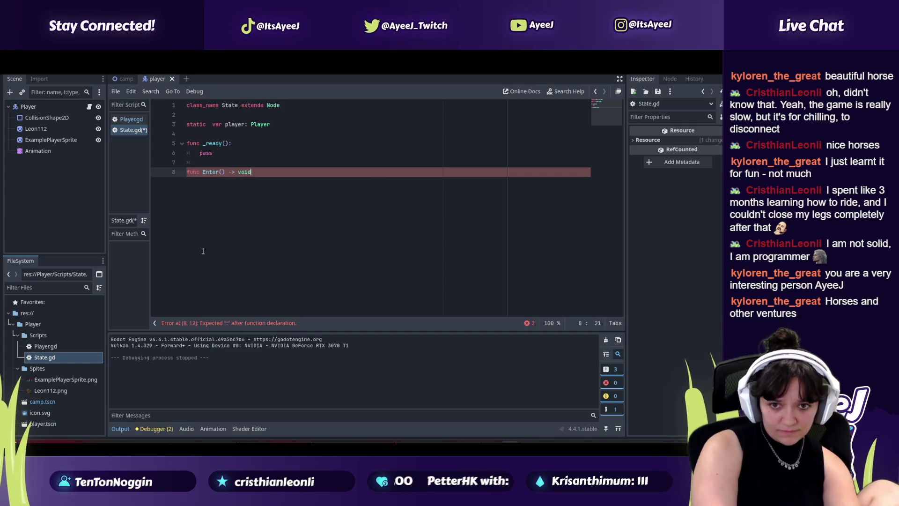
pyautogui.hotkey('alt', 'Tab')
pyautogui.press('space')
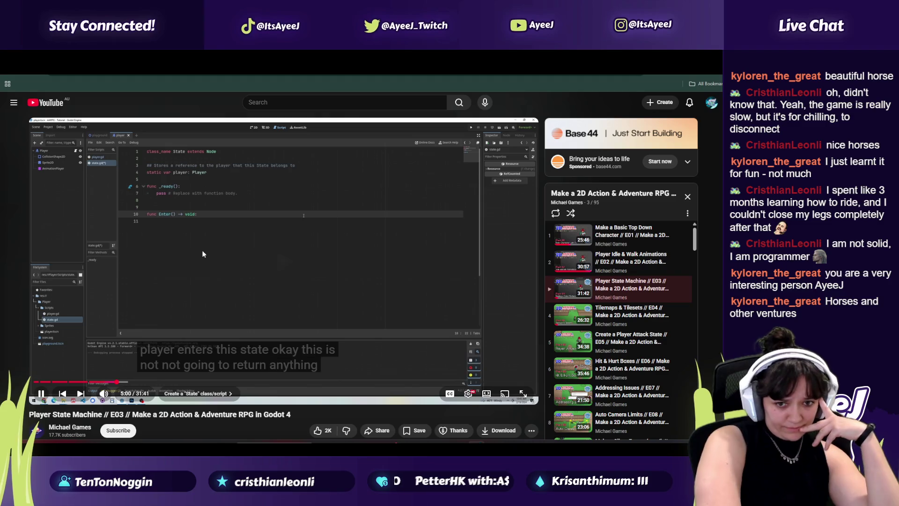
pyautogui.press('space')
pyautogui.hotkey('alt', 'Tab')
pyautogui.press('Escape')
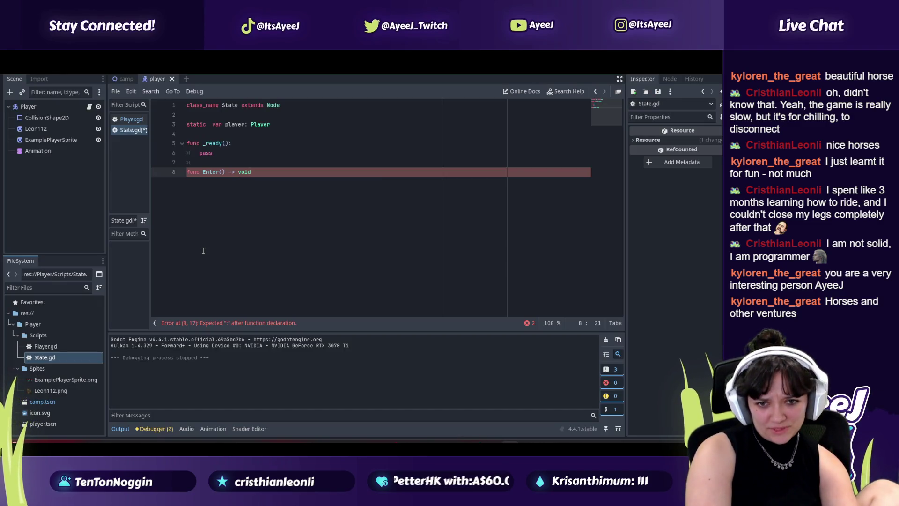
# Finish the 'func Enter() -> void:' header and give it a pass body
pyautogui.write(':')
pyautogui.press('Return')
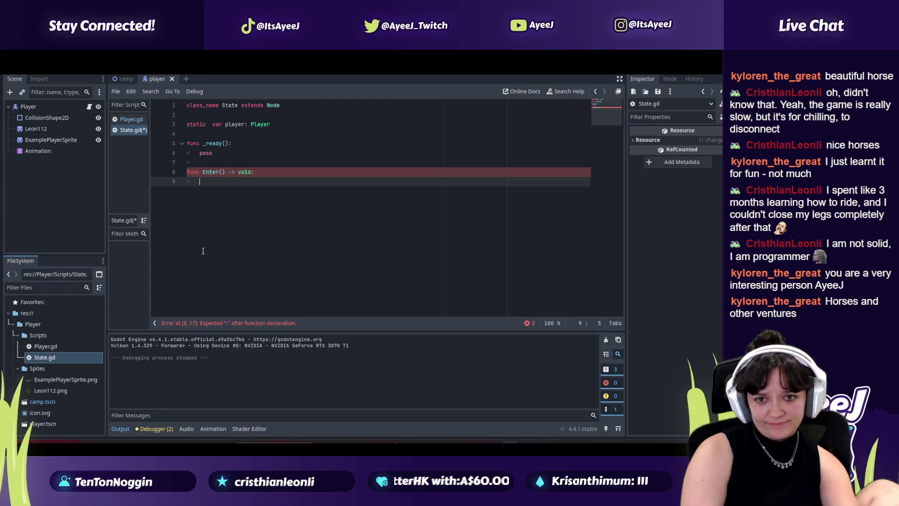
pyautogui.write('pas')
pyautogui.hotkey('alt', 'Tab')
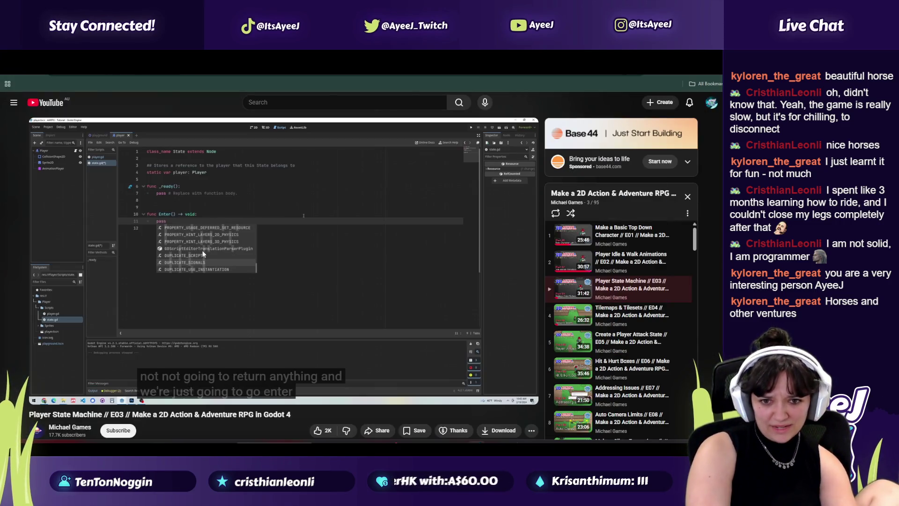
pyautogui.hotkey('alt', 'Tab')
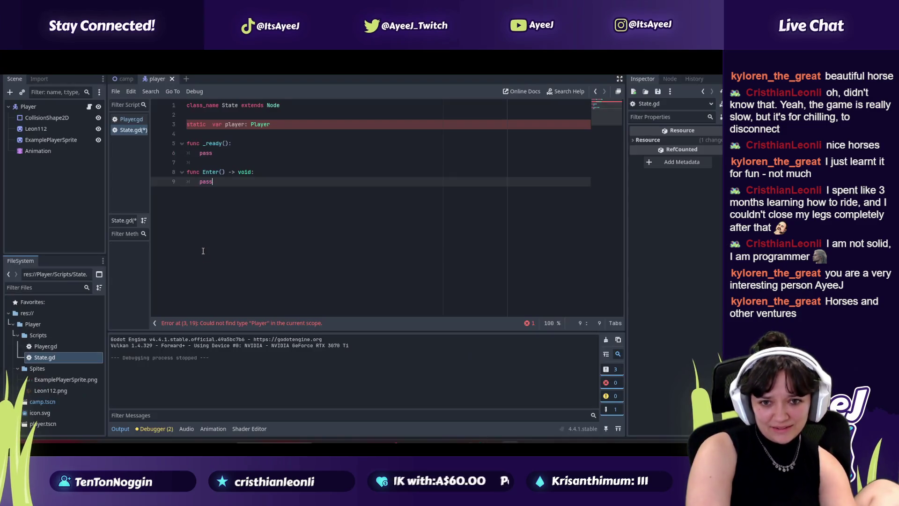
pyautogui.hotkey('alt', 'Tab')
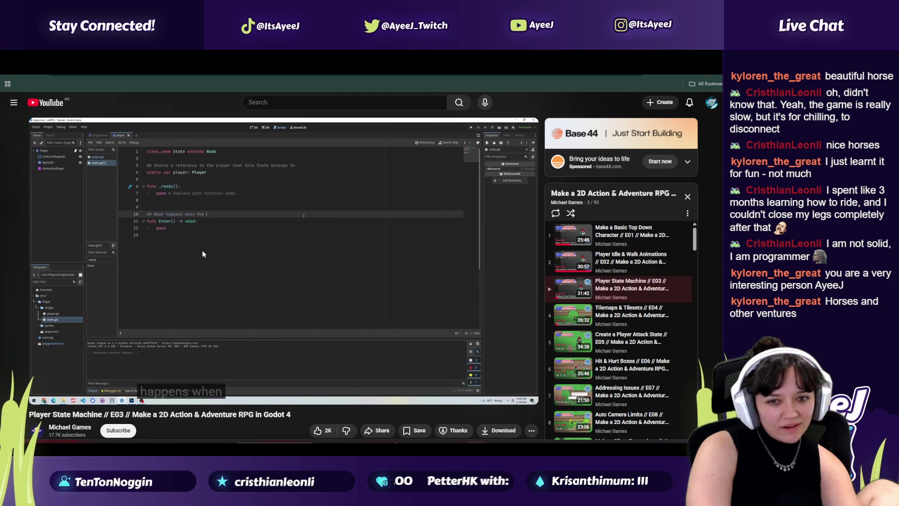
pyautogui.hotkey('alt', 'Tab')
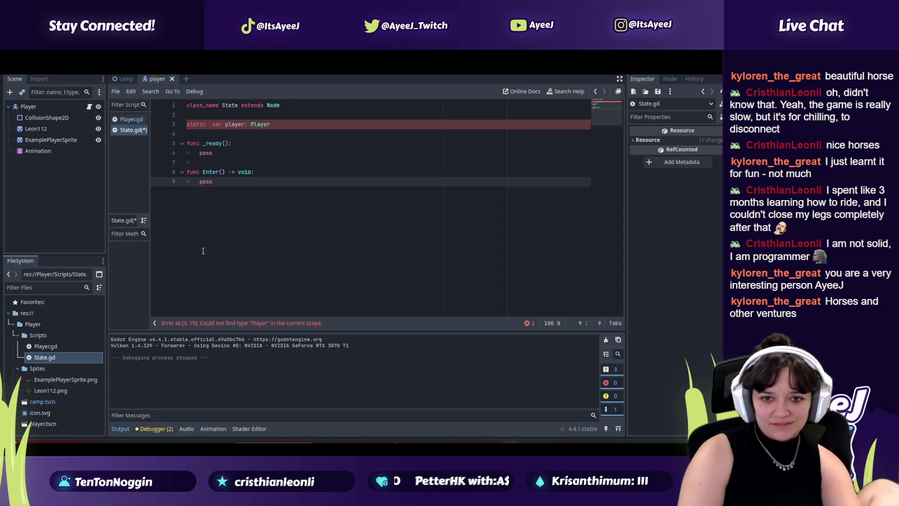
# Add the comment '#What happens when the player enters this state?' above func Enter
pyautogui.press('Up')
pyautogui.press('Up')
pyautogui.press('Return')
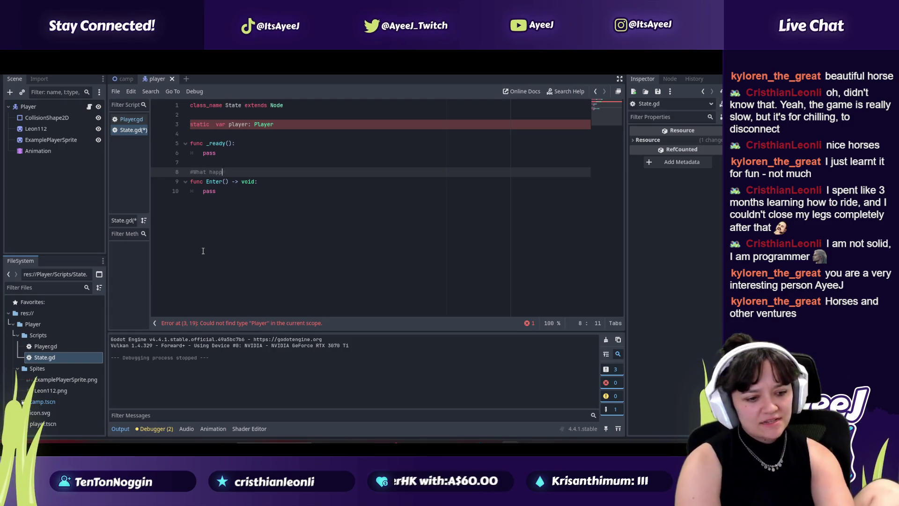
pyautogui.hotkey('alt', 'Tab')
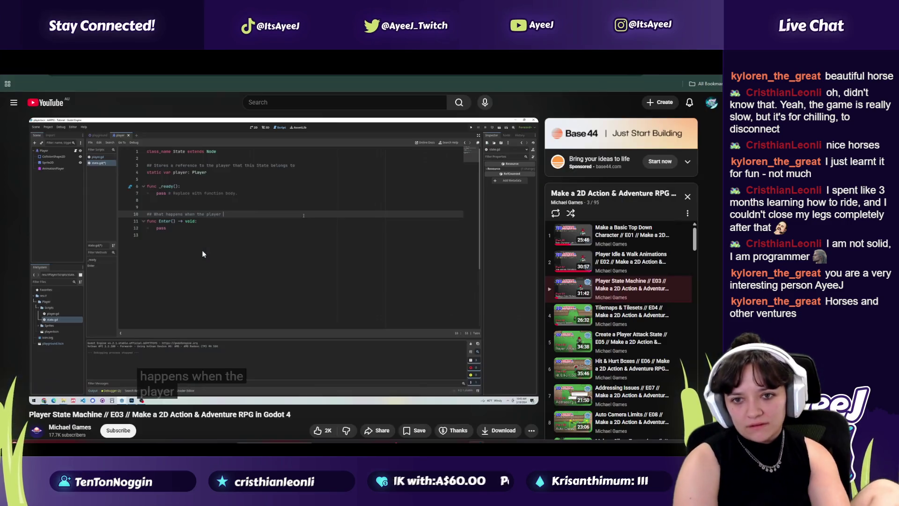
pyautogui.click(203, 254)
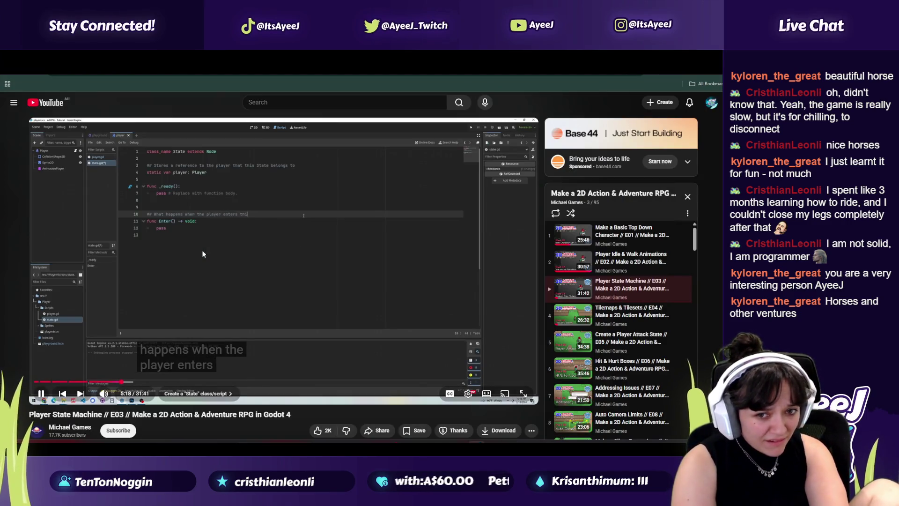
pyautogui.hotkey('alt', 'Tab')
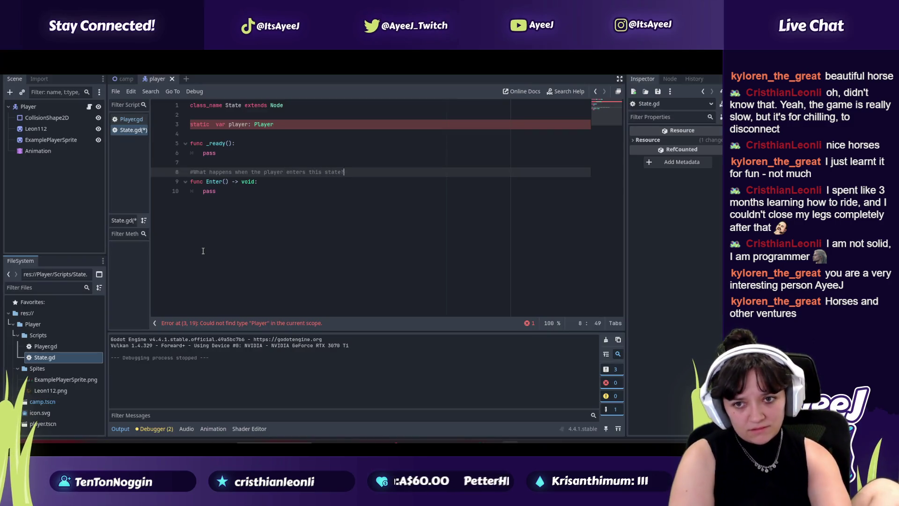
pyautogui.hotkey('alt', 'Tab')
pyautogui.click(203, 251)
pyautogui.hotkey('alt', 'Tab')
pyautogui.write('?')
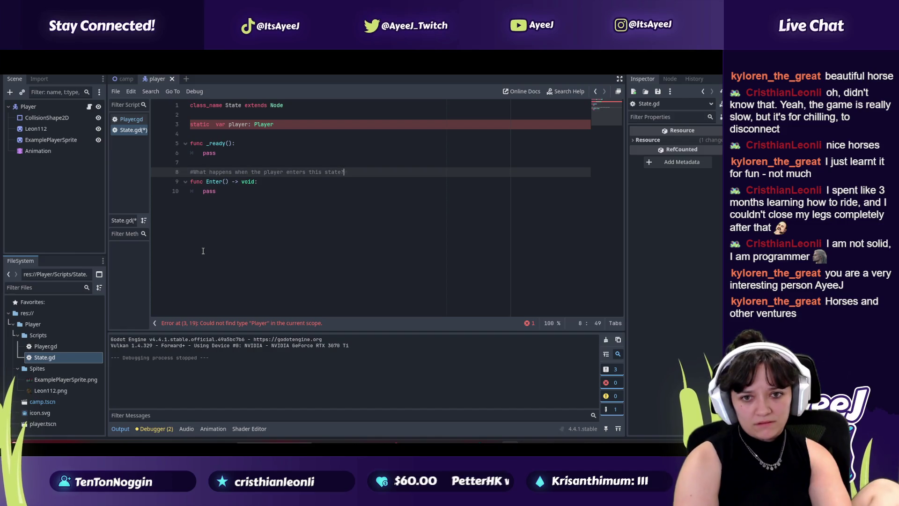
pyautogui.click(236, 194)
pyautogui.hotkey('alt', 'Tab')
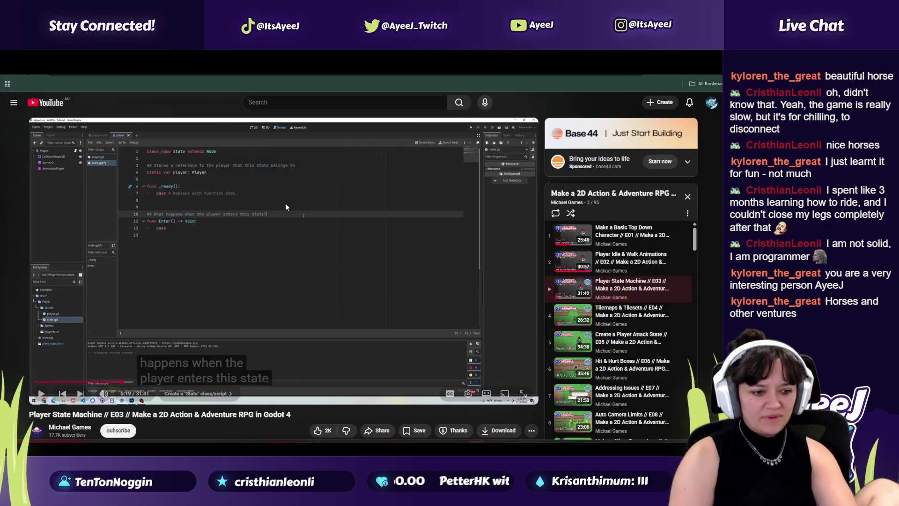
pyautogui.click(286, 205)
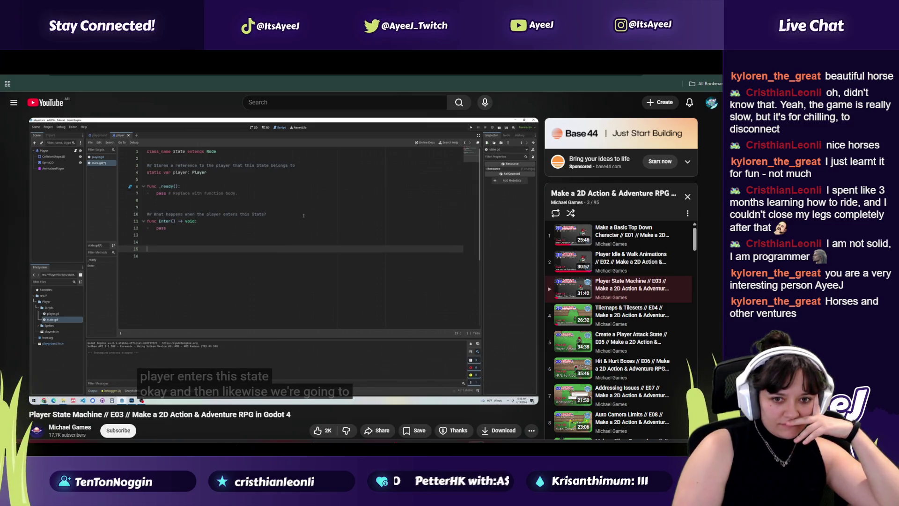
# Search 'typing speedtest' and start Typing.com's 1 Minute Typing Test
pyautogui.click(286, 204)
pyautogui.hotkey('ctrl', 't')
pyautogui.write('typing spee')
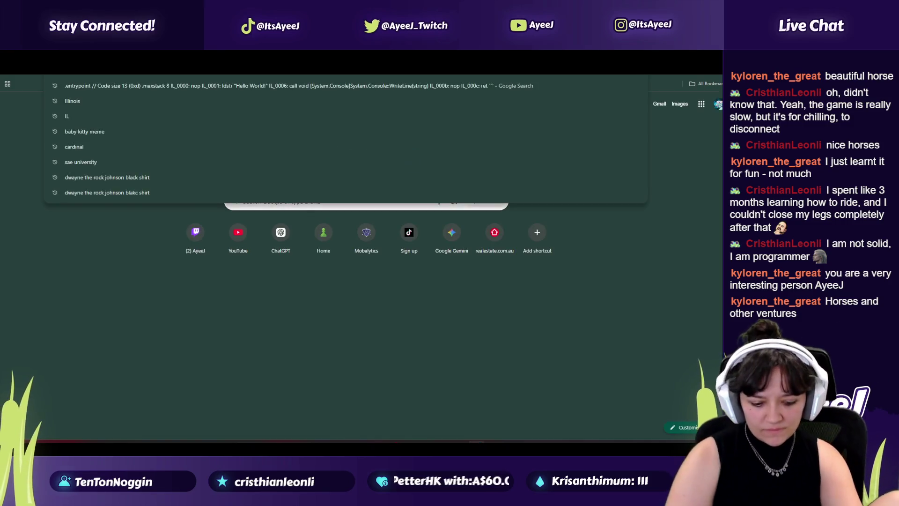
pyautogui.write('dtest')
pyautogui.press('Return')
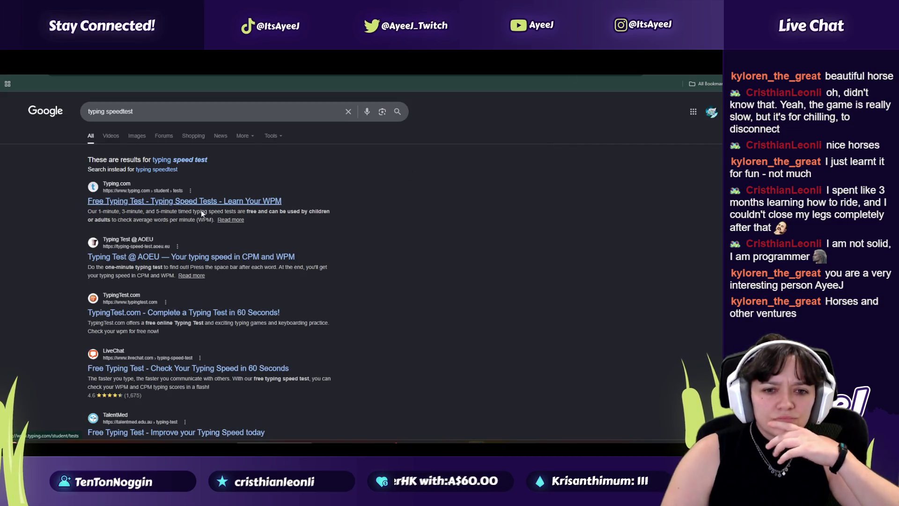
pyautogui.click(192, 203)
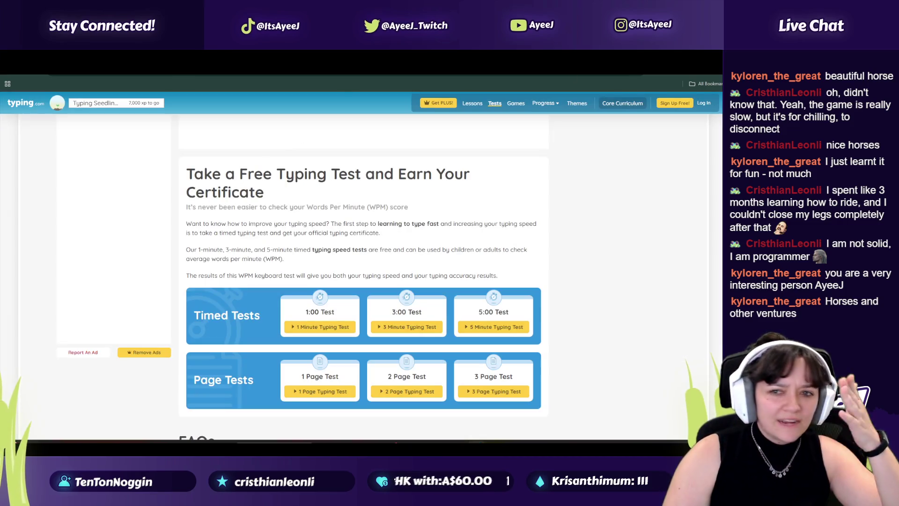
pyautogui.click(307, 328)
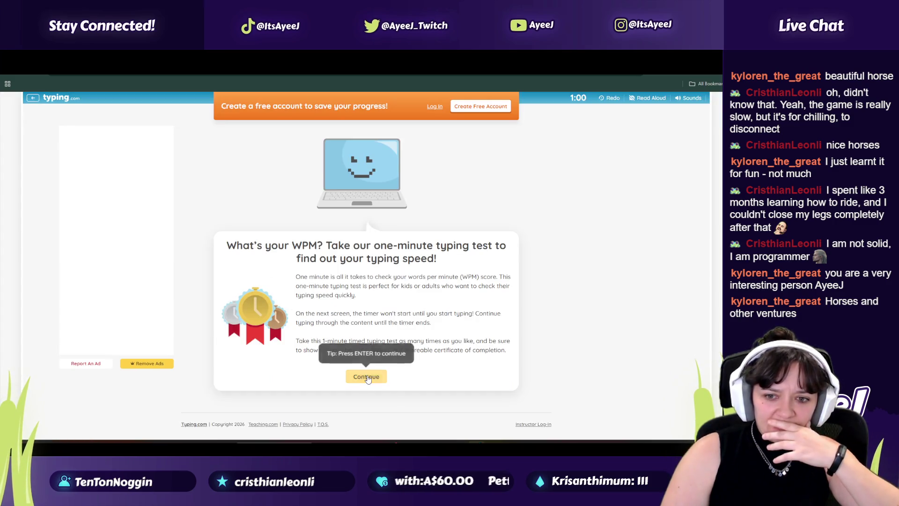
pyautogui.click(366, 376)
# Type the melon passage in the typing test until the timer runs out
pyautogui.write('Mel')
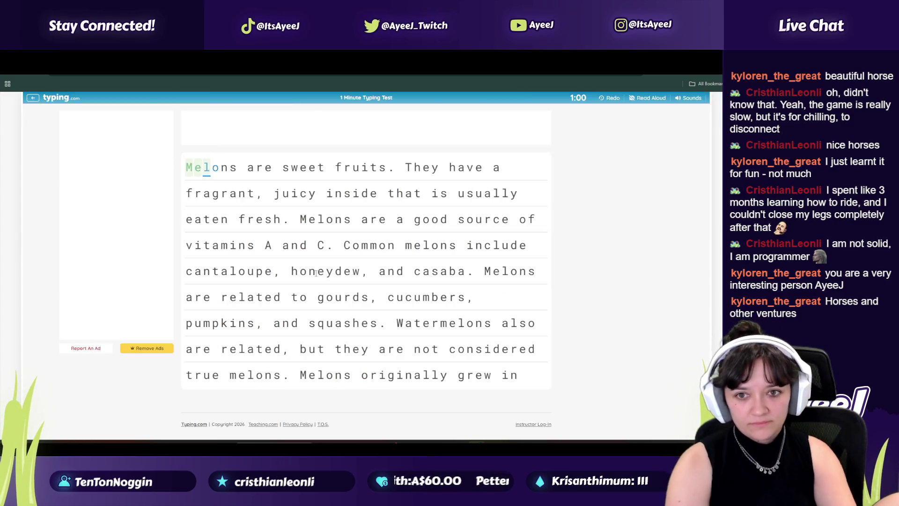
pyautogui.write('are sweetfruits.')
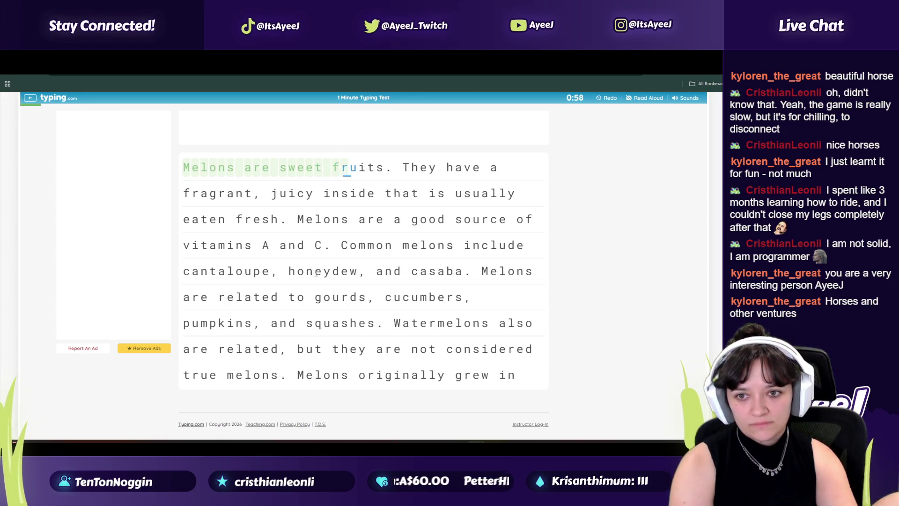
pyautogui.write('They hsve')
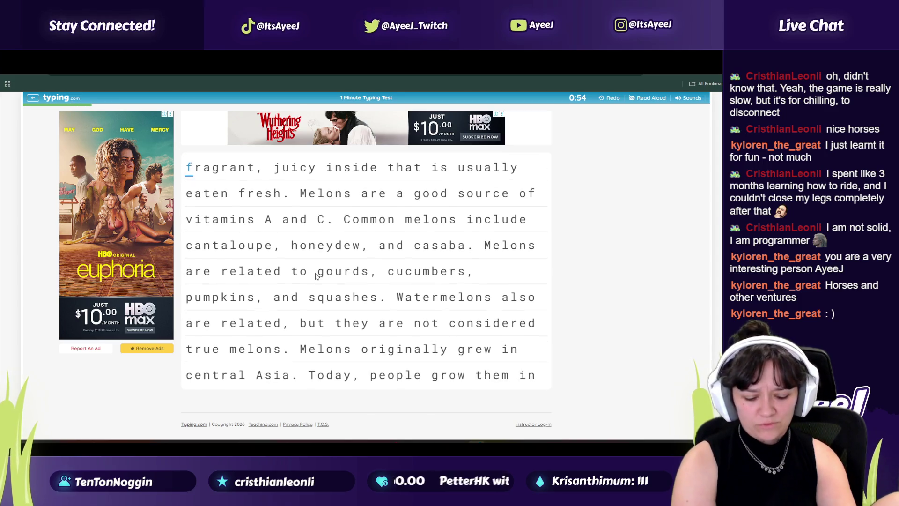
pyautogui.write(' agrant, juic')
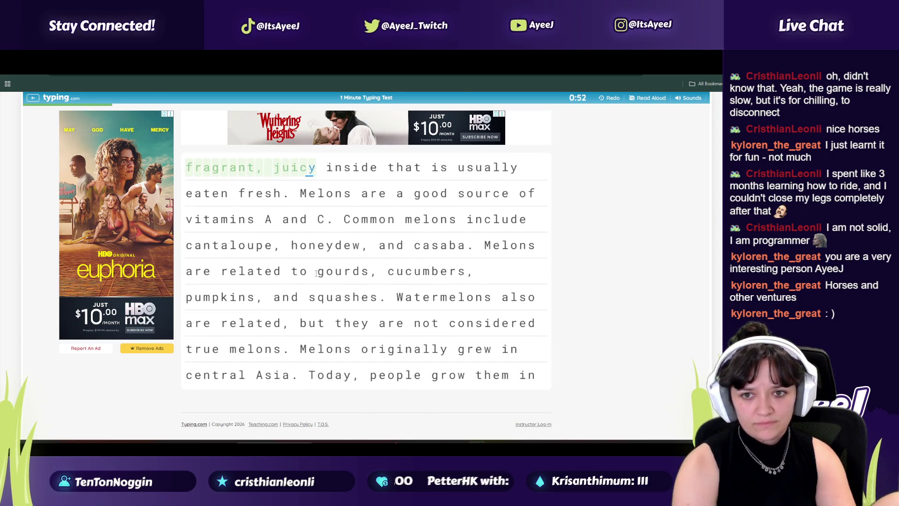
pyautogui.write('insidt is usually e')
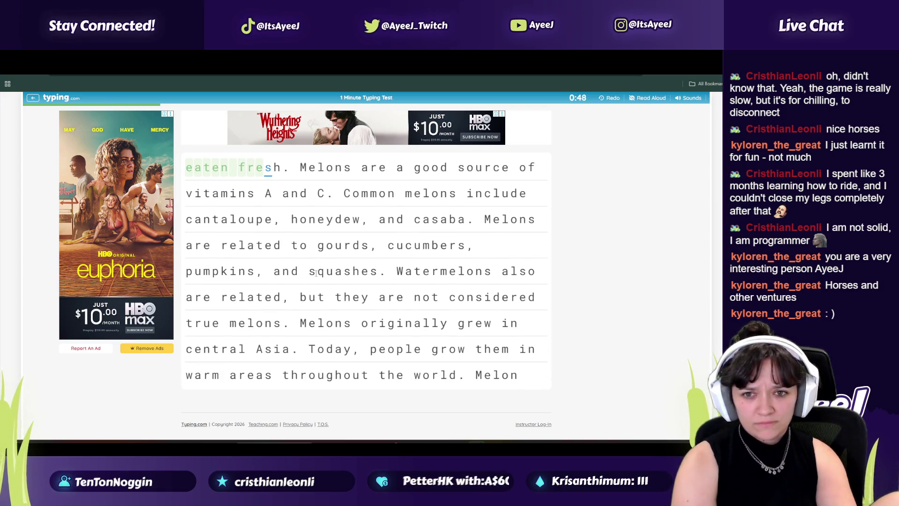
pyautogui.write('Mel')
pyautogui.write(' are ')
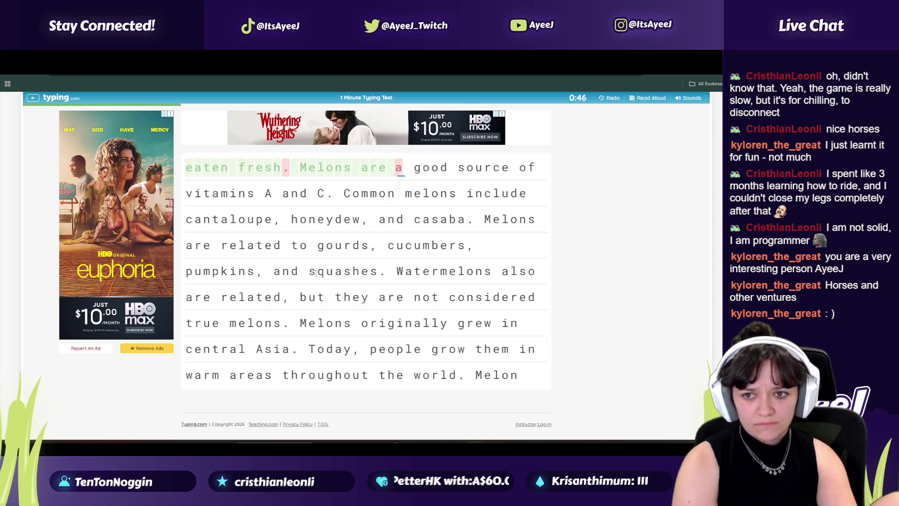
pyautogui.write('a good ')
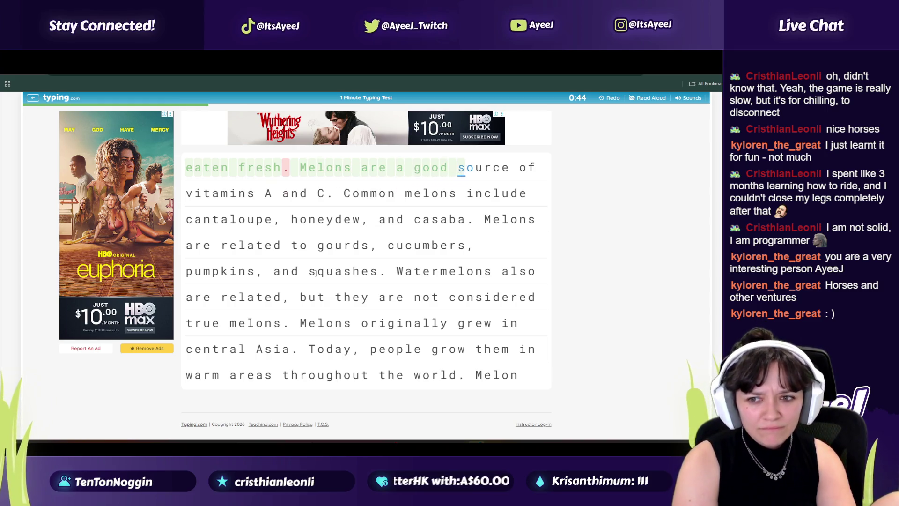
pyautogui.write('ce of vi')
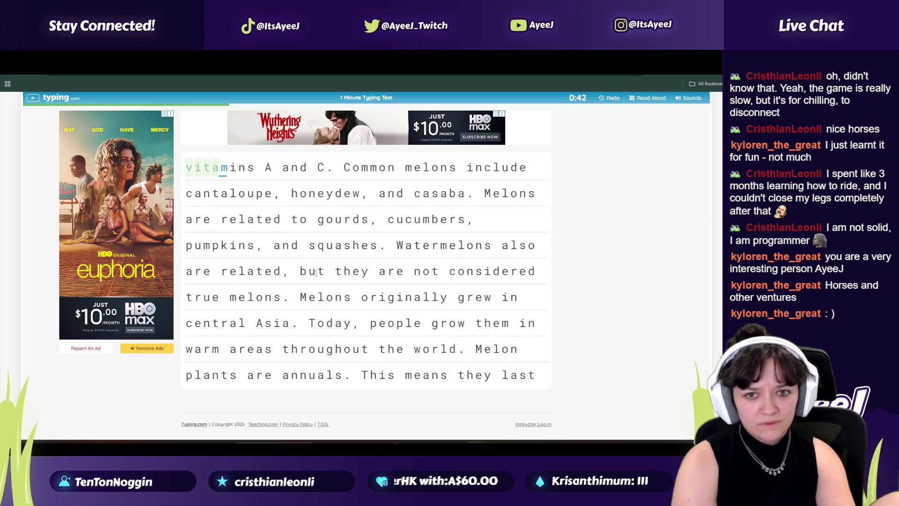
pyautogui.press('BackSpace')
pyautogui.write('in')
pyautogui.write('s A an')
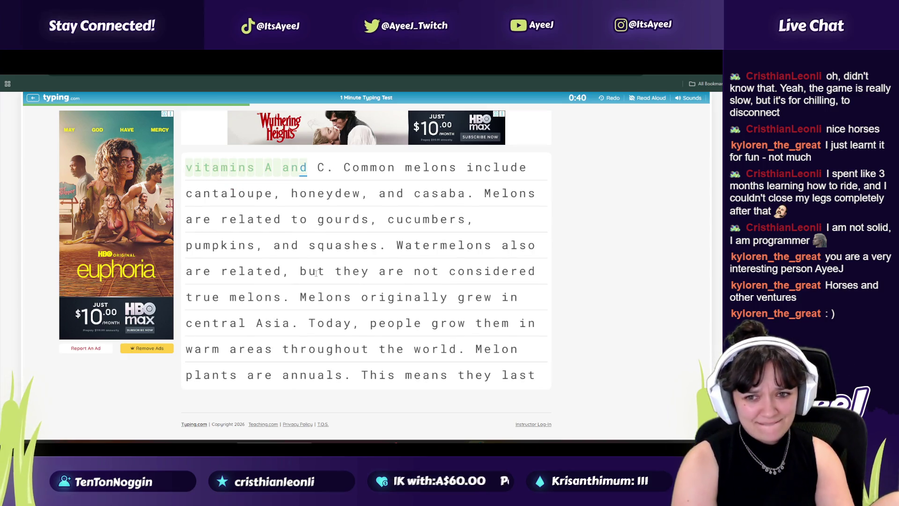
pyautogui.write('ommon melons i')
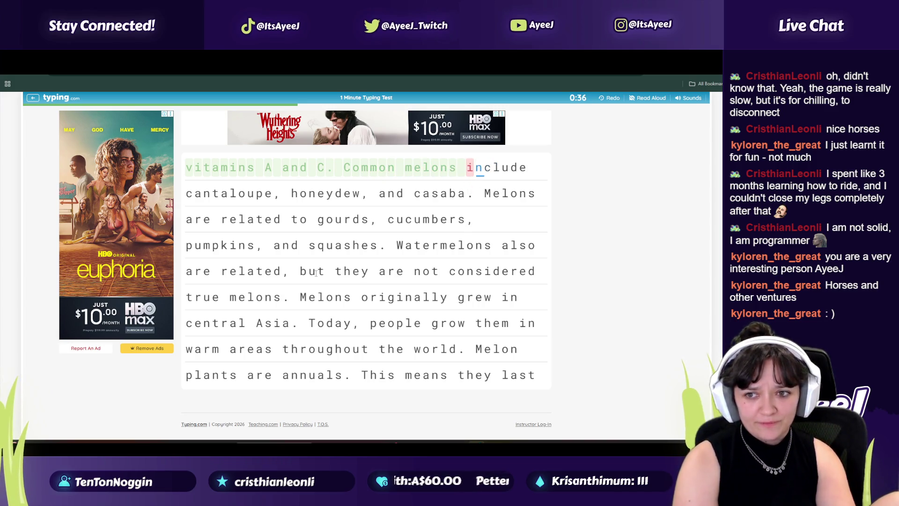
pyautogui.write('de c')
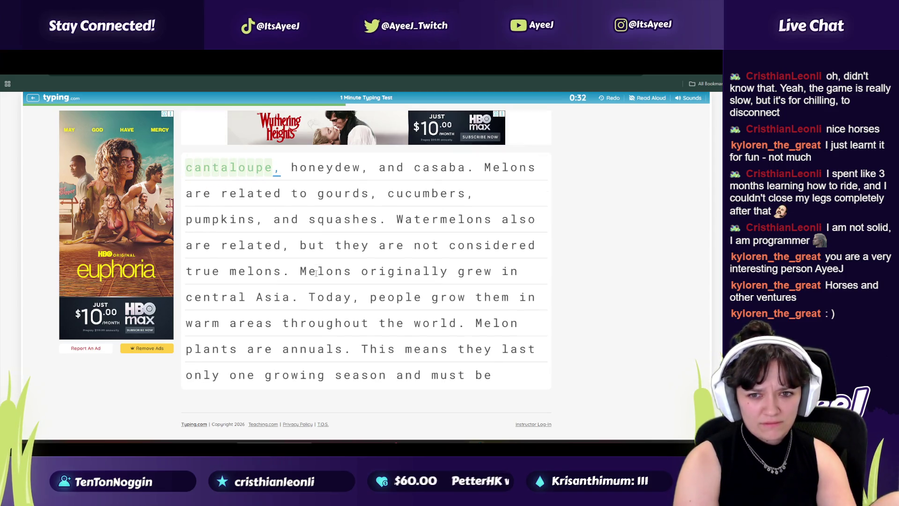
pyautogui.write('honey')
pyautogui.write('w, and casasd')
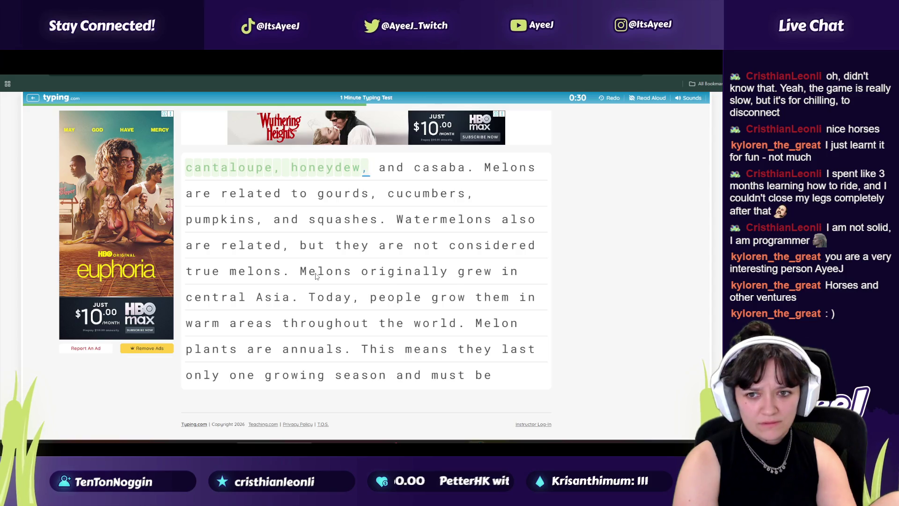
pyautogui.press('BackSpace')
pyautogui.press('BackSpace')
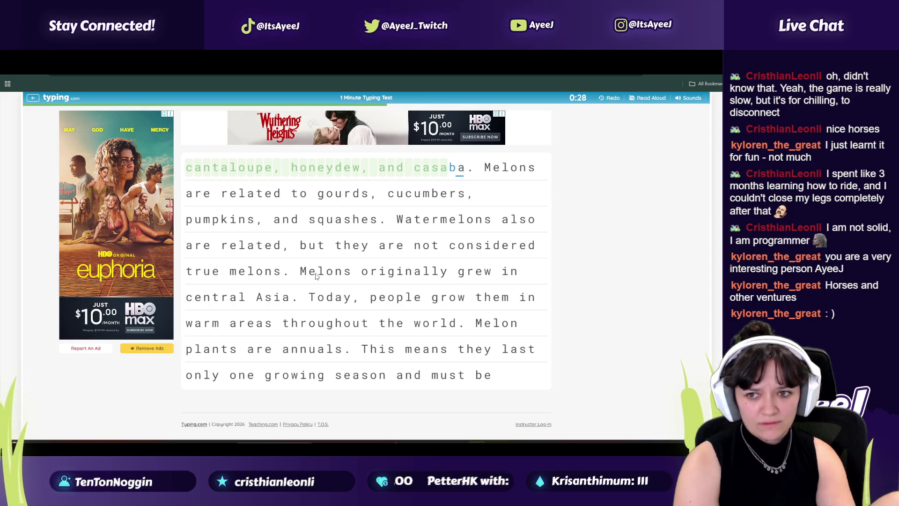
pyautogui.write('ba. M')
pyautogui.write('Melon')
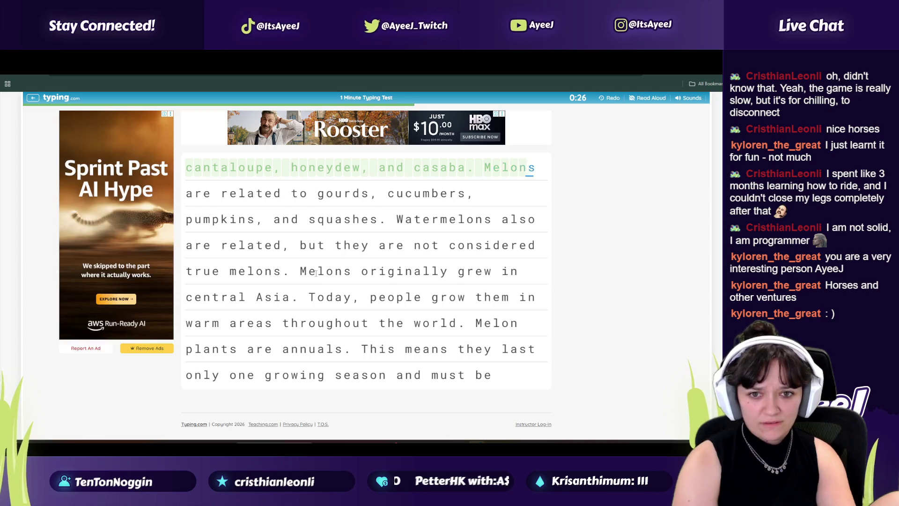
pyautogui.write('s are related to gourds')
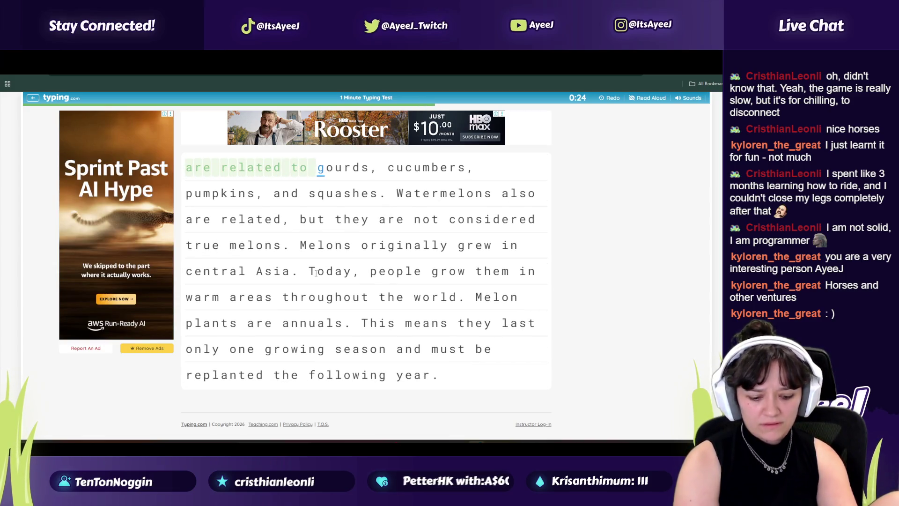
pyautogui.write(', ')
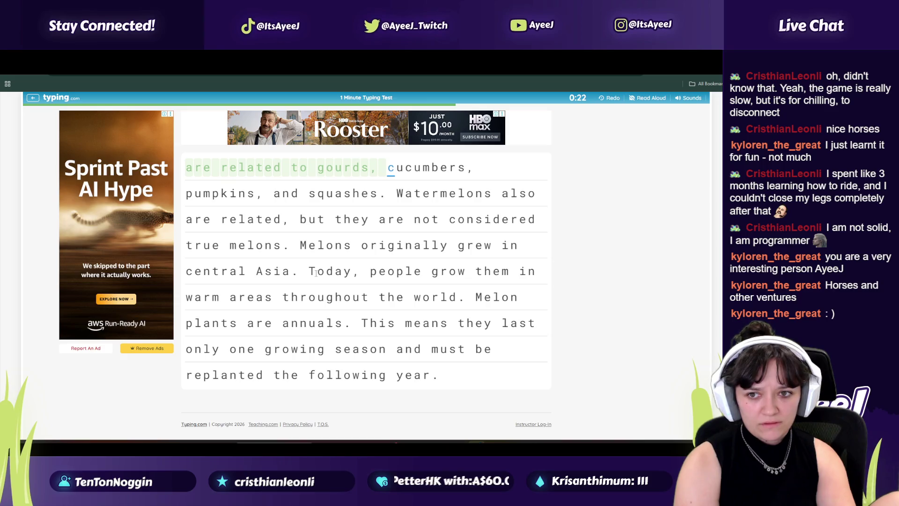
pyautogui.write('cucumbers, pumpkins, and squ')
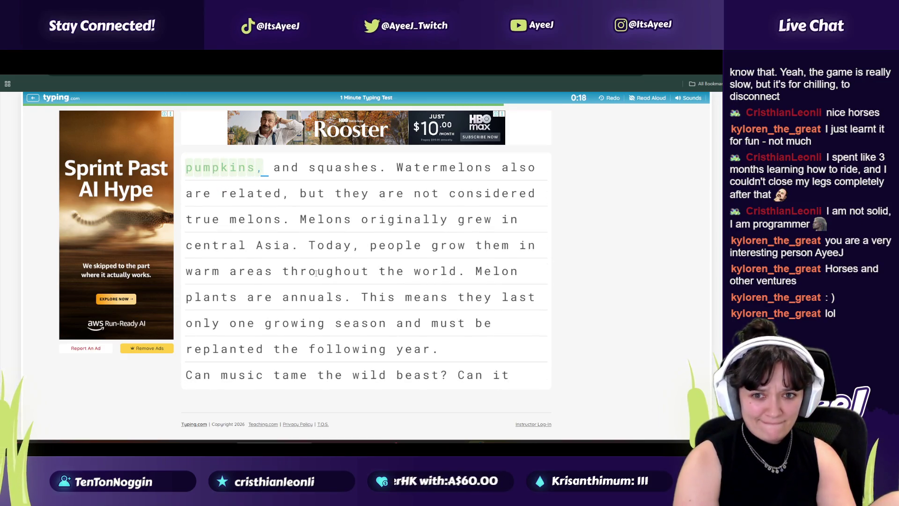
pyautogui.write('ashes. Water')
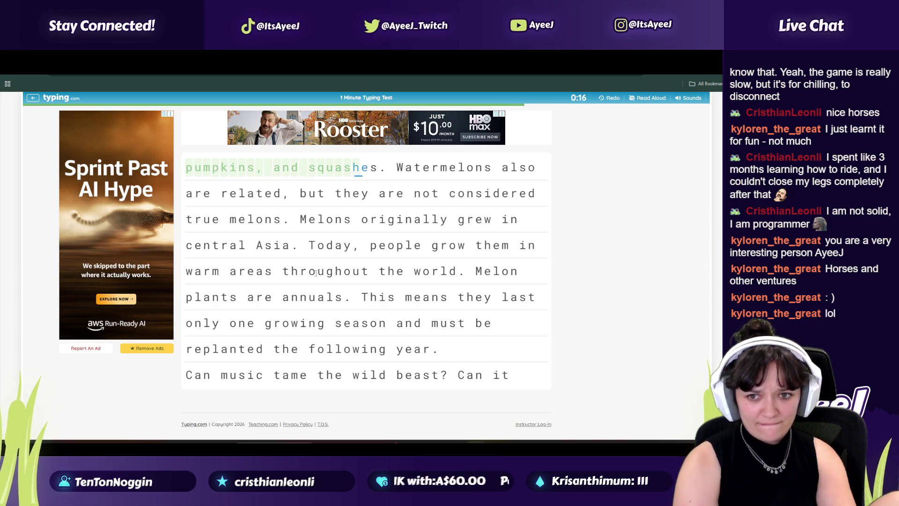
pyautogui.write('mel')
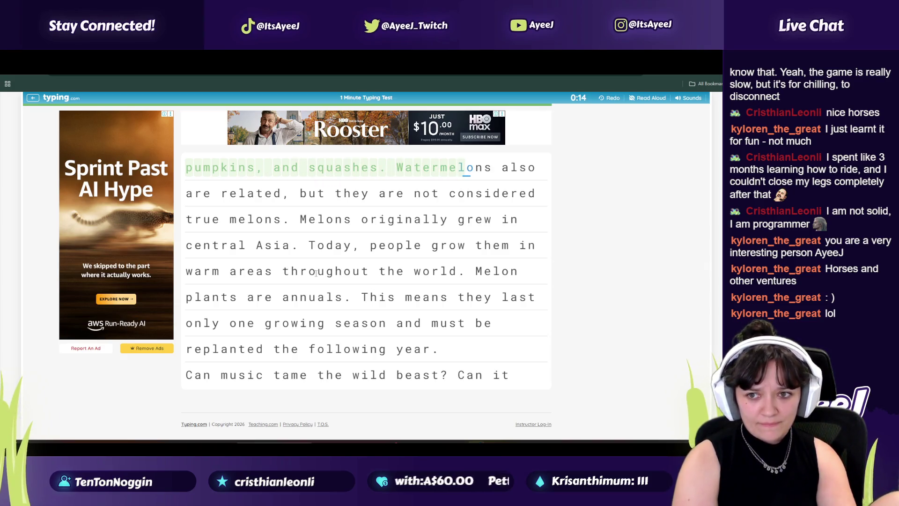
pyautogui.write('ons also')
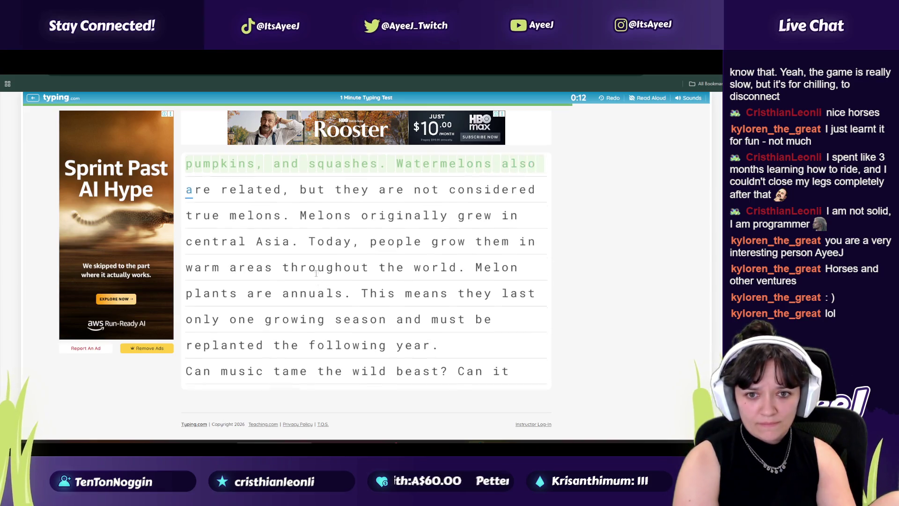
pyautogui.write(' are related, b')
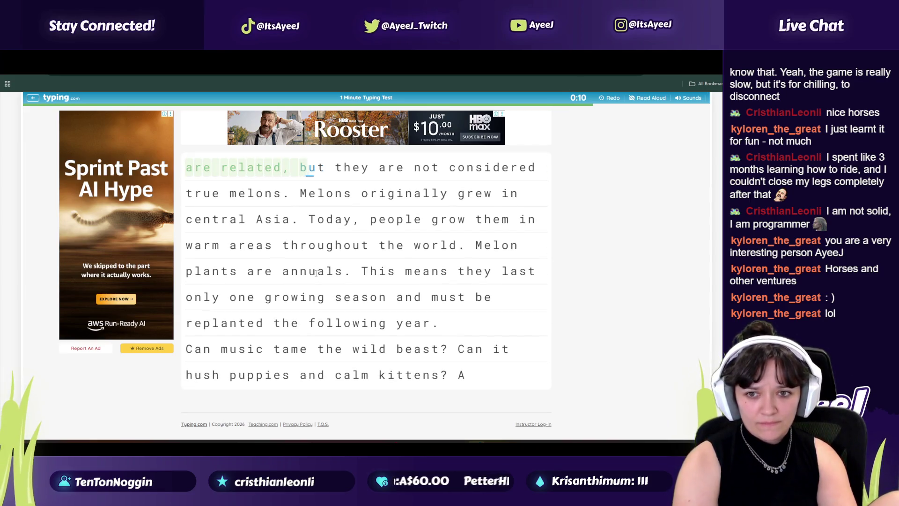
pyautogui.write('ut they are not conside')
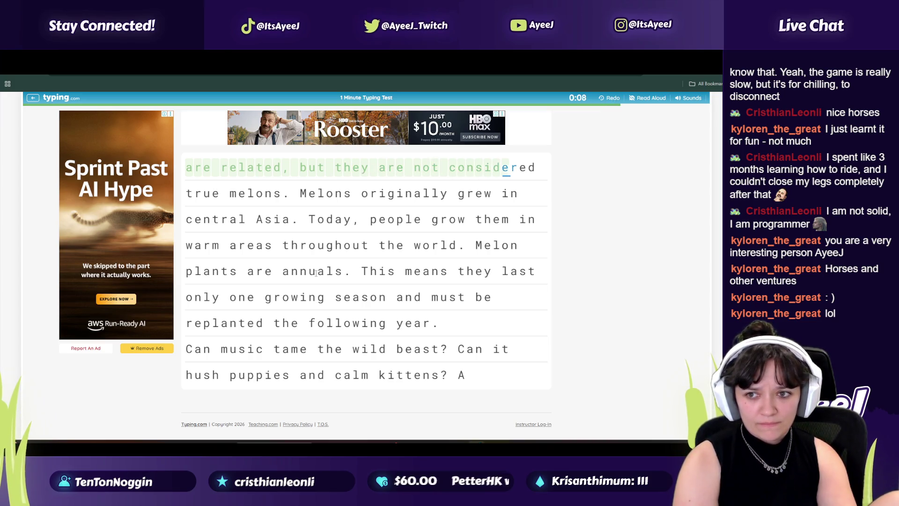
pyautogui.write('red true melons')
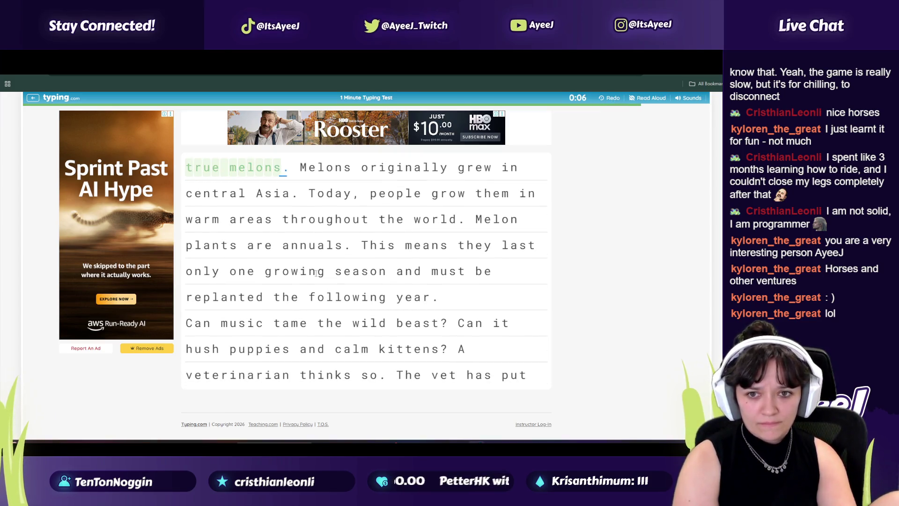
pyautogui.write('. Melons ')
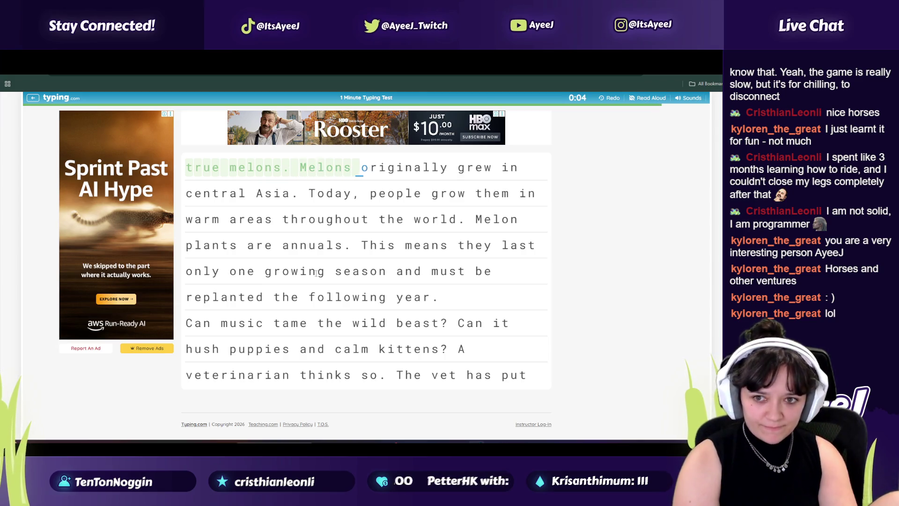
pyautogui.write('originally gree')
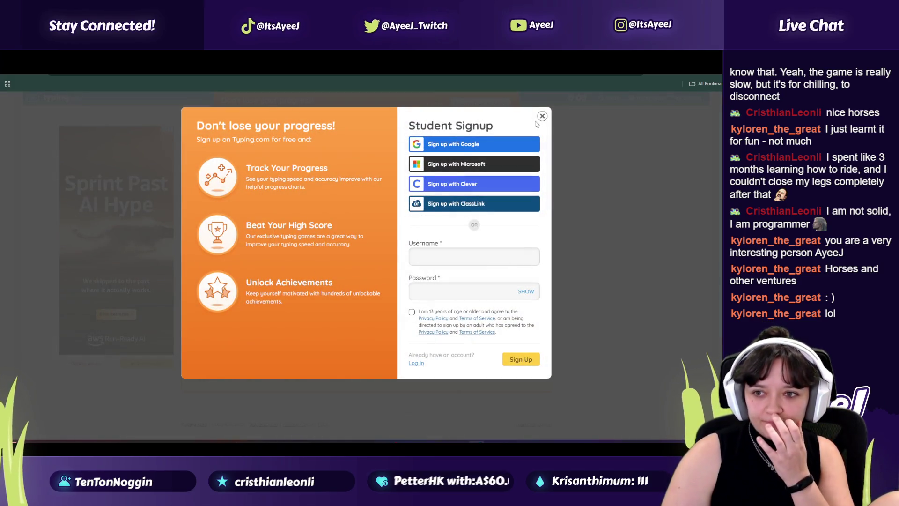
# Close the sign-up prompt over the 70 WPM result and Google 'is 70 wpm good'
pyautogui.click(542, 116)
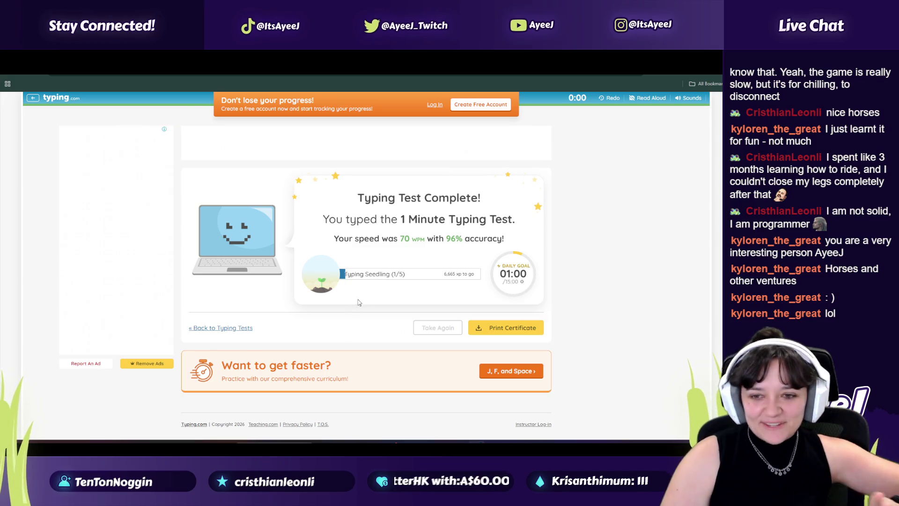
pyautogui.moveTo(372, 271)
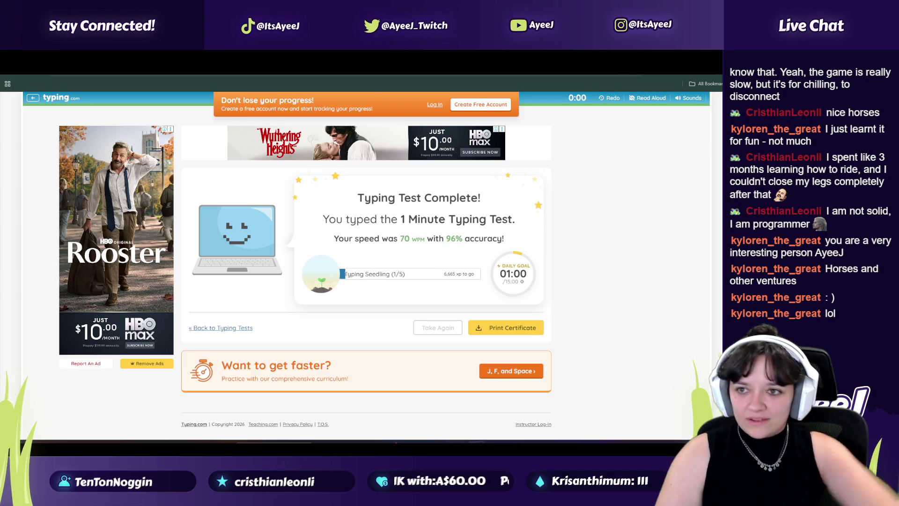
pyautogui.hotkey('ctrl', 'l')
pyautogui.write('is 70 wp')
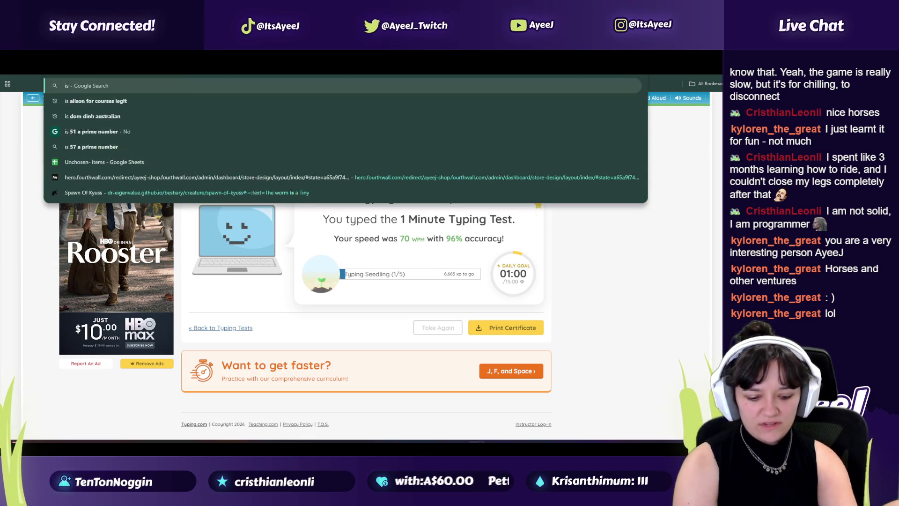
pyautogui.press('Return')
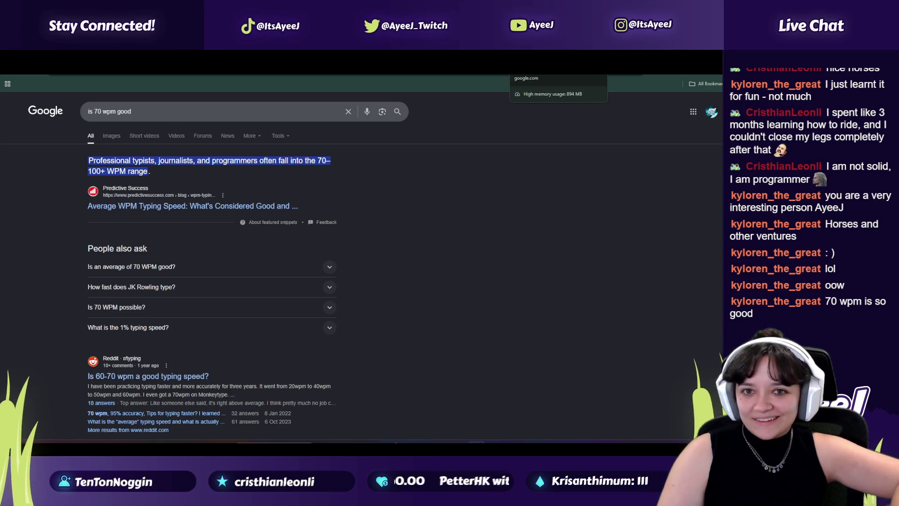
pyautogui.click(212, 63)
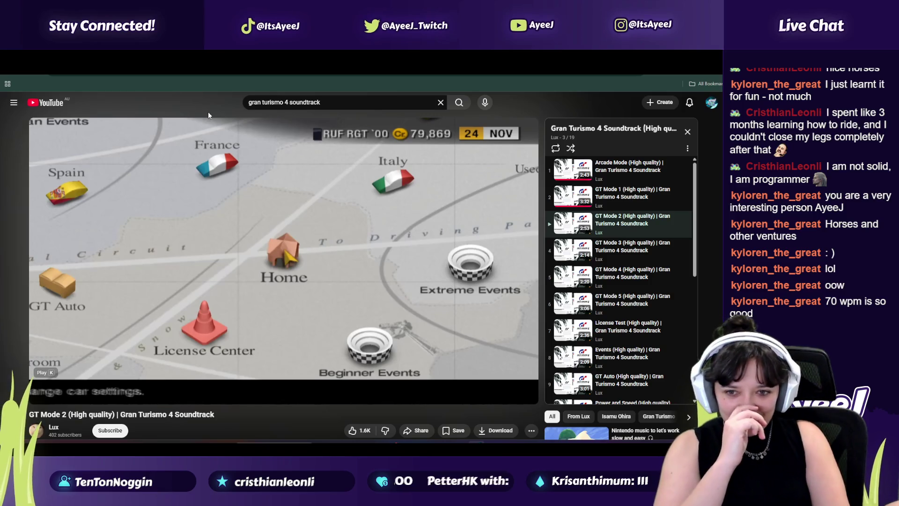
# Pause the Gran Turismo soundtrack and move through the design doc and To-do tabs to the Godot tutorial
pyautogui.click(162, 244)
pyautogui.click(172, 291)
pyautogui.click(290, 63)
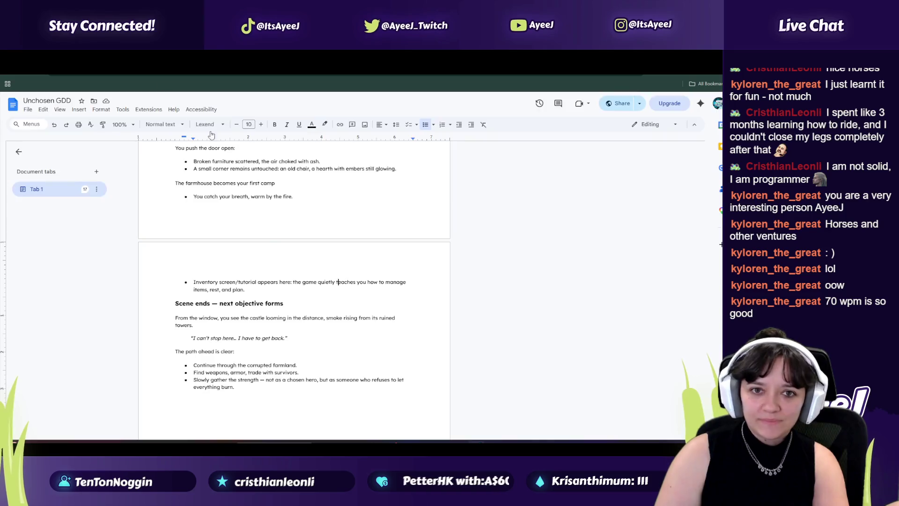
pyautogui.click(322, 65)
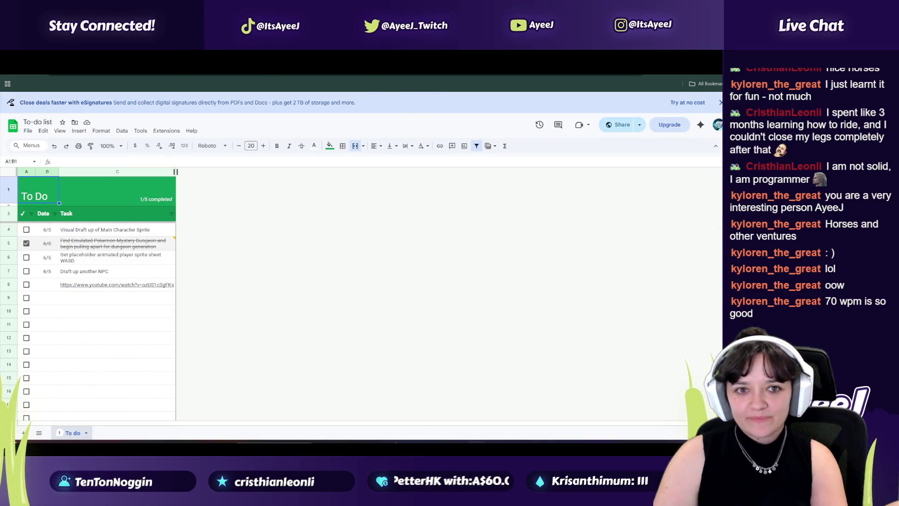
pyautogui.click(259, 65)
pyautogui.click(228, 65)
pyautogui.click(283, 257)
pyautogui.click(259, 65)
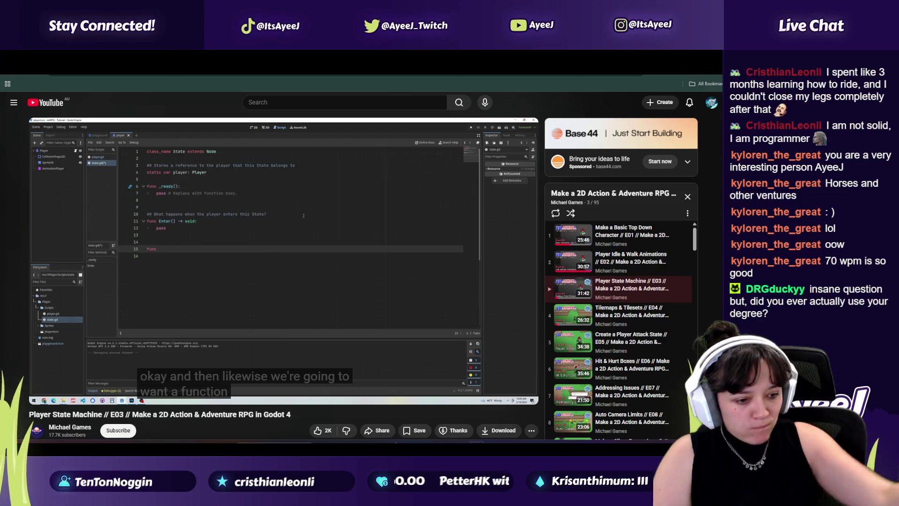
# Play the tutorial until it shows func Exit() -> void: with pass, then pause it
pyautogui.click(380, 202)
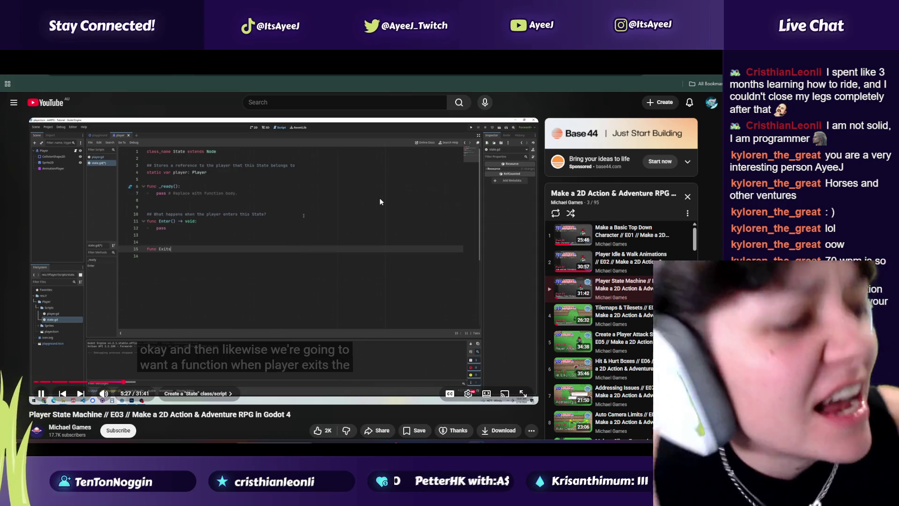
pyautogui.click(380, 202)
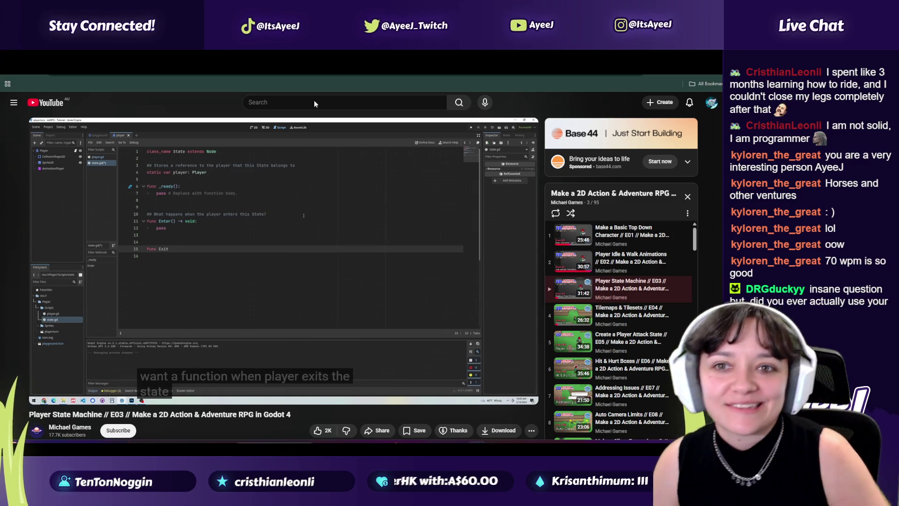
pyautogui.click(341, 261)
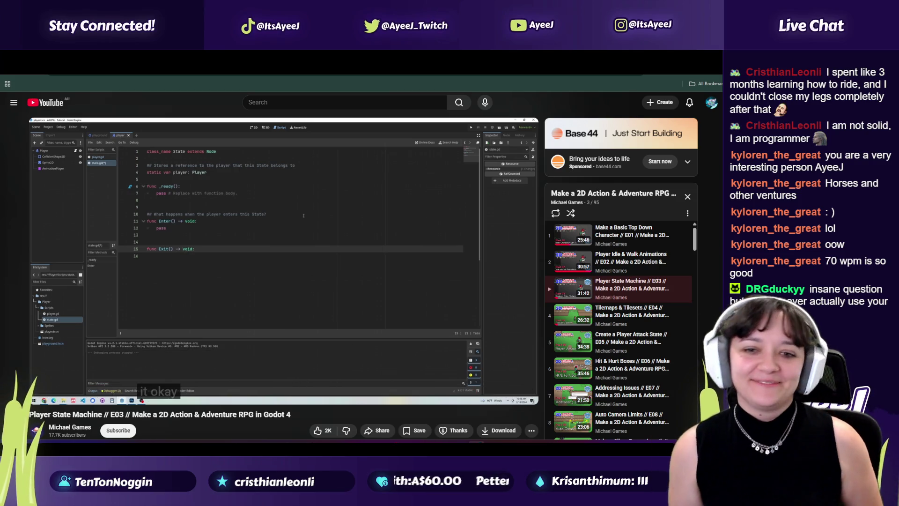
pyautogui.click(340, 262)
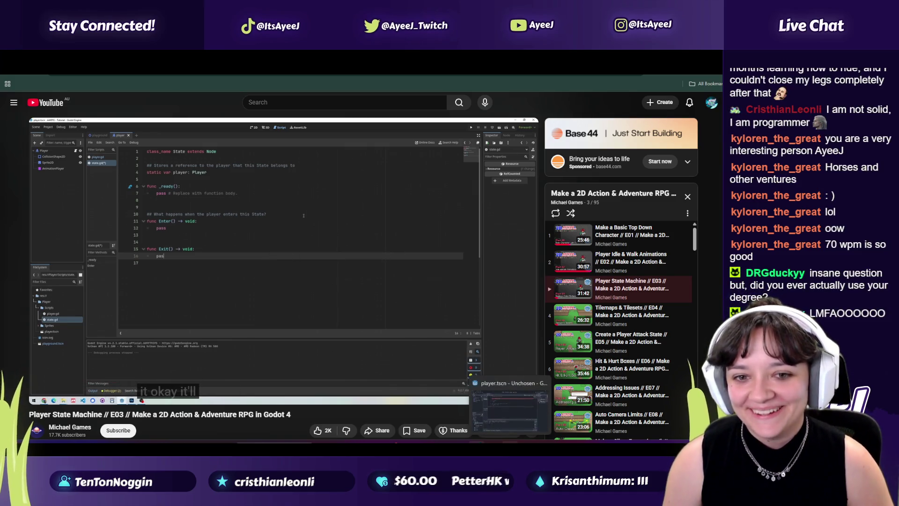
pyautogui.hotkey('alt', 'Tab')
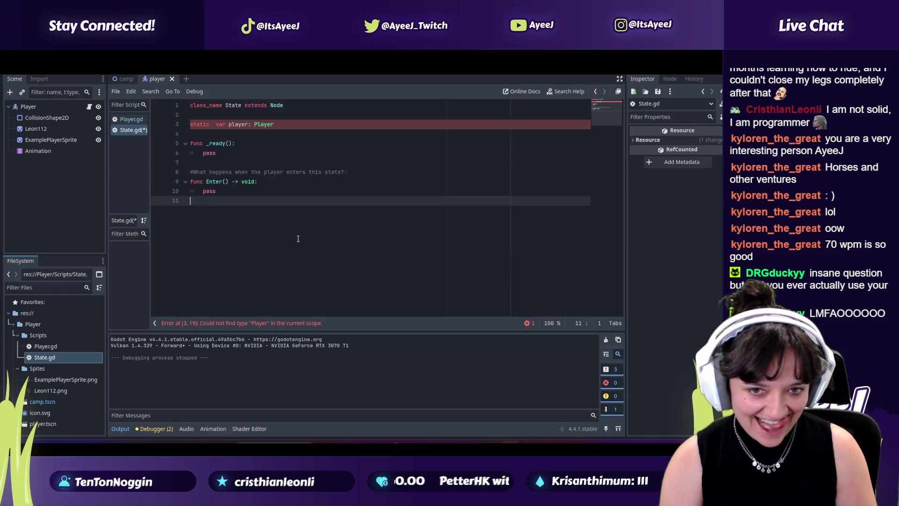
# Add 'func Exit() -> void:' with an indented pass body on lines 12–13
pyautogui.press('Return')
pyautogui.write('func Exit')
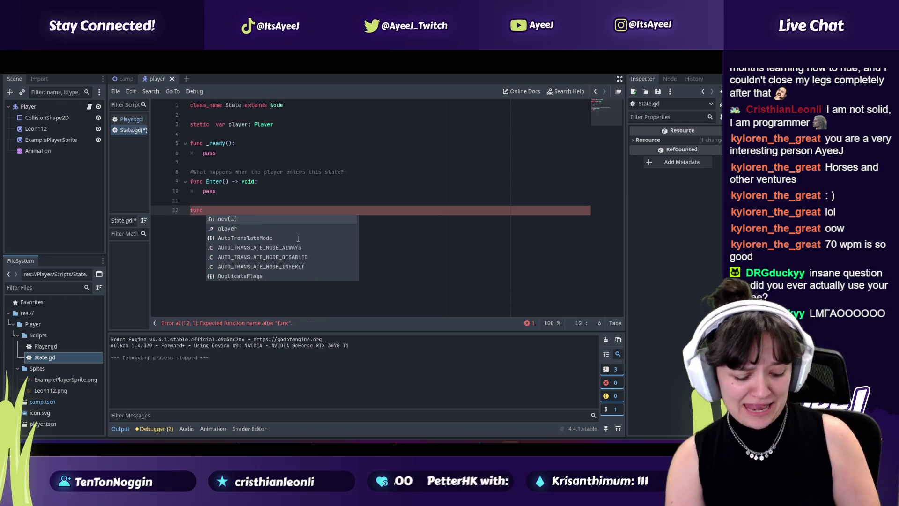
pyautogui.hotkey('alt', 'Tab')
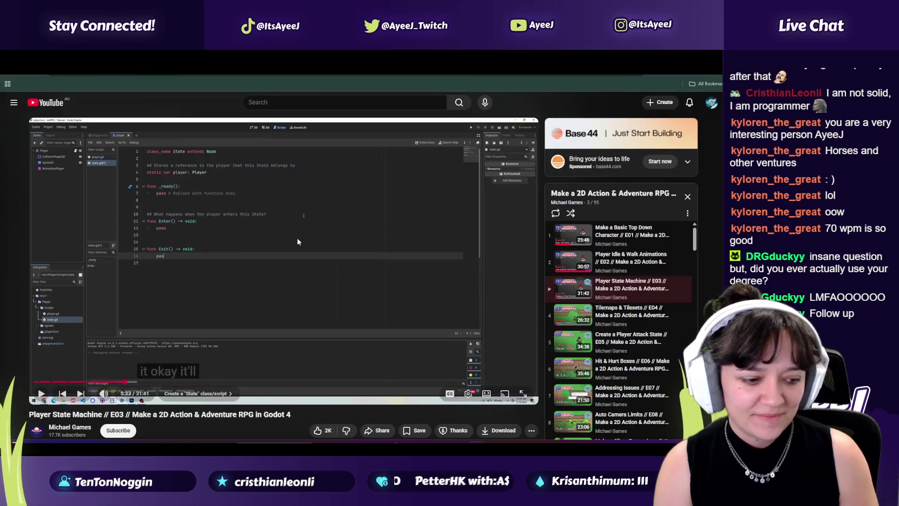
pyautogui.hotkey('alt', 'Tab')
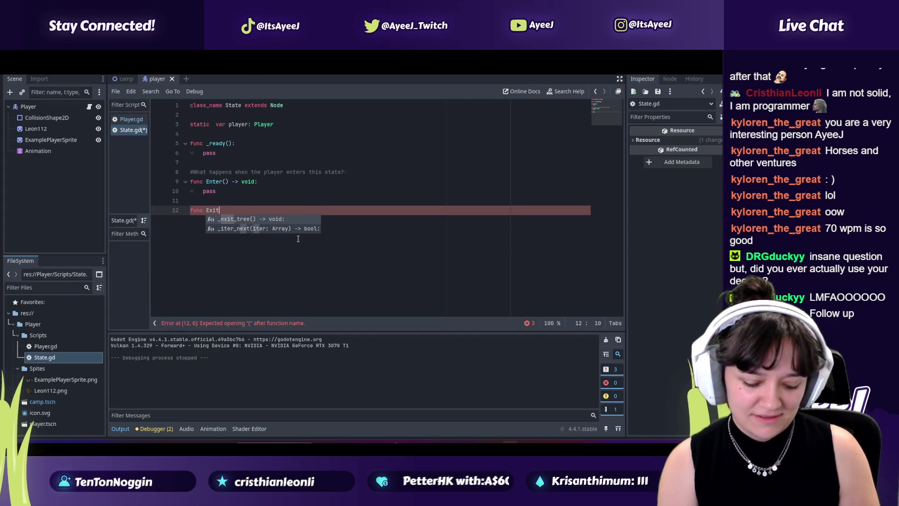
pyautogui.write('() ->')
pyautogui.hotkey('alt', 'Tab')
pyautogui.hotkey('alt', 'Tab')
pyautogui.write('void:')
pyautogui.press('Return')
pyautogui.write('pus')
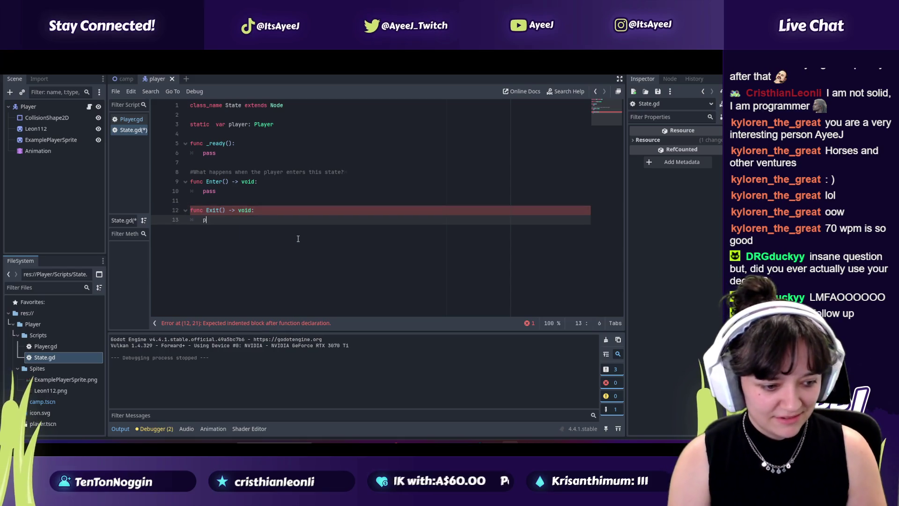
pyautogui.press('BackSpace')
pyautogui.press('BackSpace')
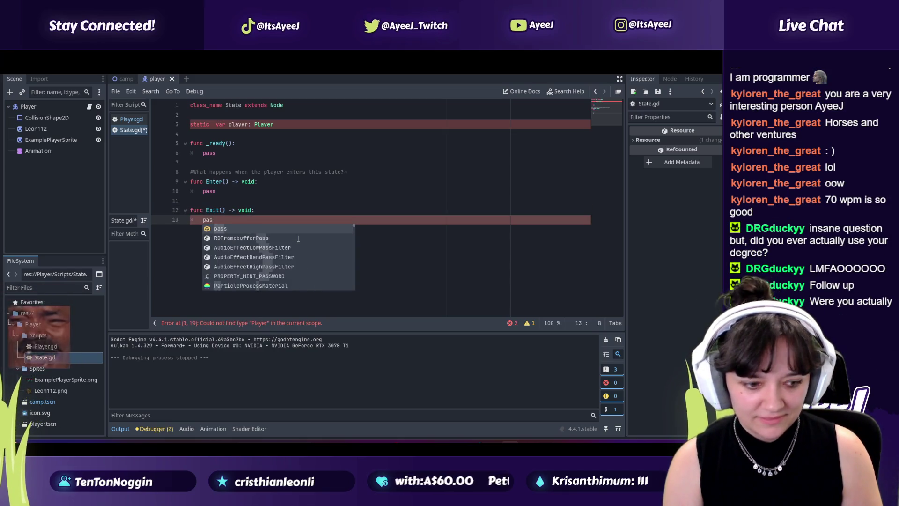
pyautogui.write('ass')
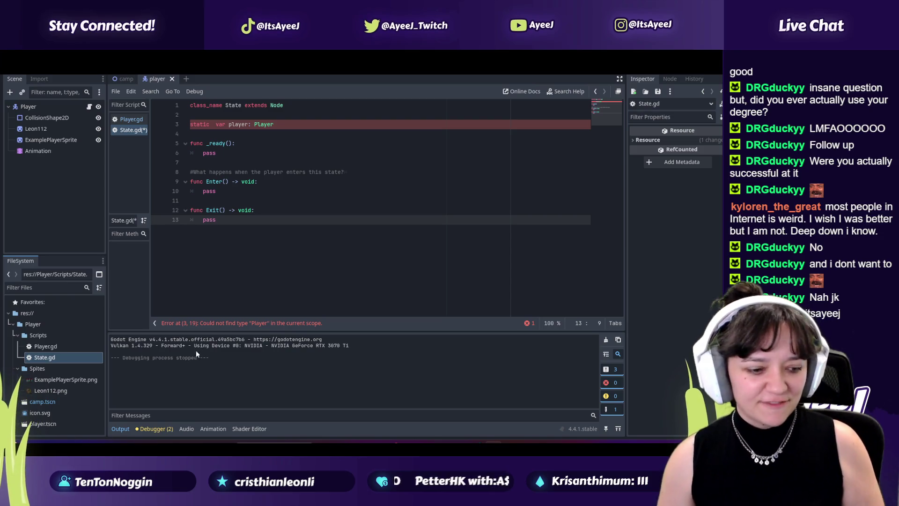
pyautogui.hotkey('alt', 'Tab')
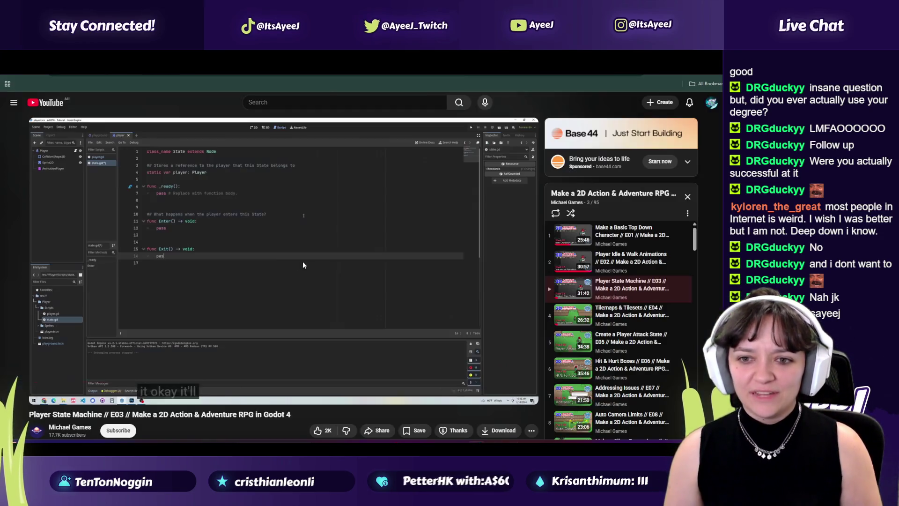
# Play the tutorial on to the exit-state comment and new Process function, then return to Godot
pyautogui.click(281, 265)
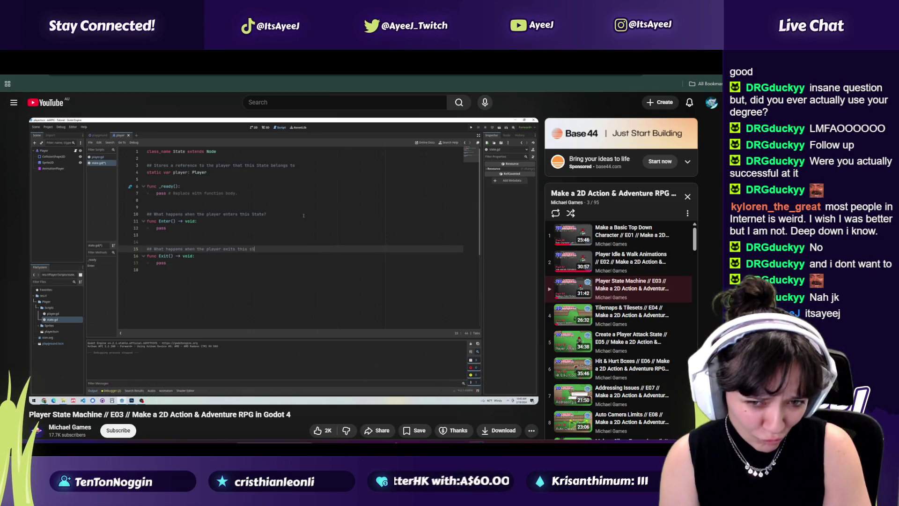
pyautogui.click(271, 263)
pyautogui.click(271, 263)
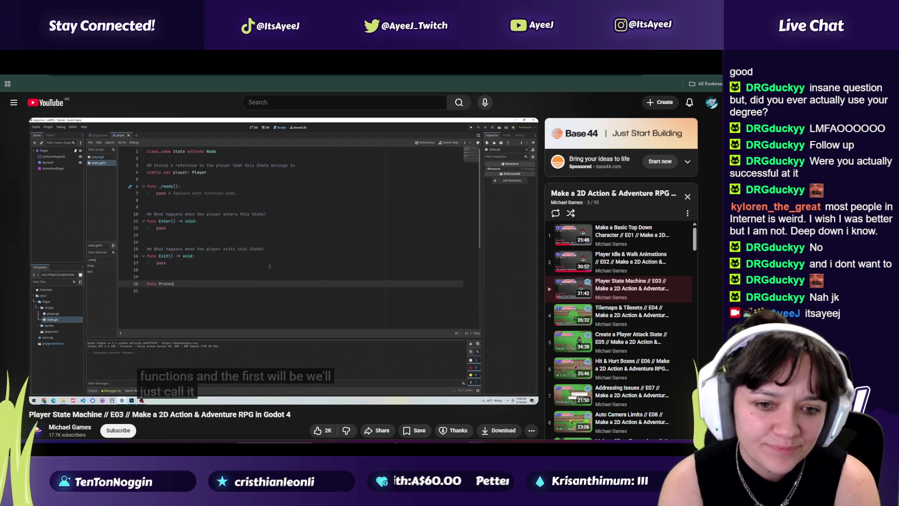
pyautogui.click(271, 263)
pyautogui.hotkey('alt', 'Tab')
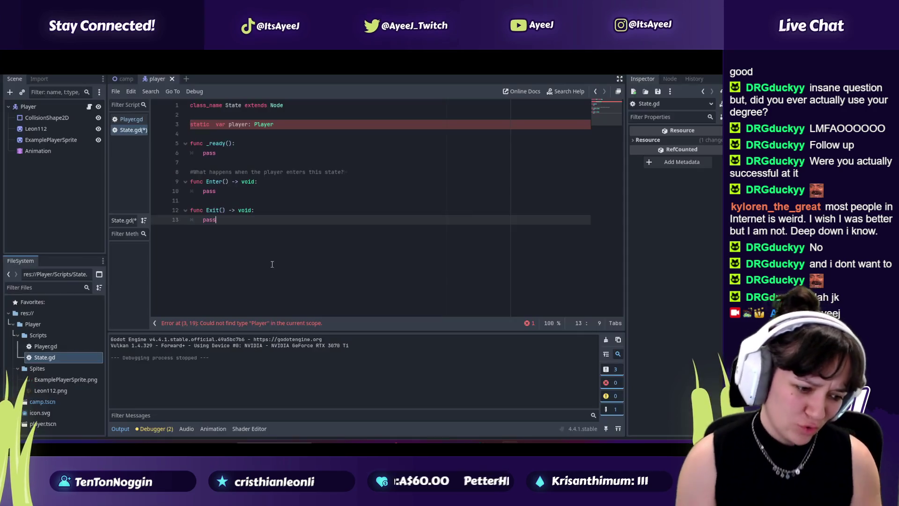
# Start a 'func Process' declaration on line 15 of State.gd, then resume the tutorial
pyautogui.press('Return')
pyautogui.press('Return')
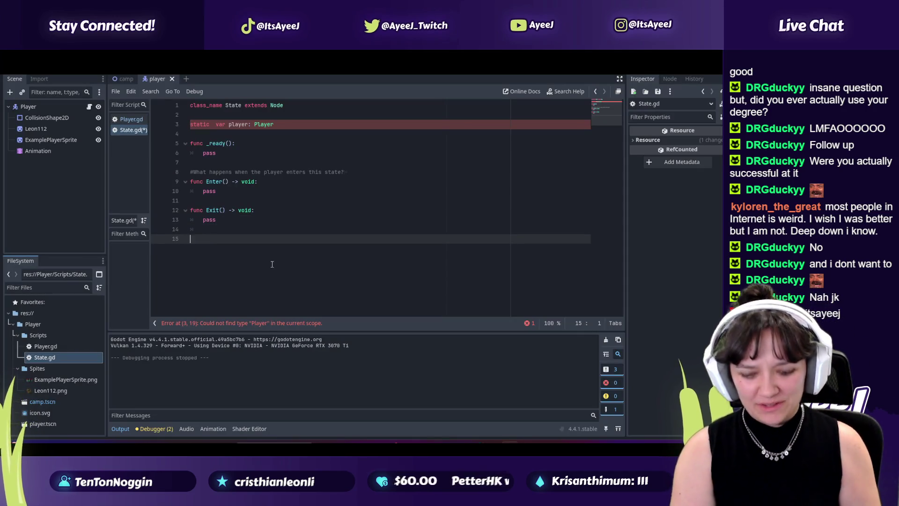
pyautogui.write('function')
pyautogui.press('BackSpace')
pyautogui.press('BackSpace')
pyautogui.press('BackSpace')
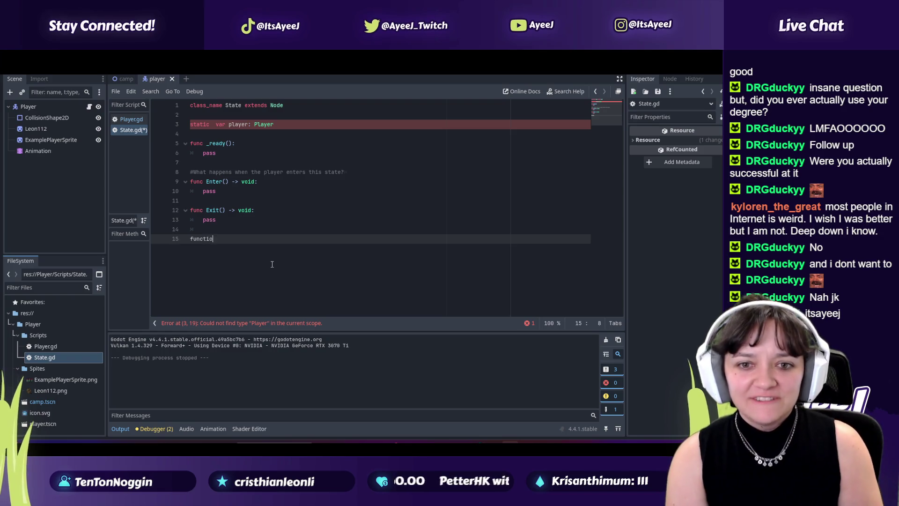
pyautogui.press('BackSpace')
pyautogui.write('(Pr')
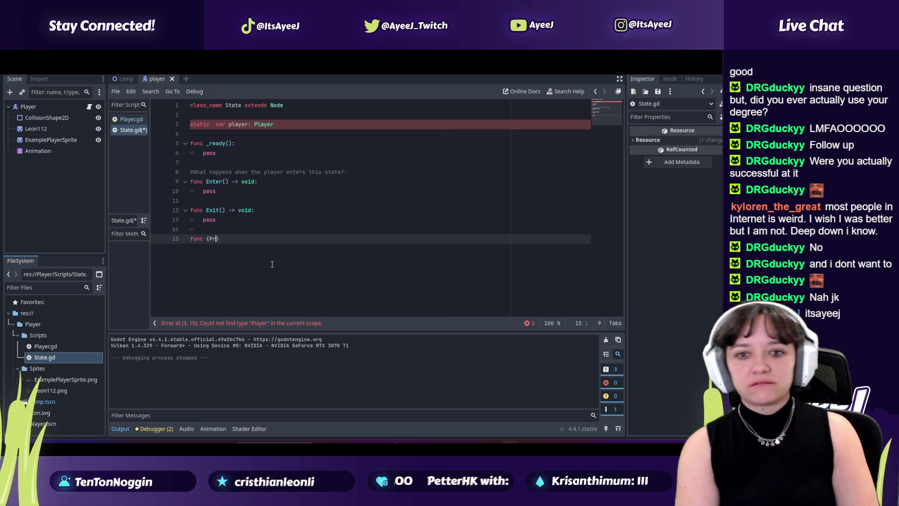
pyautogui.press('BackSpace')
pyautogui.write('Process')
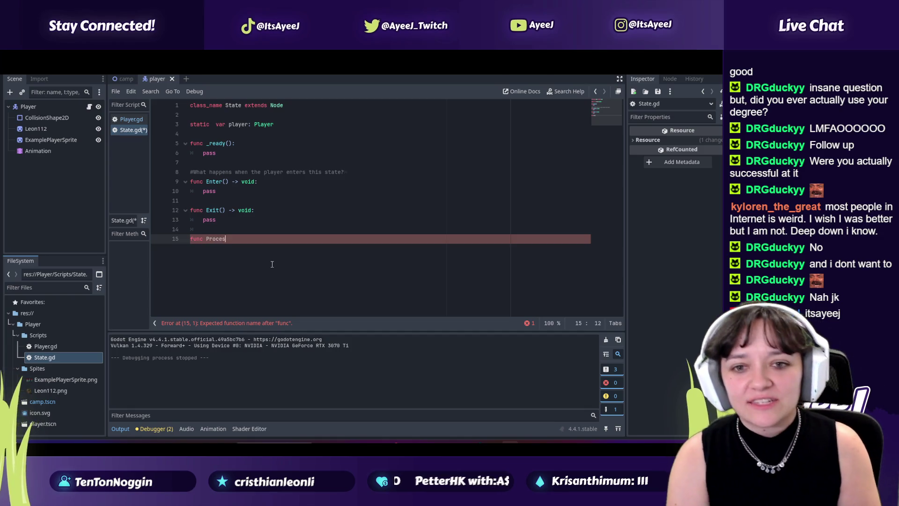
pyautogui.hotkey('alt', 'Tab')
pyautogui.click(272, 267)
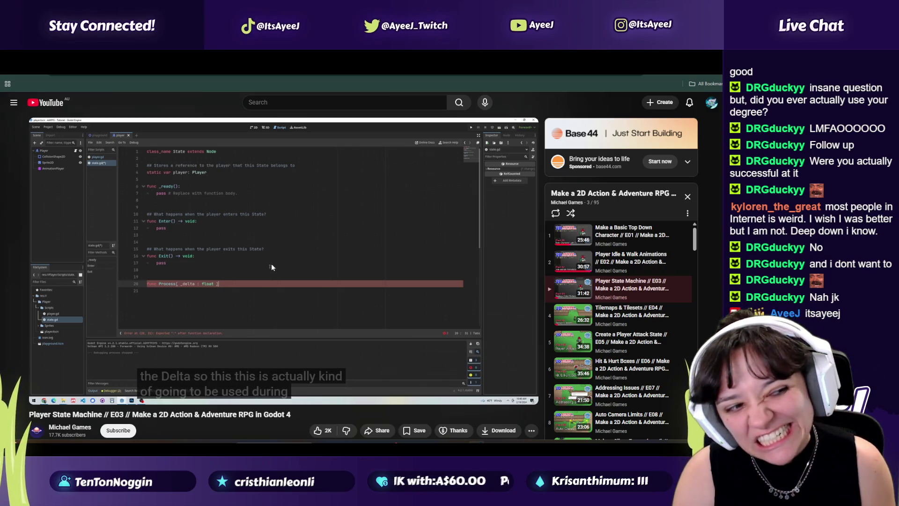
# Step through the tutorial until 'func Process(_delta : float) -> State:' shows, then return to Godot
pyautogui.click(271, 263)
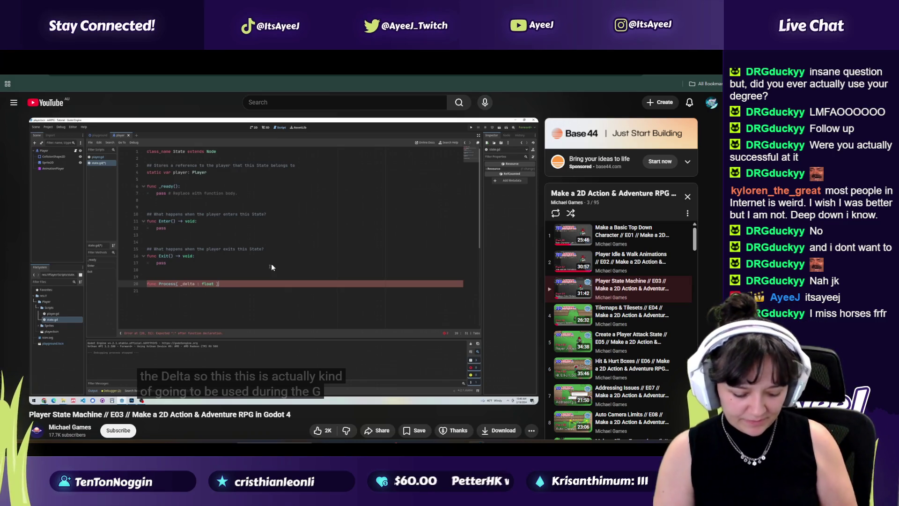
pyautogui.click(272, 266)
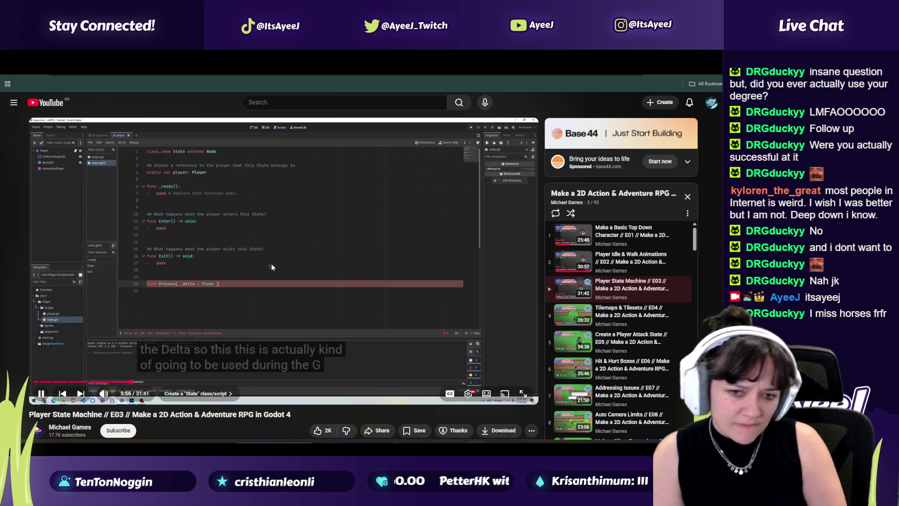
pyautogui.click(272, 267)
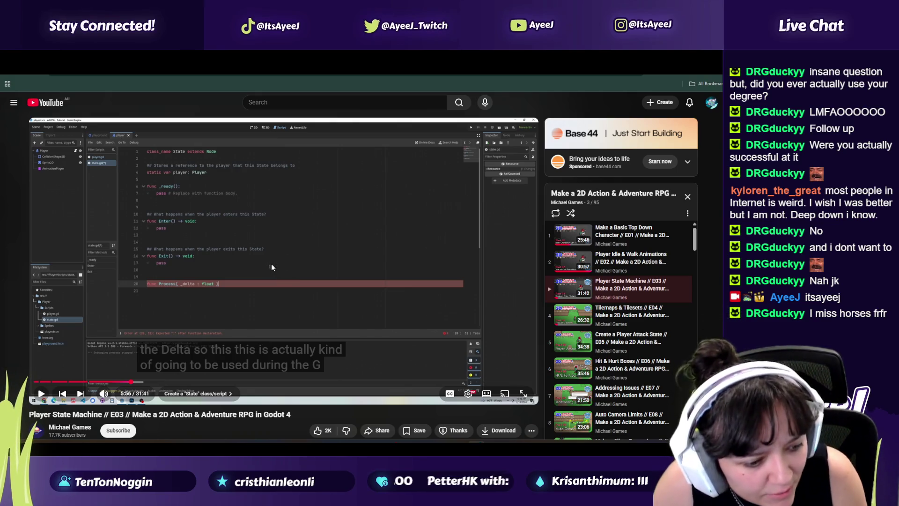
pyautogui.click(271, 267)
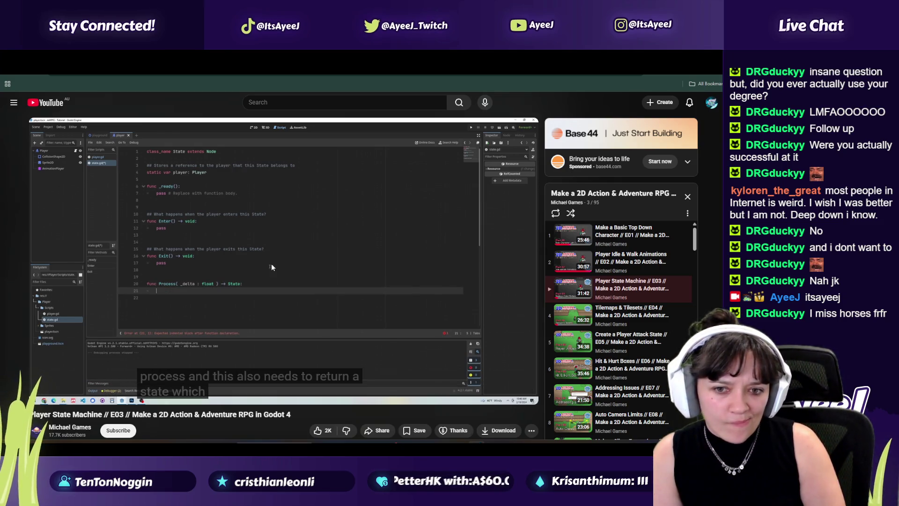
pyautogui.click(272, 266)
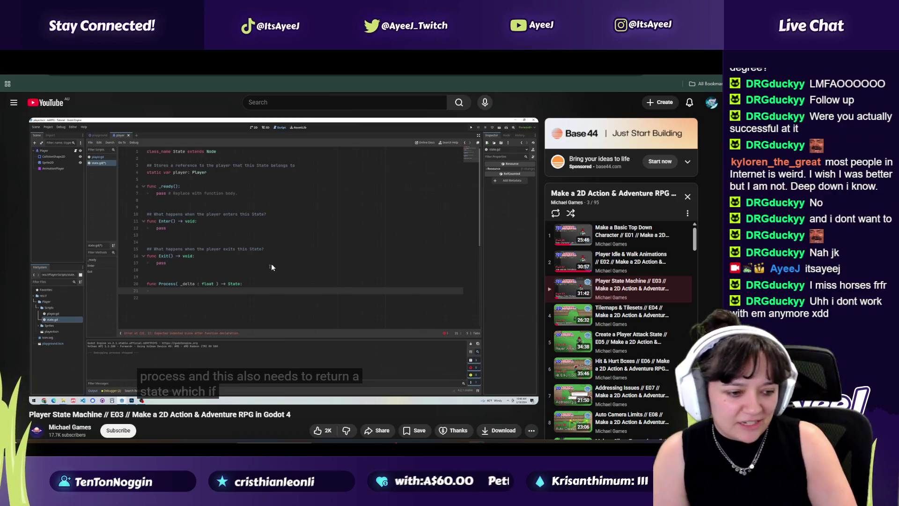
pyautogui.hotkey('alt', 'Tab')
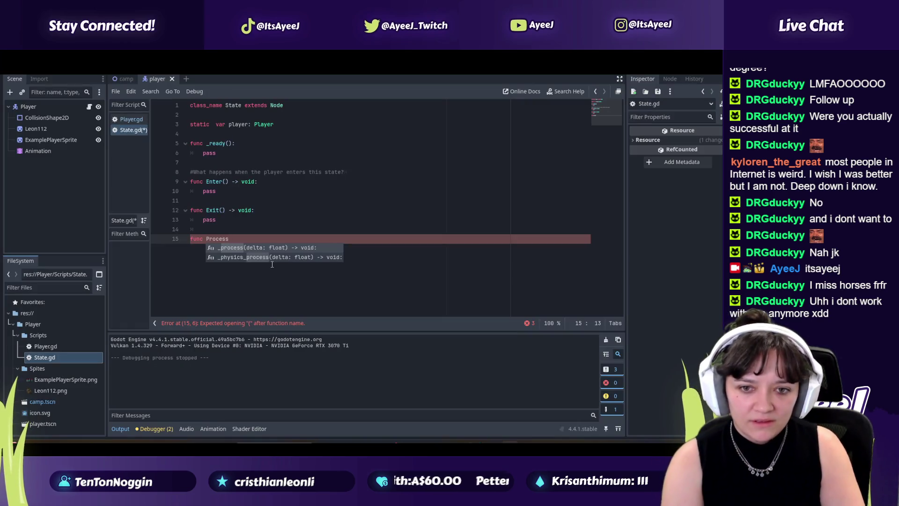
# Change line 15 to 'func Process( delta : float) -> State:', matching the tutorial
pyautogui.hotkey('alt', 'Tab')
pyautogui.hotkey('alt', 'Tab')
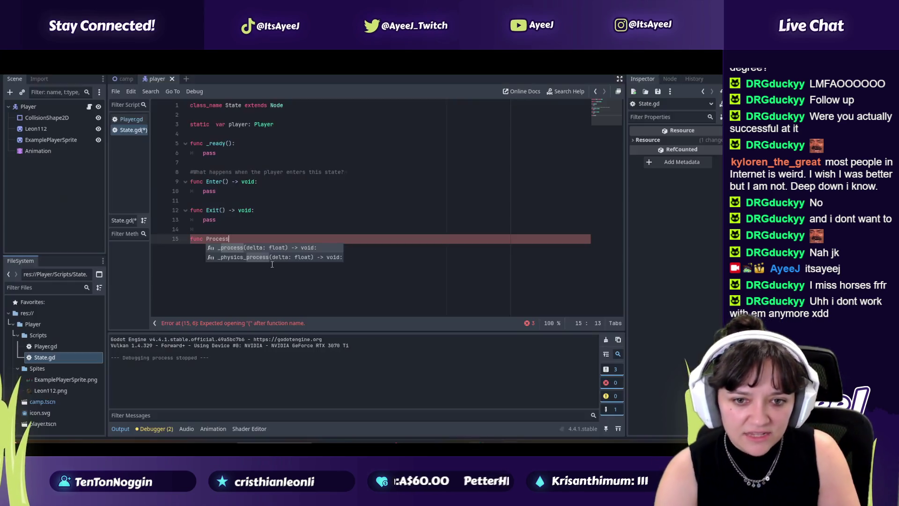
pyautogui.write('(_delta: float) -> void:')
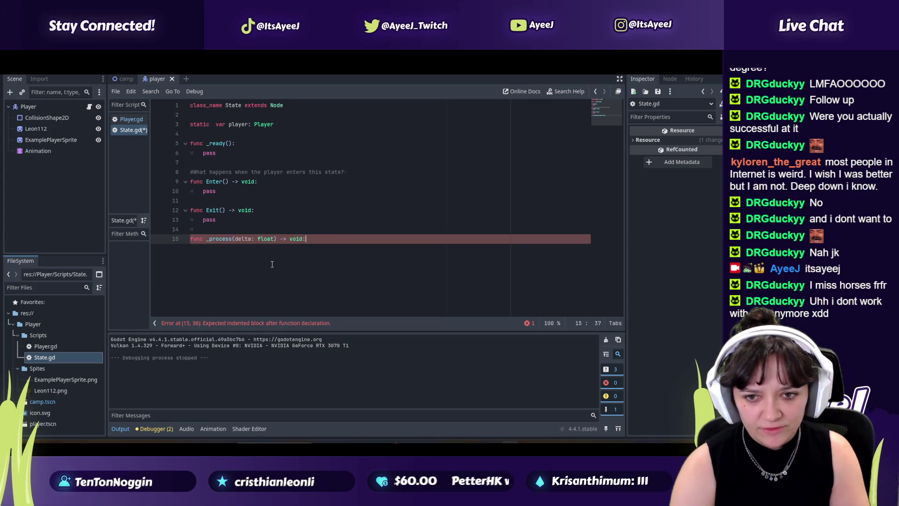
pyautogui.hotkey('alt', 'Tab')
pyautogui.hotkey('alt', 'Tab')
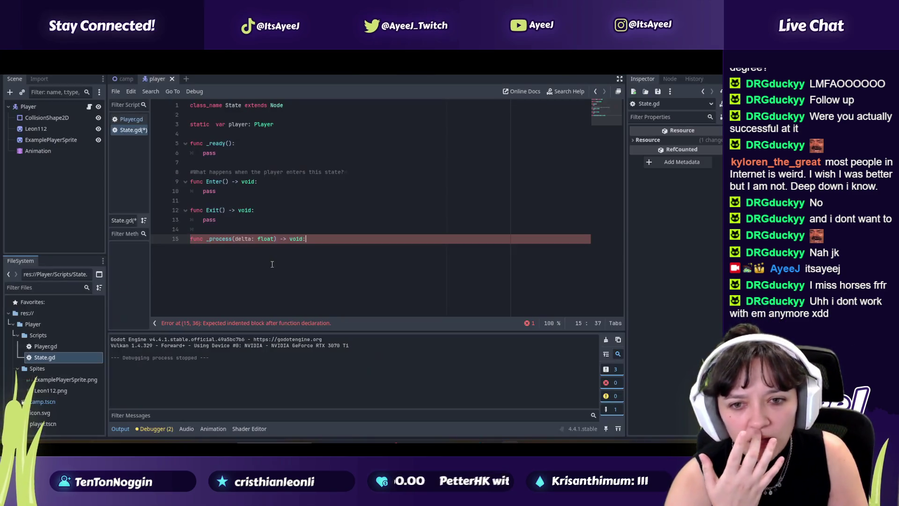
pyautogui.moveTo(232, 241); pyautogui.dragTo(206, 240)
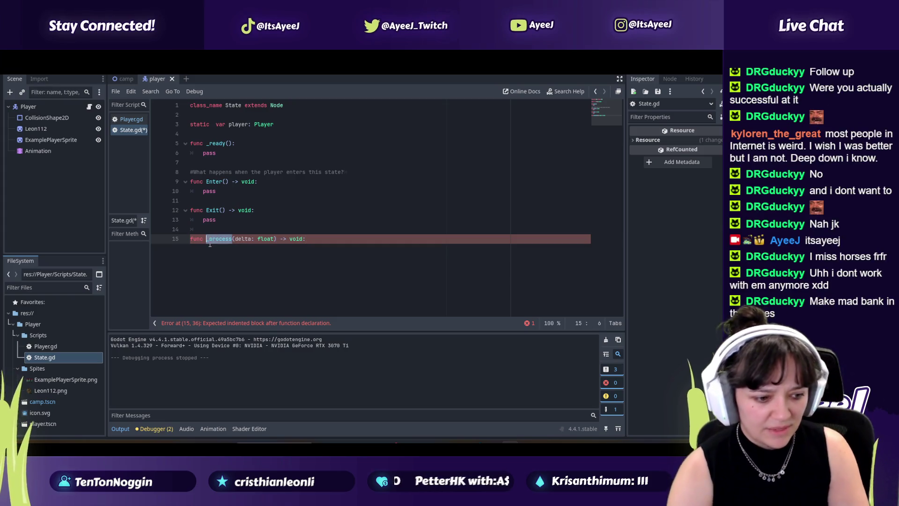
pyautogui.write('Process')
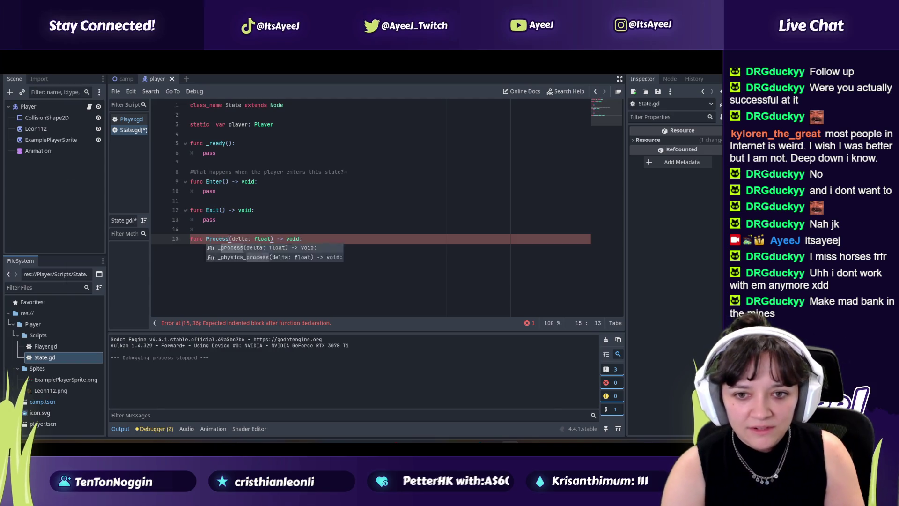
pyautogui.hotkey('alt', 'Tab')
pyautogui.hotkey('alt', 'Tab')
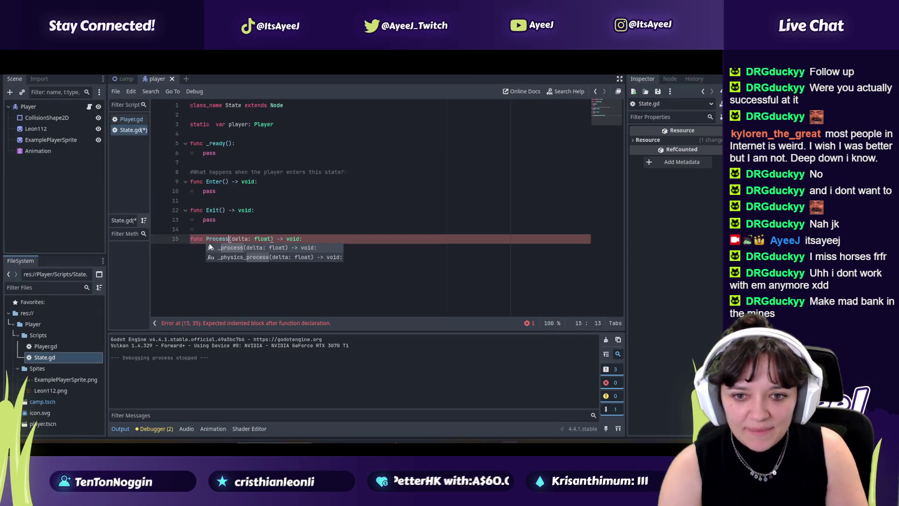
pyautogui.hotkey('alt', 'Tab')
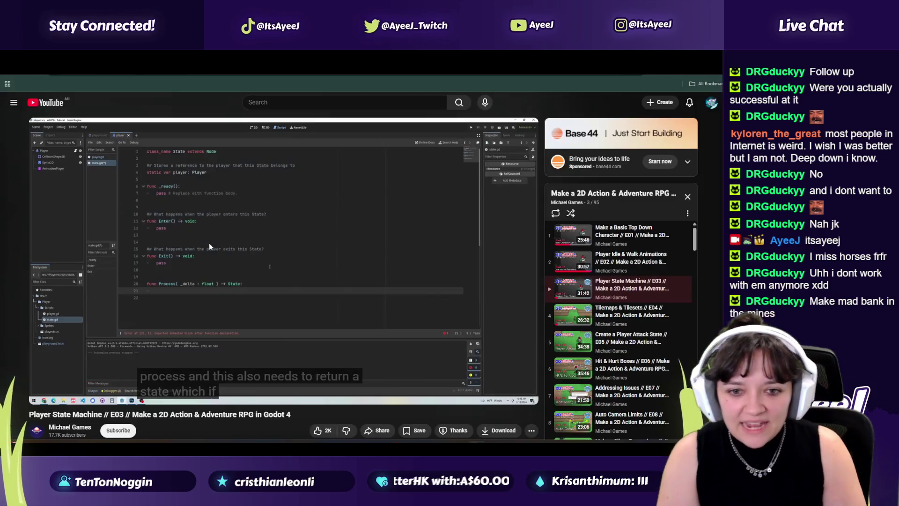
pyautogui.hotkey('alt', 'Tab')
pyautogui.press('Right')
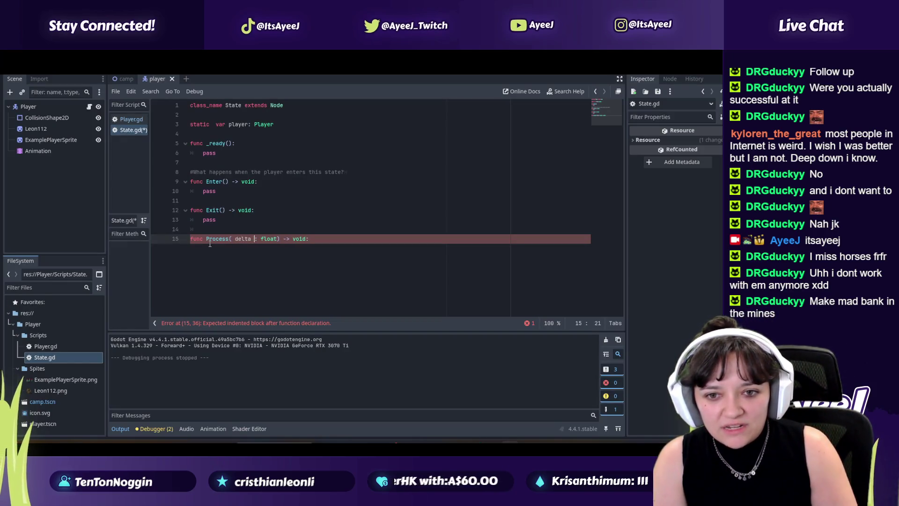
pyautogui.hotkey('alt', 'Tab')
pyautogui.hotkey('alt', 'Tab')
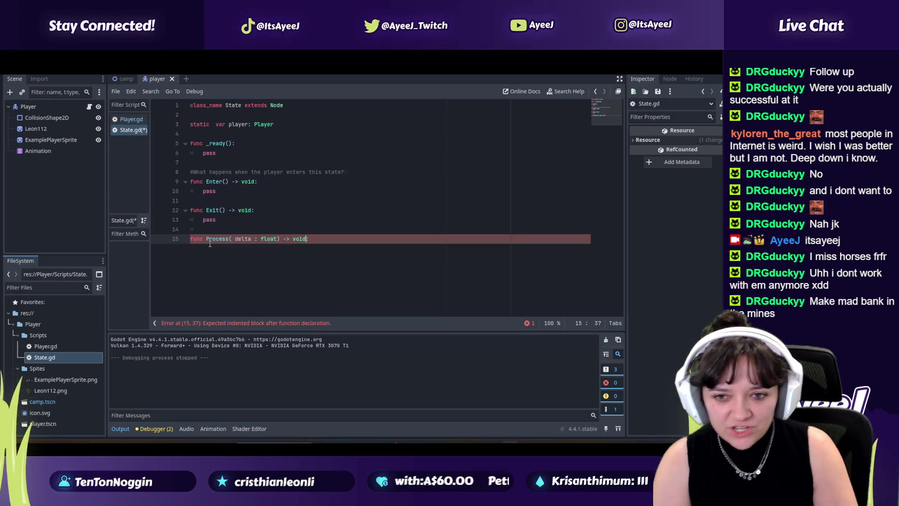
pyautogui.write('tate')
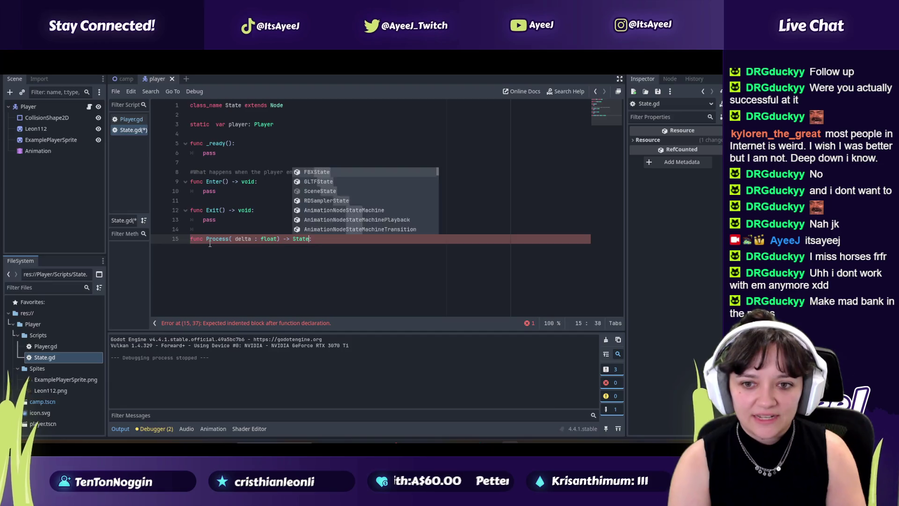
# Give Process a body that returns null while the tutorial keeps playing
pyautogui.hotkey('alt', 'Tab')
pyautogui.click(216, 248)
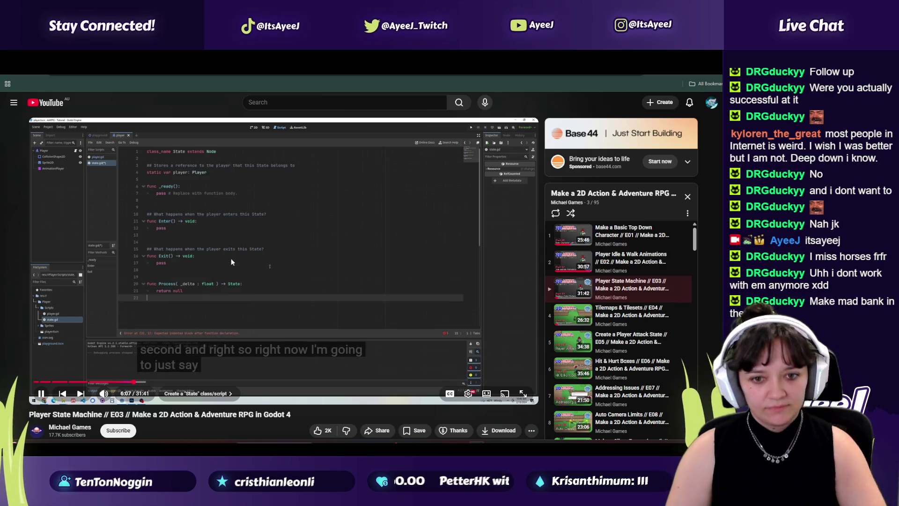
pyautogui.hotkey('alt', 'Tab')
pyautogui.press('End')
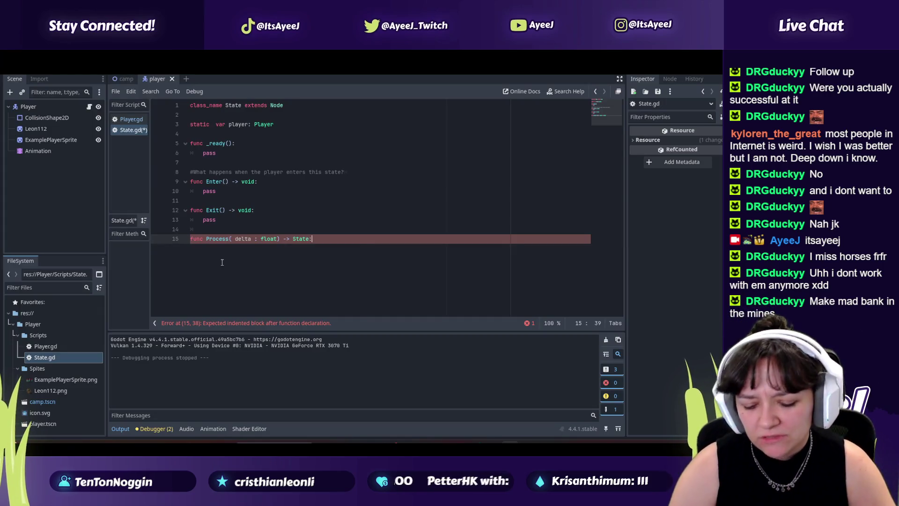
pyautogui.press('Return')
pyautogui.write('return null')
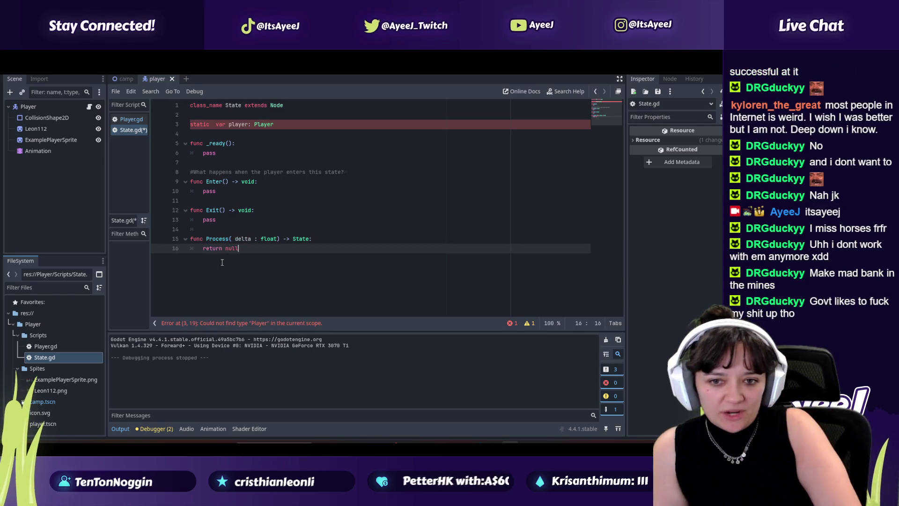
pyautogui.hotkey('alt', 'Tab')
pyautogui.click(239, 249)
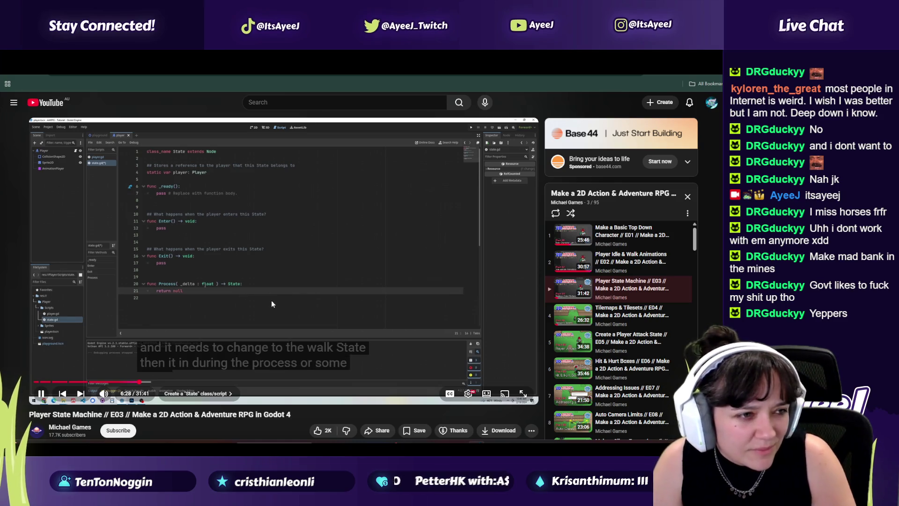
# Pause the tutorial, briefly scroll the Unchosen GDD document, then resume the video
pyautogui.click(268, 280)
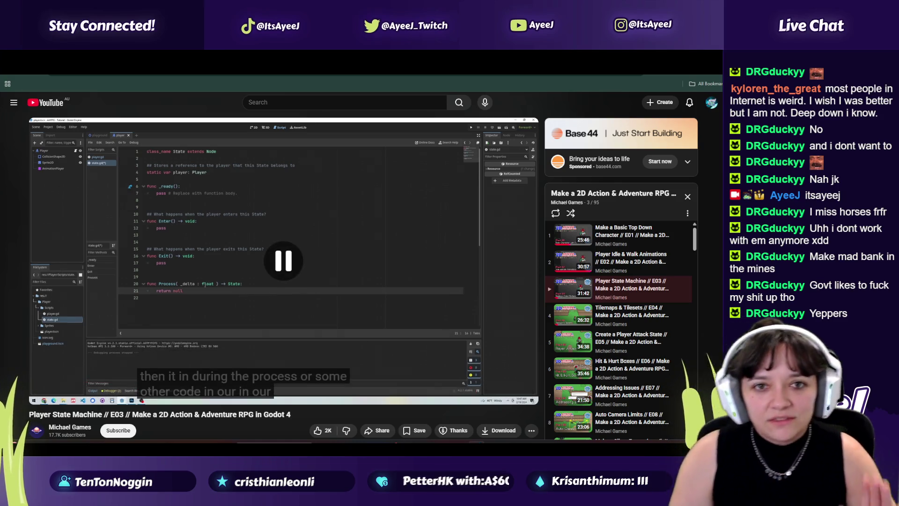
pyautogui.hotkey('ctrl', 'Tab')
pyautogui.moveTo(708, 434)
pyautogui.mouseDown()
pyautogui.moveTo(713, 130)
pyautogui.moveTo(708, 252)
pyautogui.moveTo(698, 154)
pyautogui.moveTo(663, 136)
pyautogui.mouseUp()
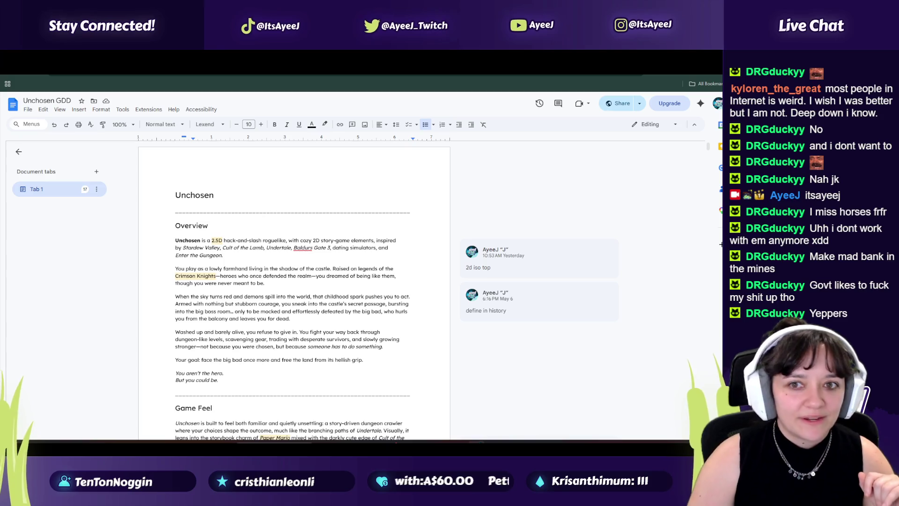
pyautogui.hotkey('ctrl', 'Tab')
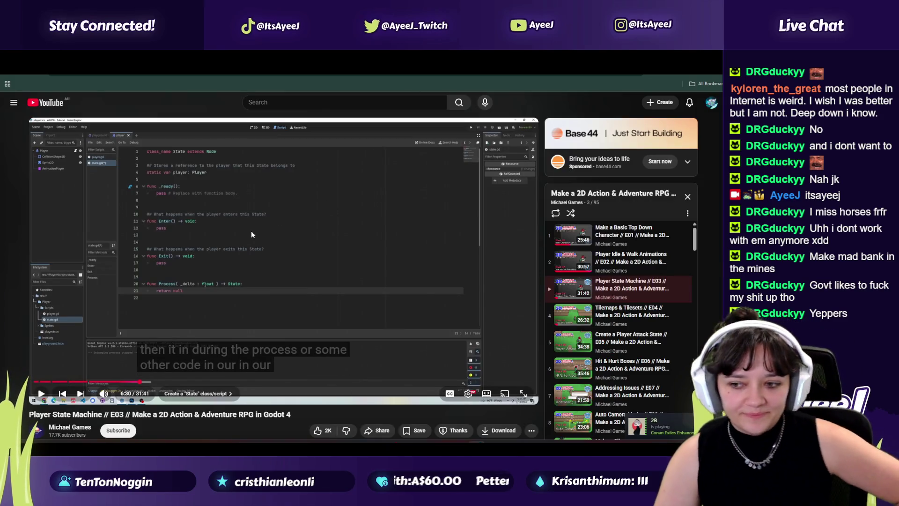
pyautogui.click(251, 230)
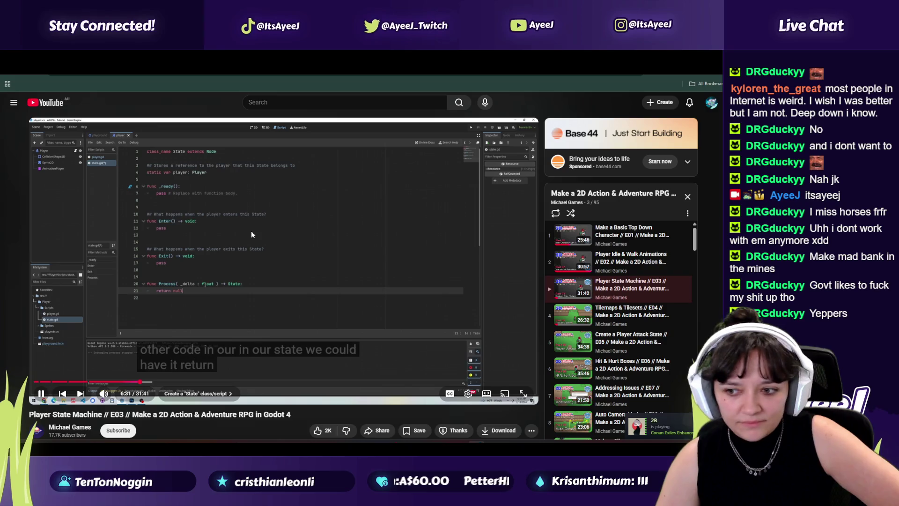
# Send a quick reply in the Steam chat, close it, and pause the tutorial at 6:51
pyautogui.click(655, 424)
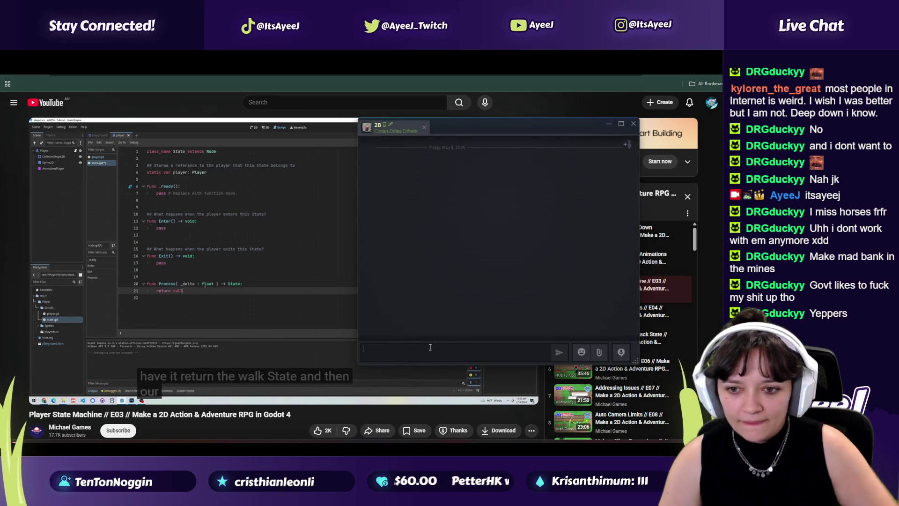
pyautogui.write('ponan pe')
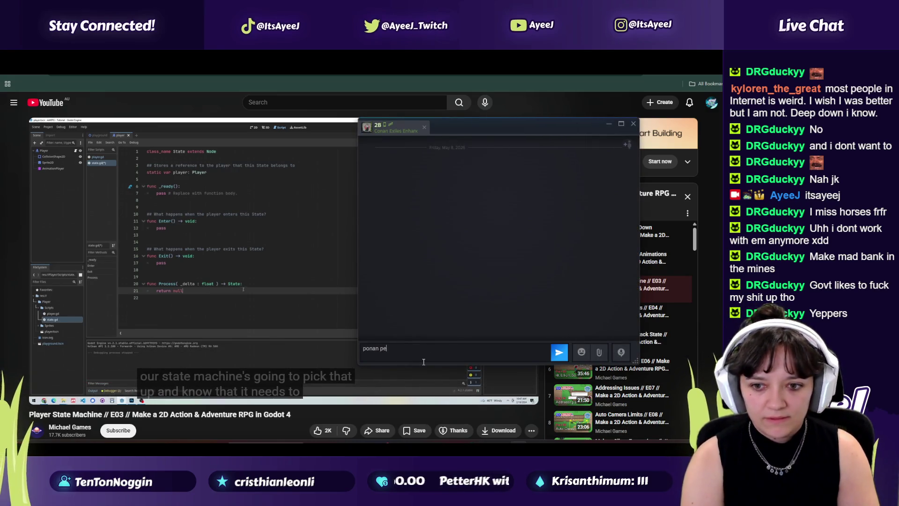
pyautogui.write('xile')
pyautogui.press('Return')
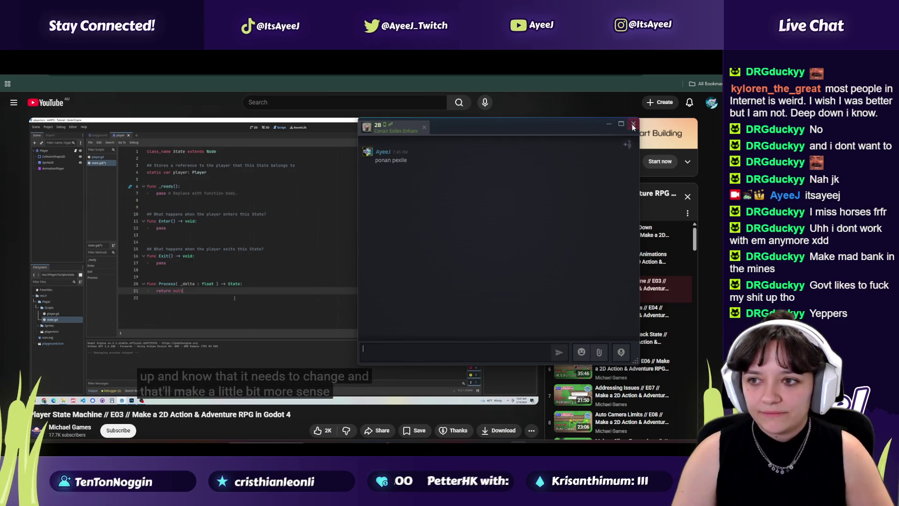
pyautogui.click(633, 125)
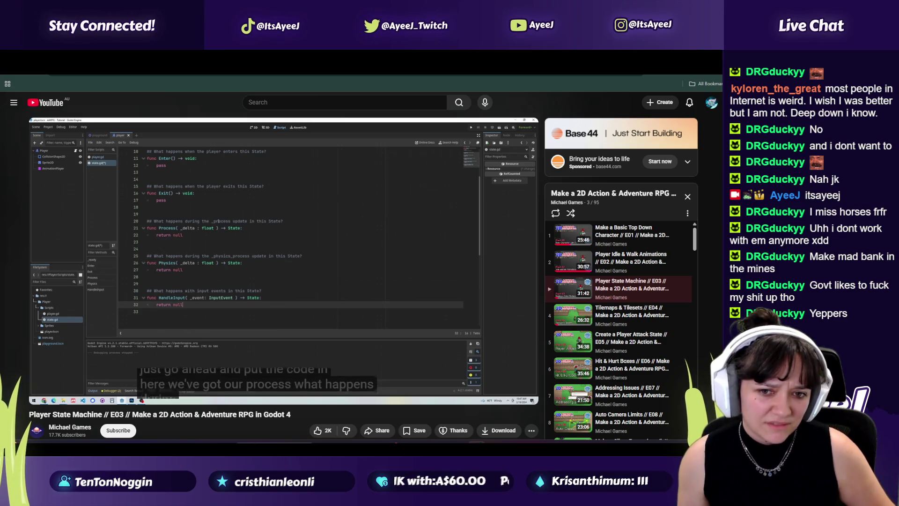
pyautogui.click(262, 256)
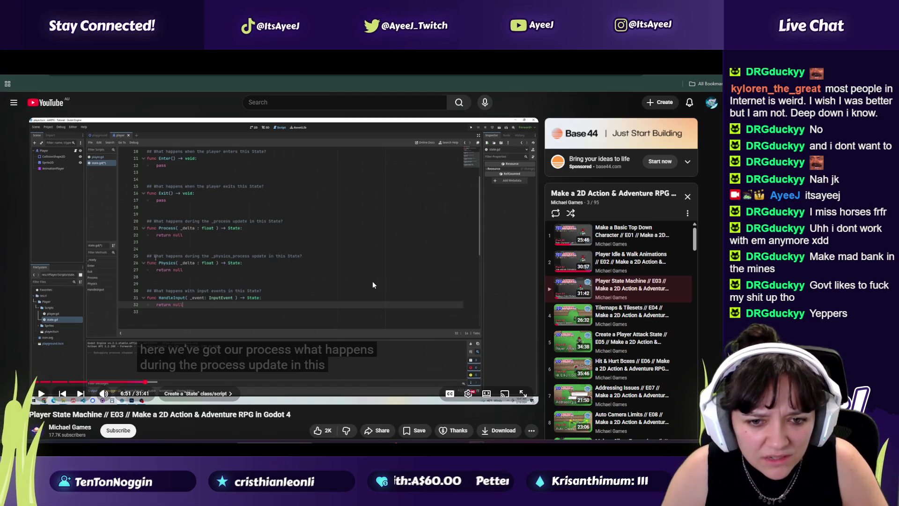
pyautogui.hotkey('alt', 'Tab')
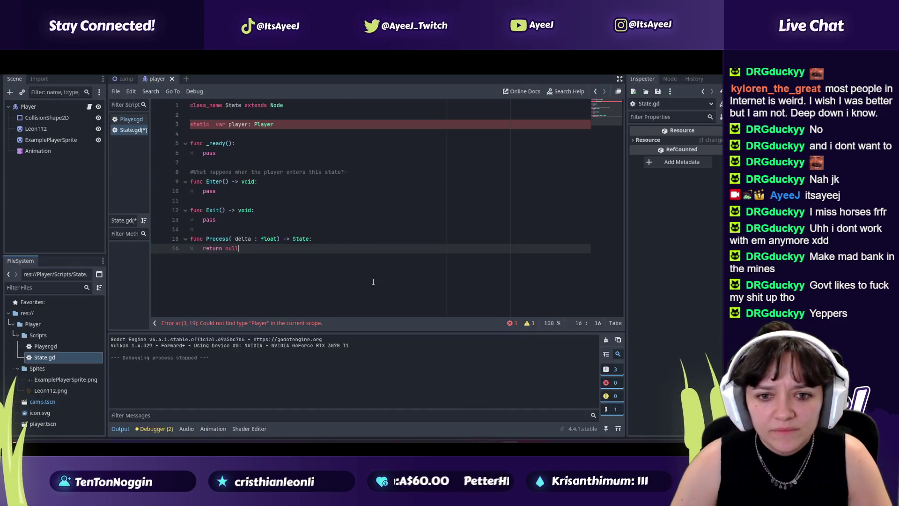
pyautogui.hotkey('alt', 'Tab')
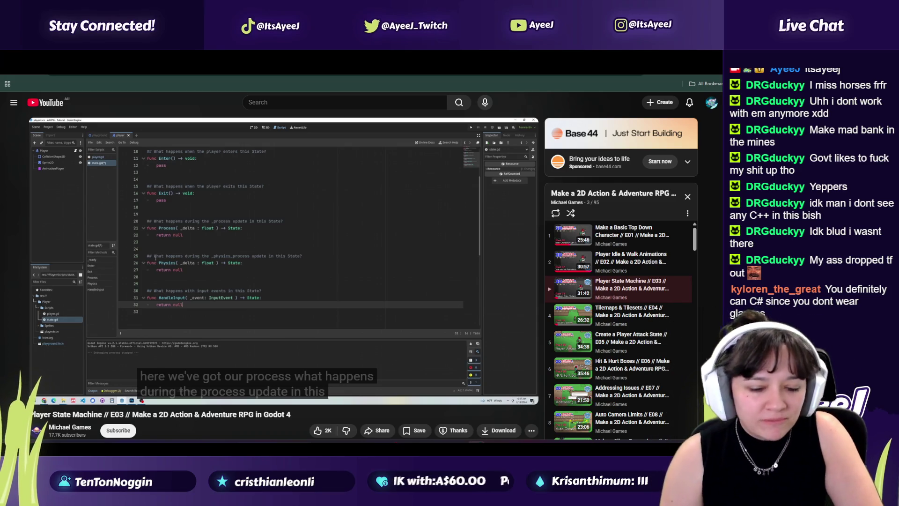
# Play through the Physics and HandleInput explanation, leaving the tutorial paused at 7:04
pyautogui.click(247, 316)
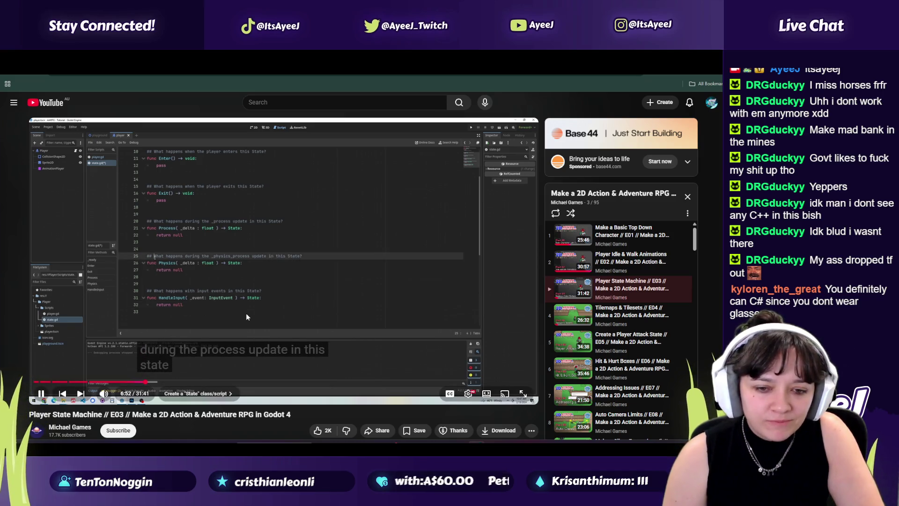
pyautogui.click(246, 315)
pyautogui.click(247, 316)
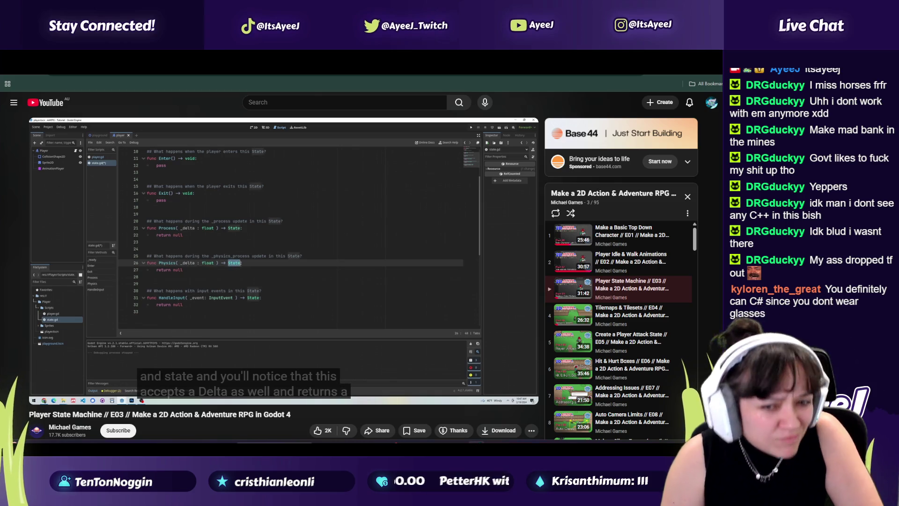
pyautogui.click(246, 314)
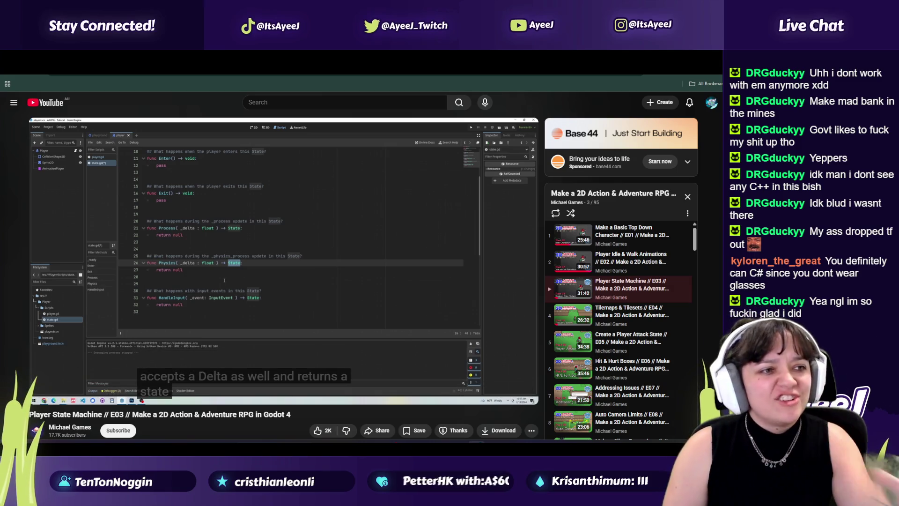
pyautogui.click(303, 305)
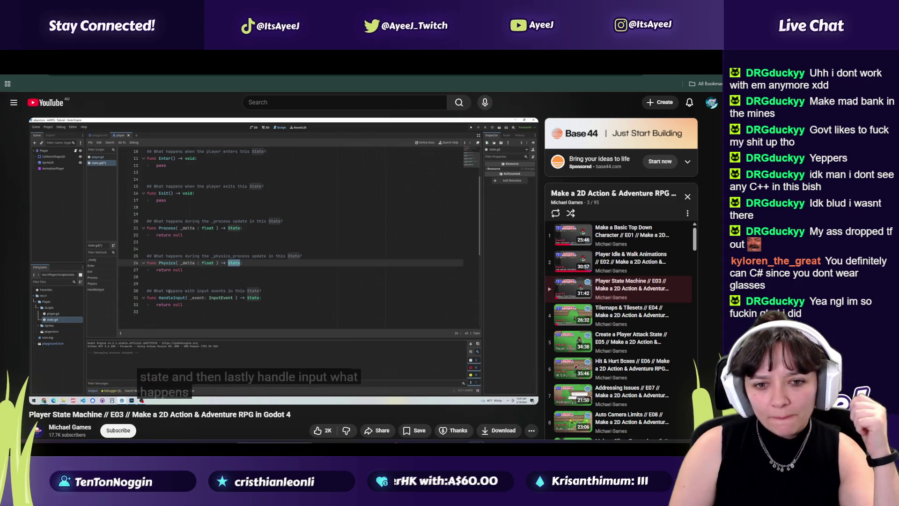
pyautogui.click(302, 304)
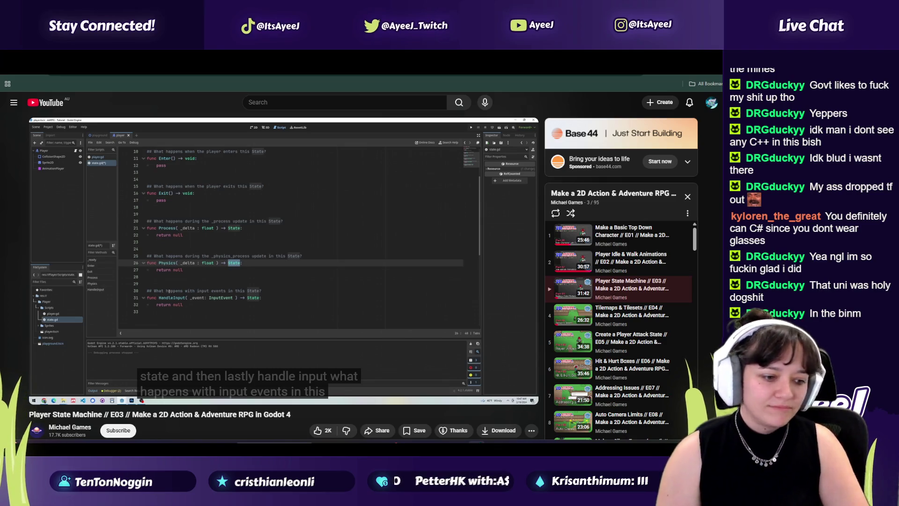
pyautogui.click(269, 220)
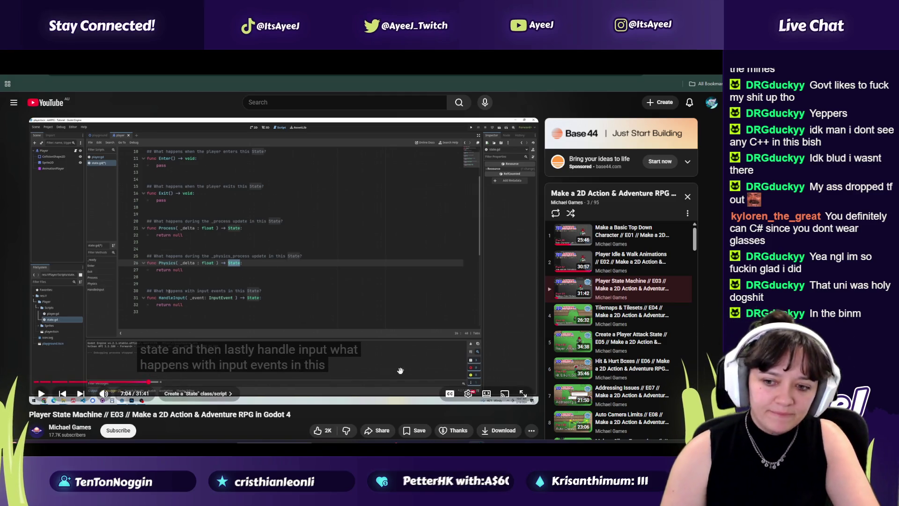
# Bring the Godot State.gd editor back to the front from the taskbar
pyautogui.moveTo(511, 445)
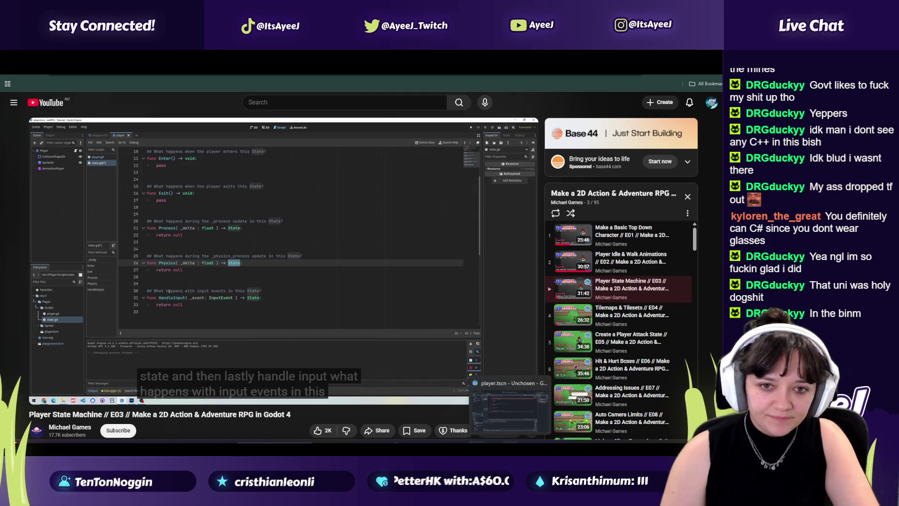
pyautogui.click(511, 408)
pyautogui.hotkey('alt', 'Tab')
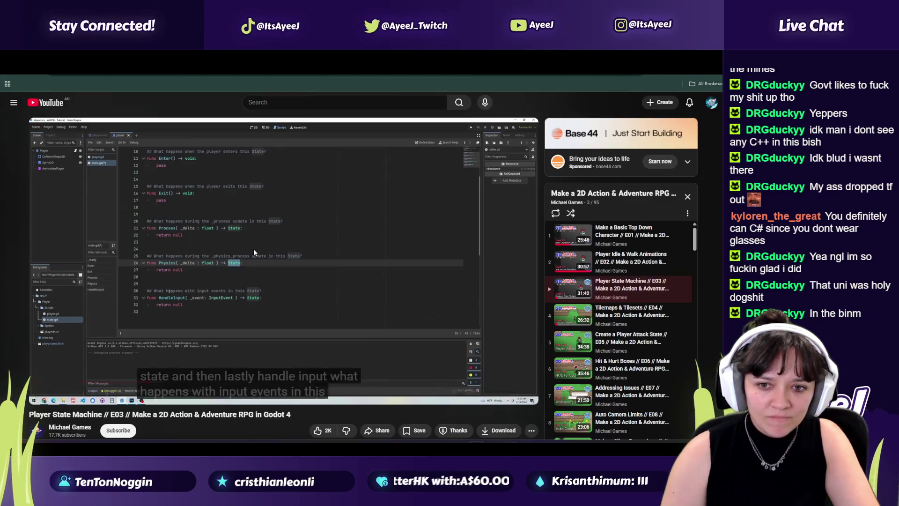
pyautogui.hotkey('alt', 'Tab')
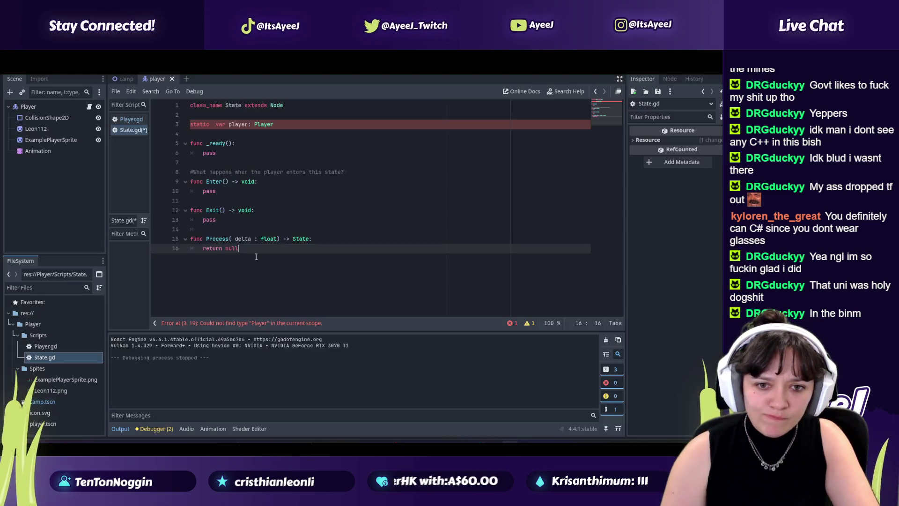
# Begin a Physics function below Process, undoing the autocompleted _physics_process signature
pyautogui.press('Return')
pyautogui.press('Return')
pyautogui.write('func Phy')
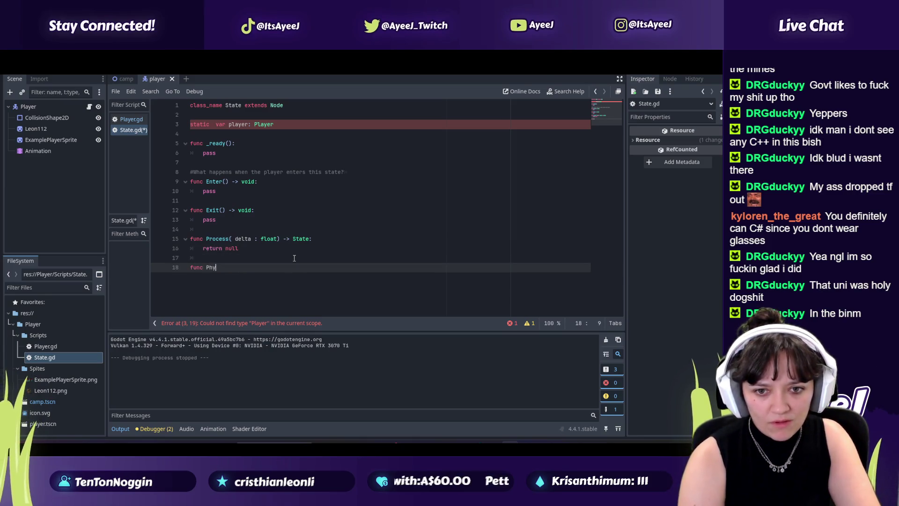
pyautogui.hotkey('alt', 'Tab')
pyautogui.hotkey('alt', 'Tab')
pyautogui.write('sics')
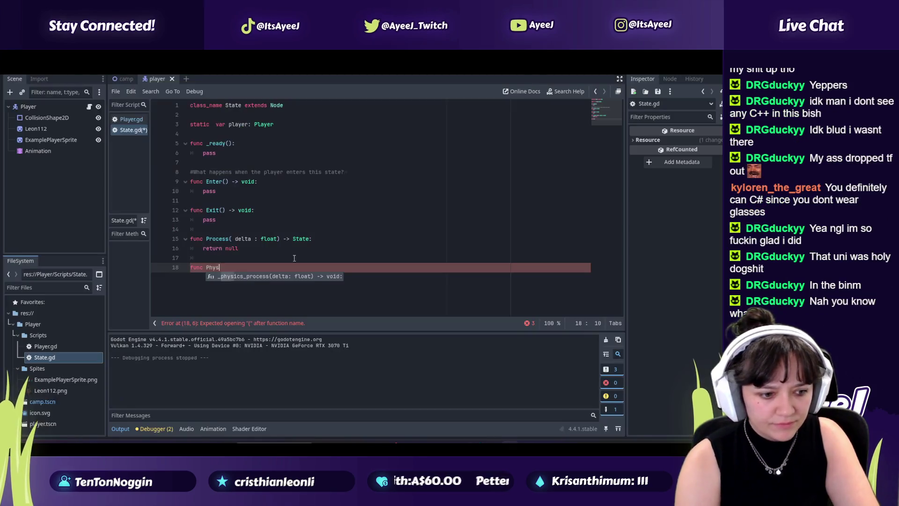
pyautogui.hotkey('alt', 'Tab')
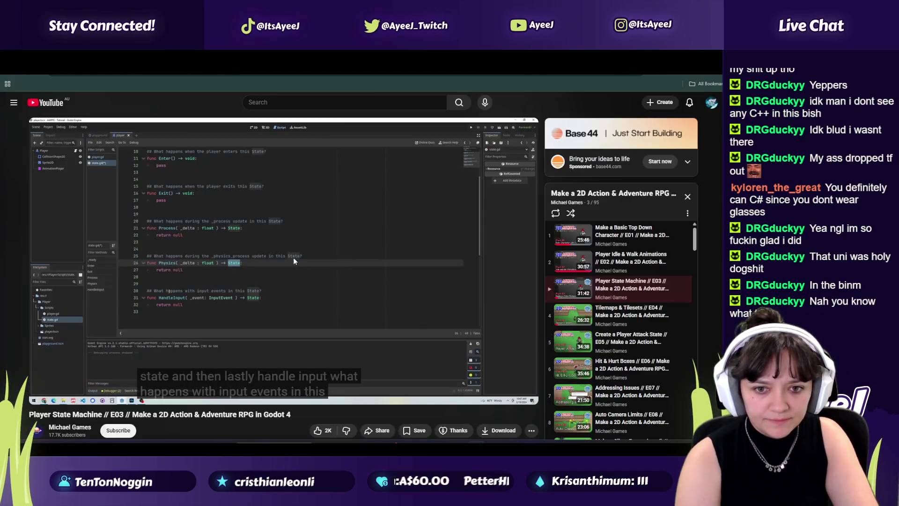
pyautogui.hotkey('alt', 'Tab')
pyautogui.press('Return')
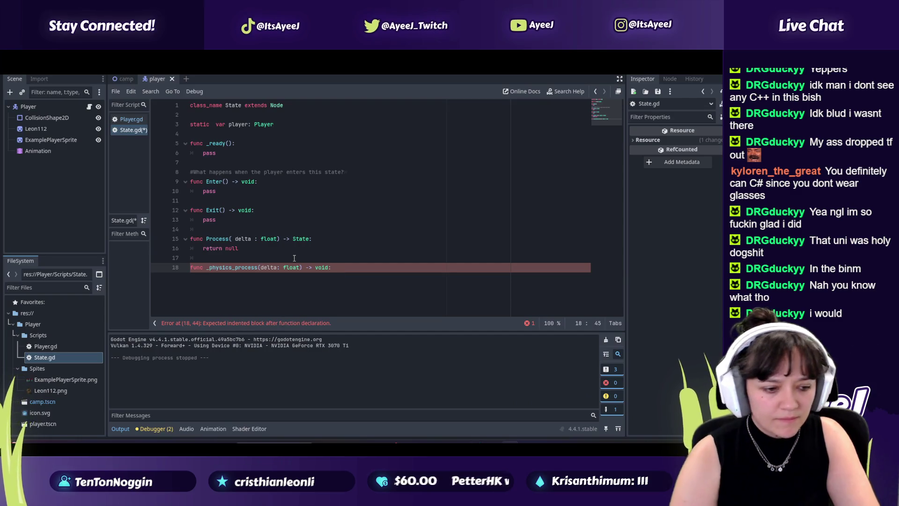
pyautogui.hotkey('alt', 'Tab')
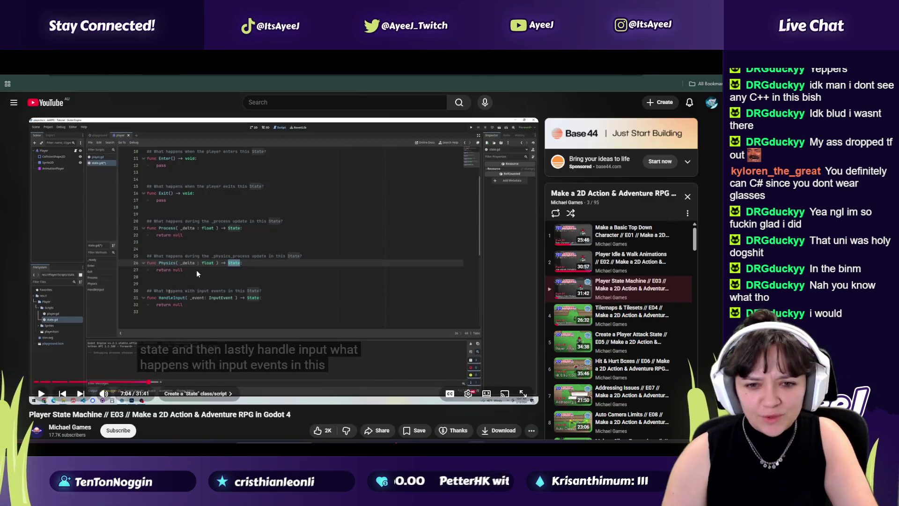
pyautogui.hotkey('alt', 'Tab')
pyautogui.hotkey('ctrl', 'z')
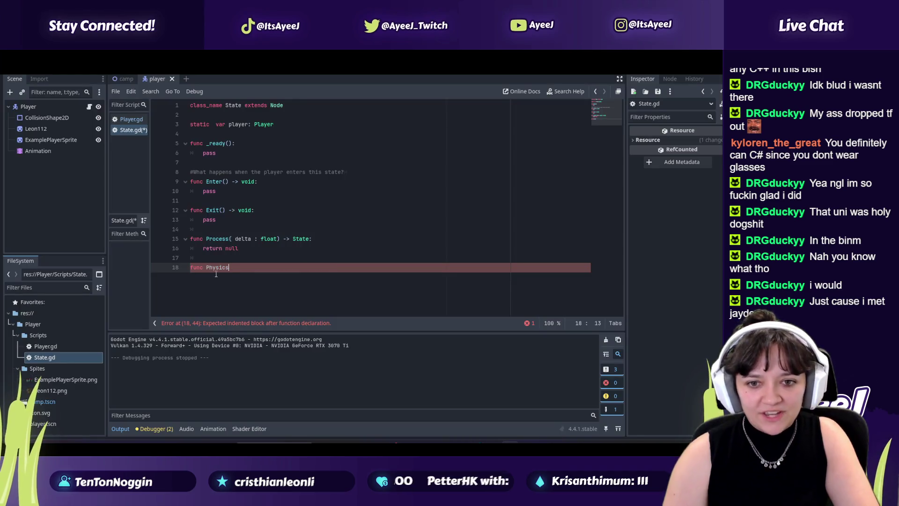
pyautogui.hotkey('alt', 'Tab')
pyautogui.hotkey('alt', 'Tab')
pyautogui.hotkey('alt', 'Tab')
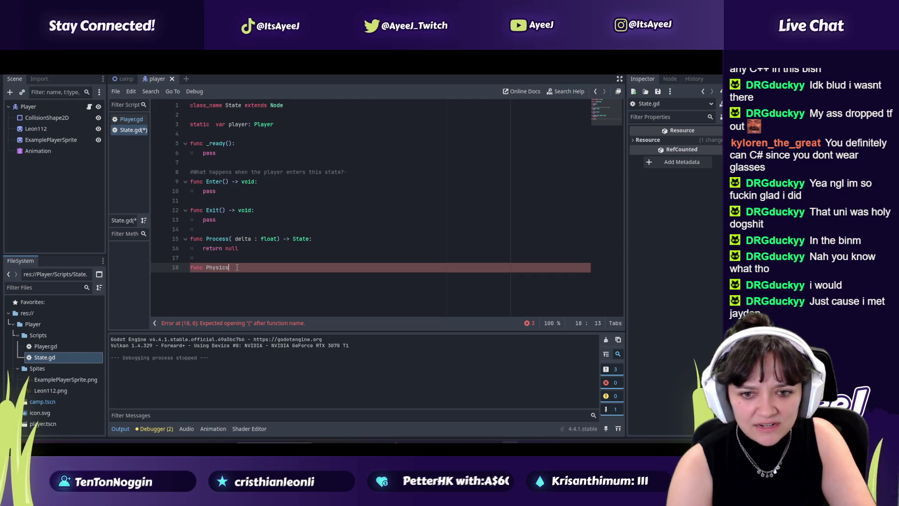
pyautogui.hotkey('alt', 'Tab')
pyautogui.hotkey('alt', 'Tab')
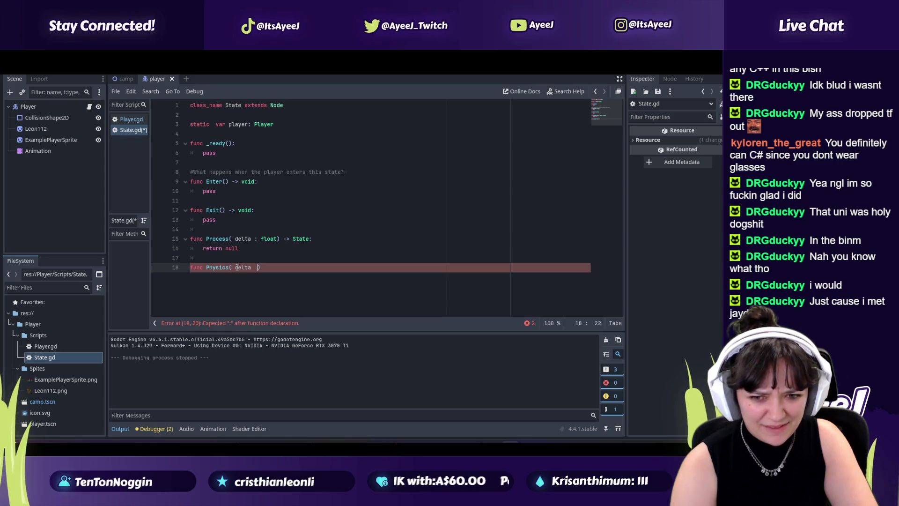
# Complete the Physics signature with a float parameter and a '-> State:' return type
pyautogui.hotkey('alt', 'Tab')
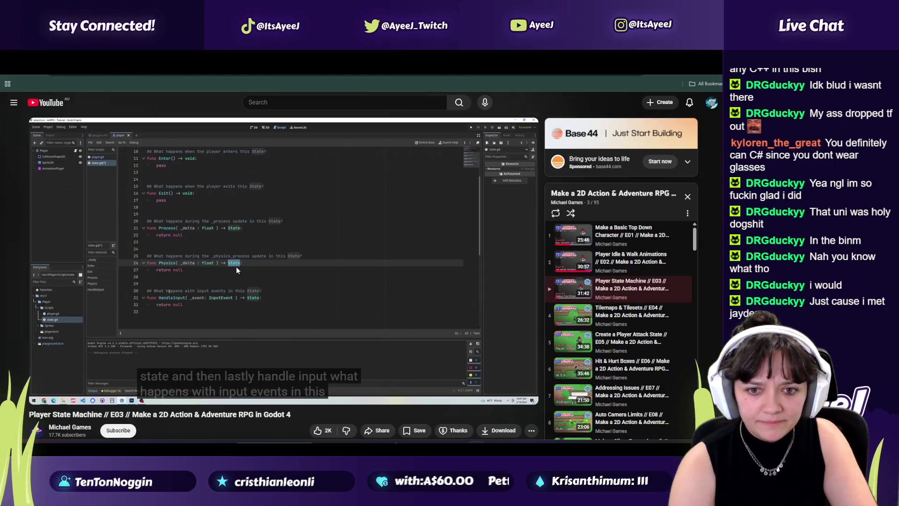
pyautogui.hotkey('alt', 'Tab')
pyautogui.write('float')
pyautogui.hotkey('alt', 'Tab')
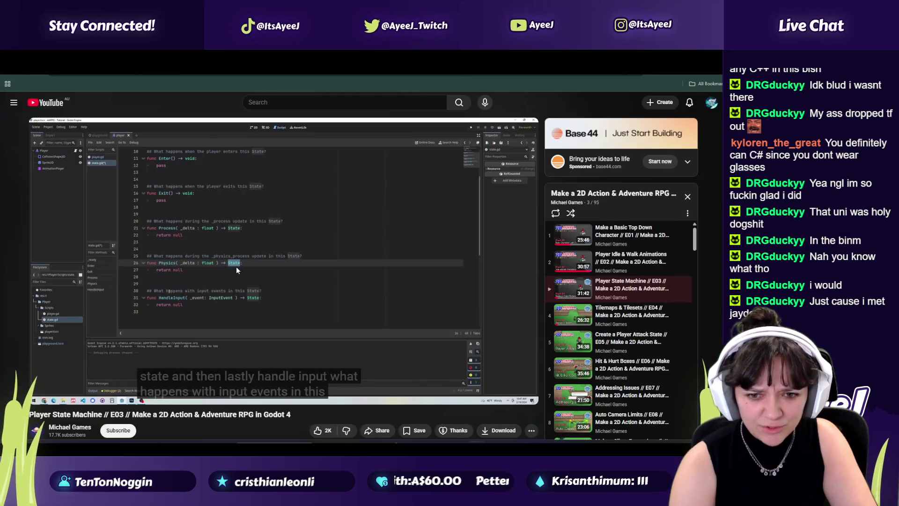
pyautogui.hotkey('alt', 'Tab')
pyautogui.write(')')
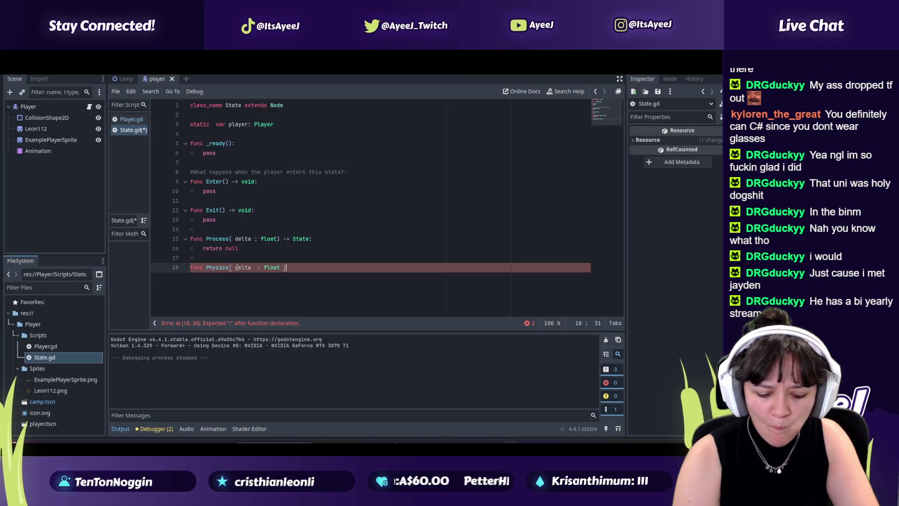
pyautogui.write(' ->')
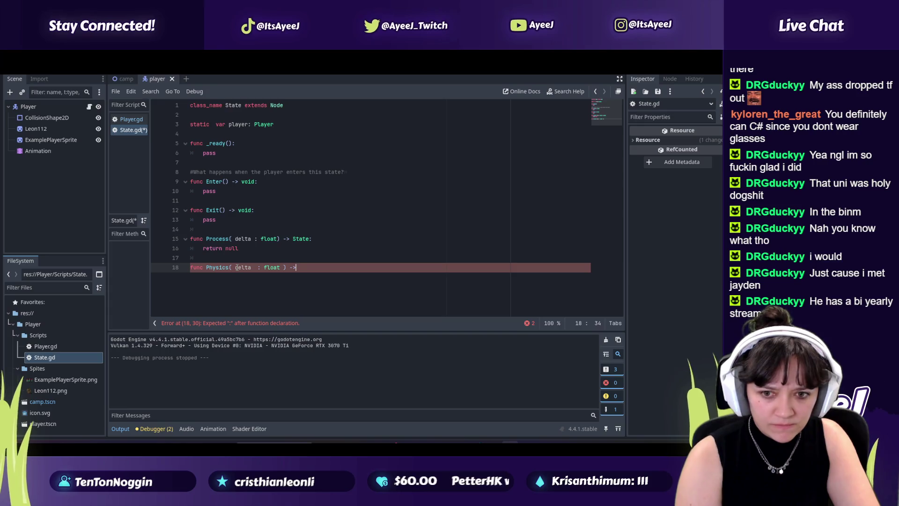
pyautogui.hotkey('alt', 'Tab')
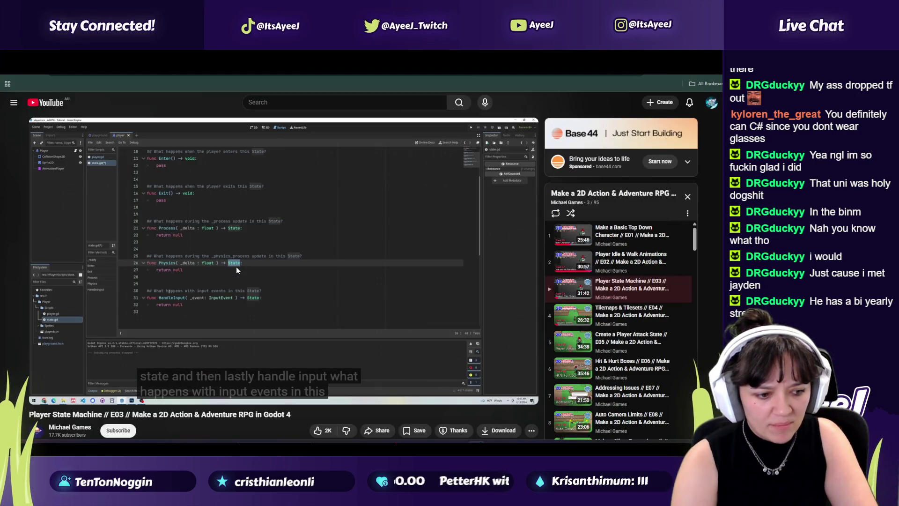
pyautogui.hotkey('alt', 'Tab')
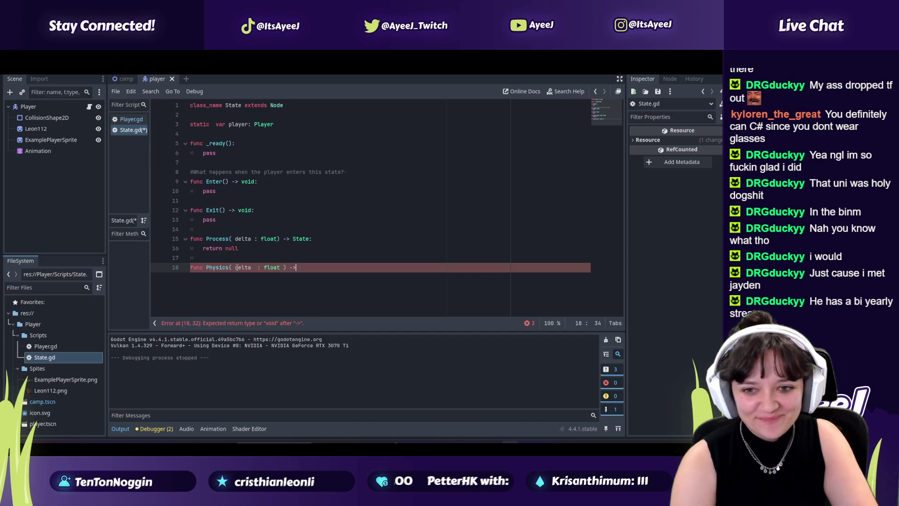
pyautogui.write(' Statre')
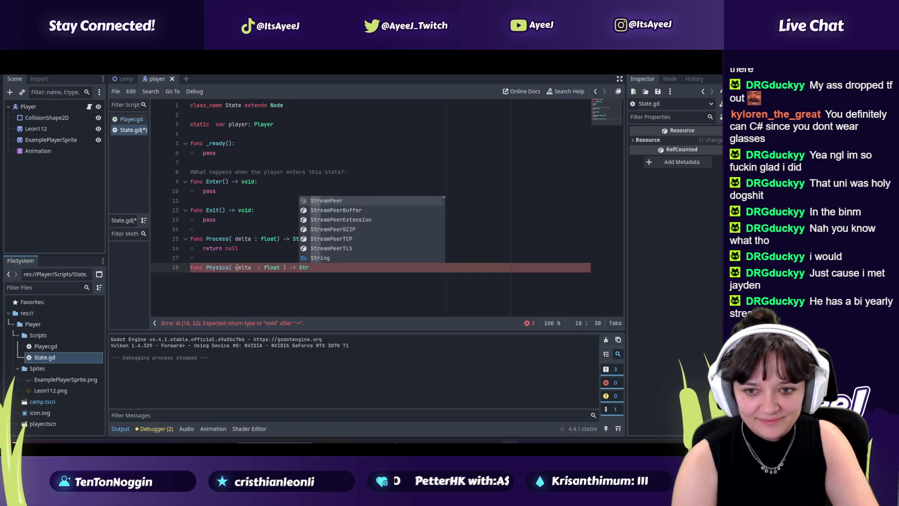
pyautogui.press('BackSpace')
pyautogui.press('BackSpace')
pyautogui.write('e:')
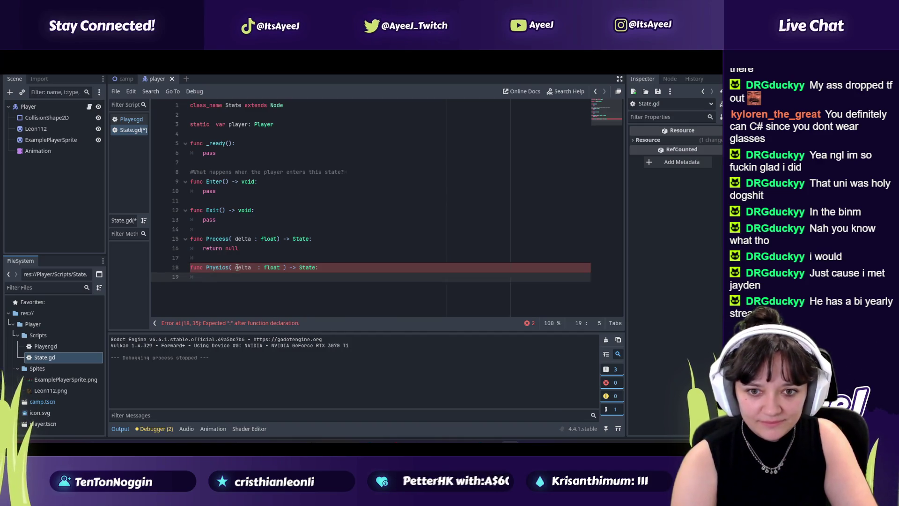
pyautogui.hotkey('alt', 'Tab')
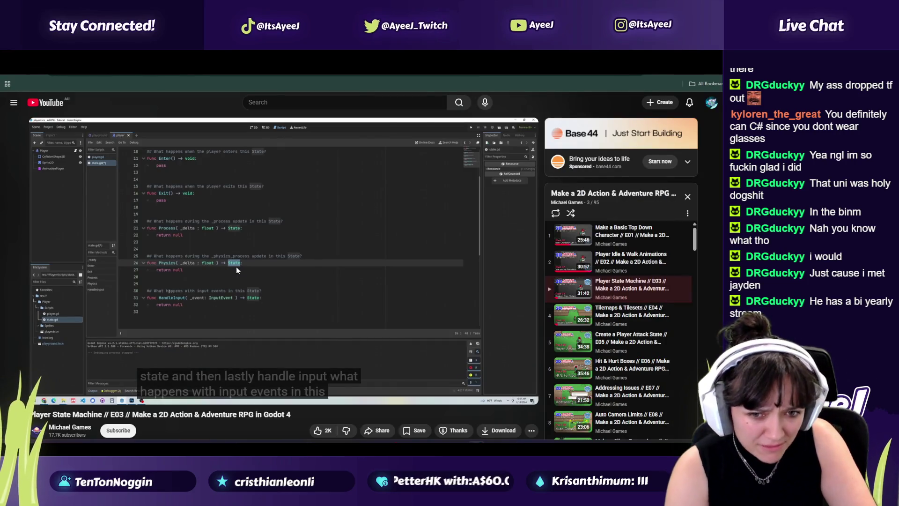
pyautogui.hotkey('alt', 'Tab')
# Rename the Physics parameter to _delta and begin its body with return
pyautogui.click(237, 267)
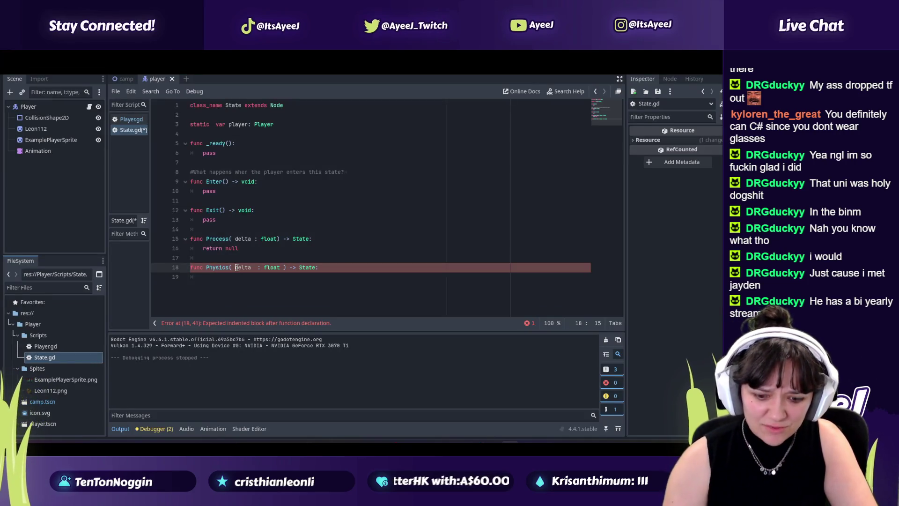
pyautogui.hotkey('alt', 'Tab')
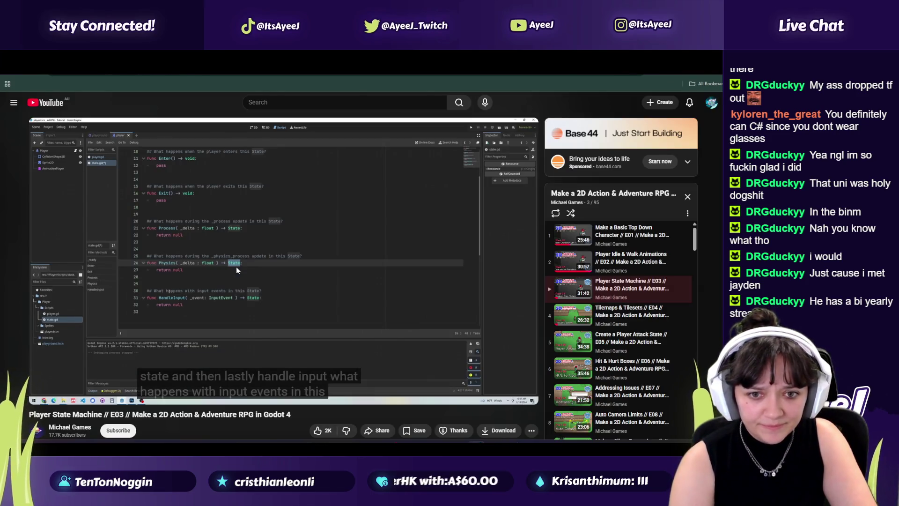
pyautogui.hotkey('alt', 'Tab')
pyautogui.write('_')
pyautogui.click(233, 279)
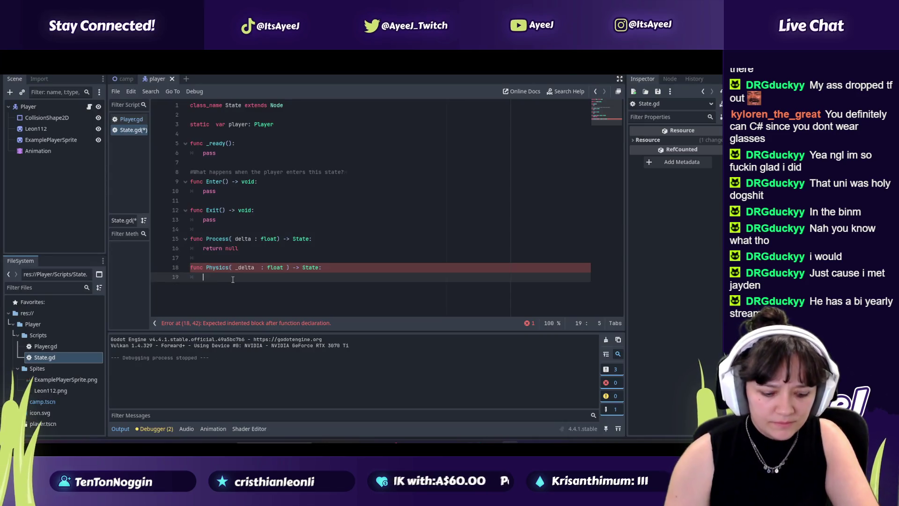
pyautogui.write('return')
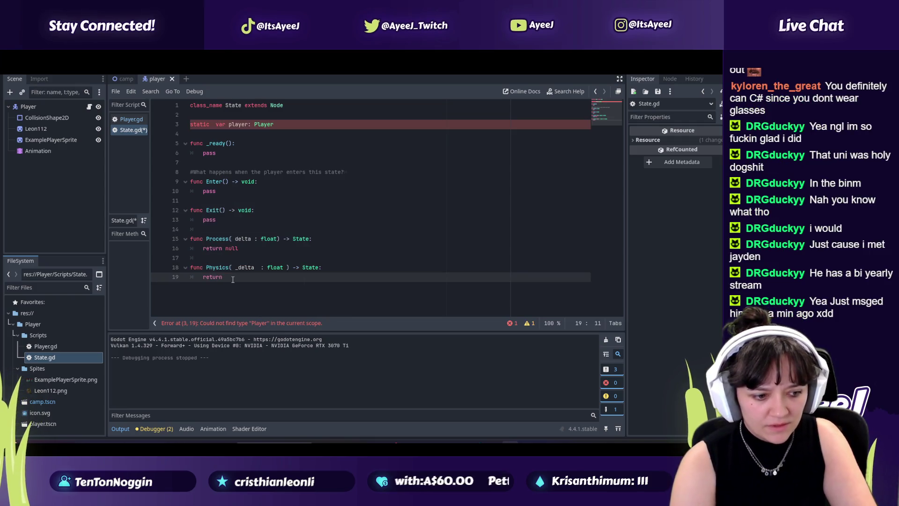
pyautogui.hotkey('alt', 'Tab')
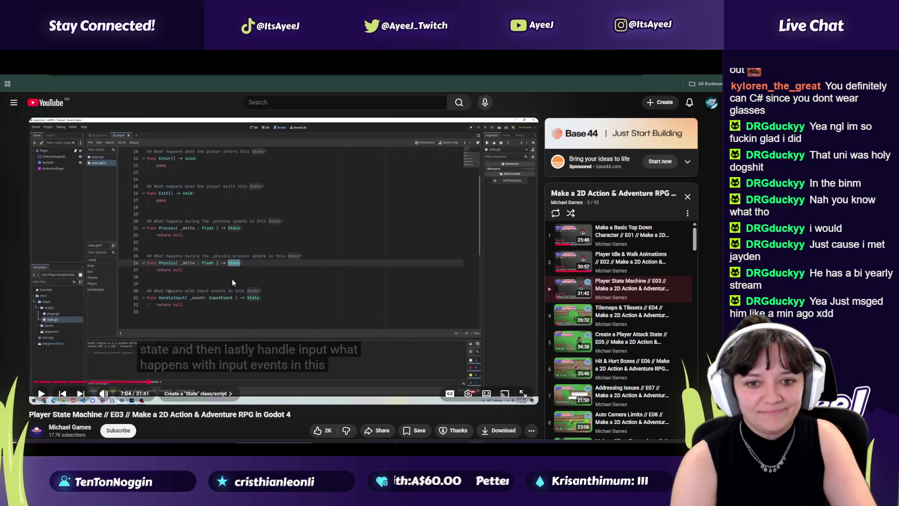
pyautogui.hotkey('alt', 'Tab')
pyautogui.hotkey('alt', 'Tab')
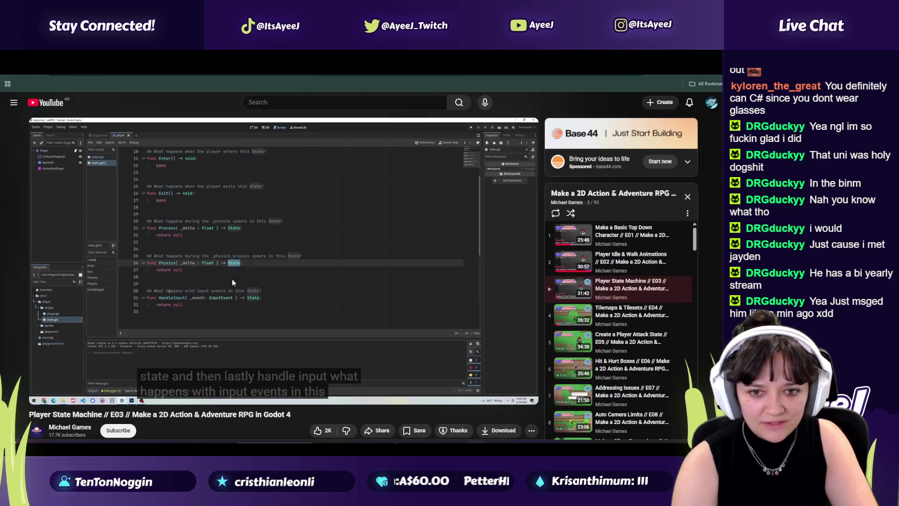
pyautogui.hotkey('alt', 'Tab')
pyautogui.hotkey('alt', 'Tab')
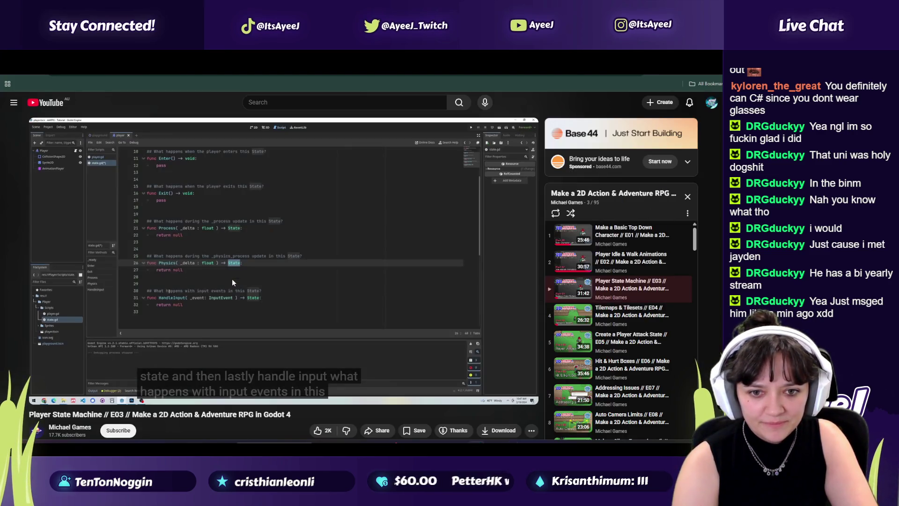
pyautogui.hotkey('alt', 'Tab')
# Start a HandleInput function declaration on line 21
pyautogui.write('Inp')
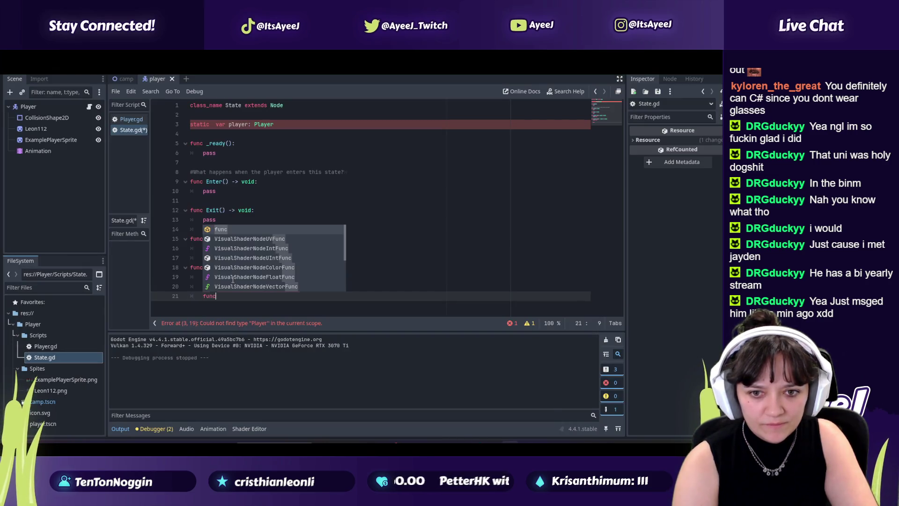
pyautogui.hotkey('alt', 'Tab')
pyautogui.hotkey('alt', 'Tab')
pyautogui.write('le')
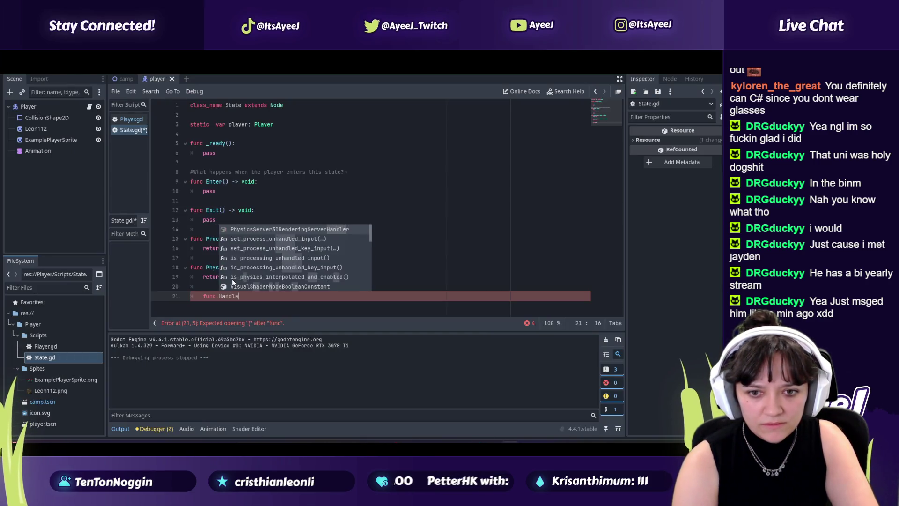
pyautogui.hotkey('alt', 'Tab')
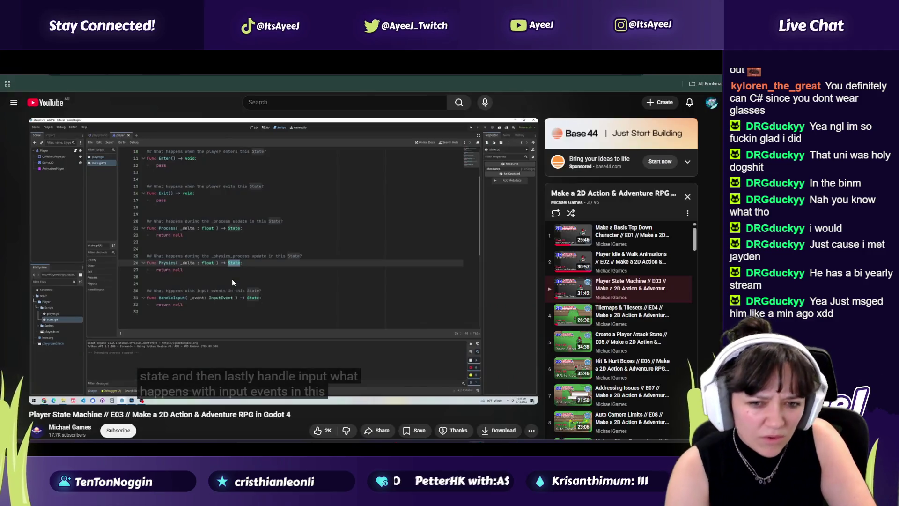
pyautogui.hotkey('alt', 'Tab')
pyautogui.write('n')
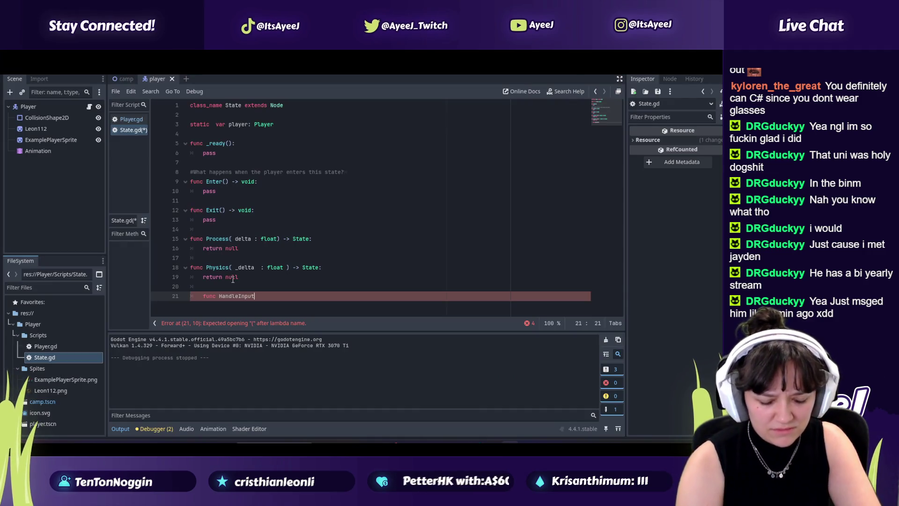
pyautogui.hotkey('alt', 'Tab')
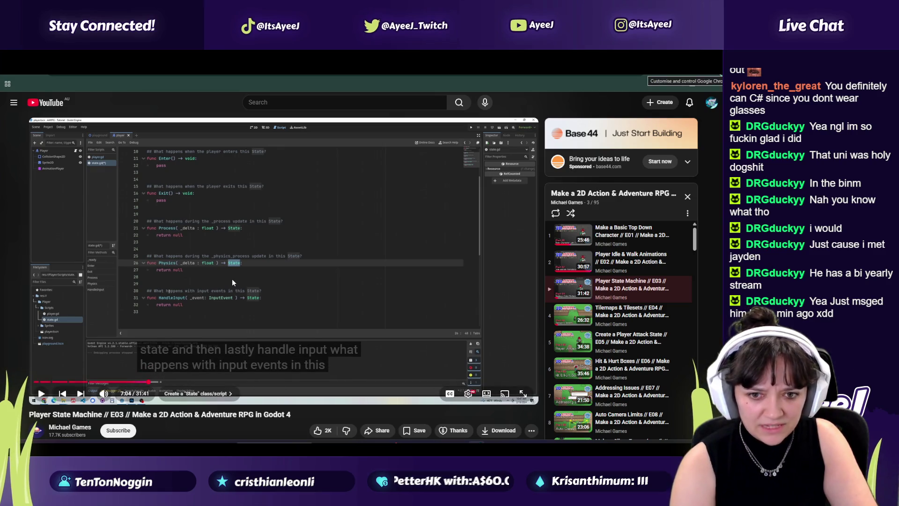
pyautogui.hotkey('alt', 'Tab')
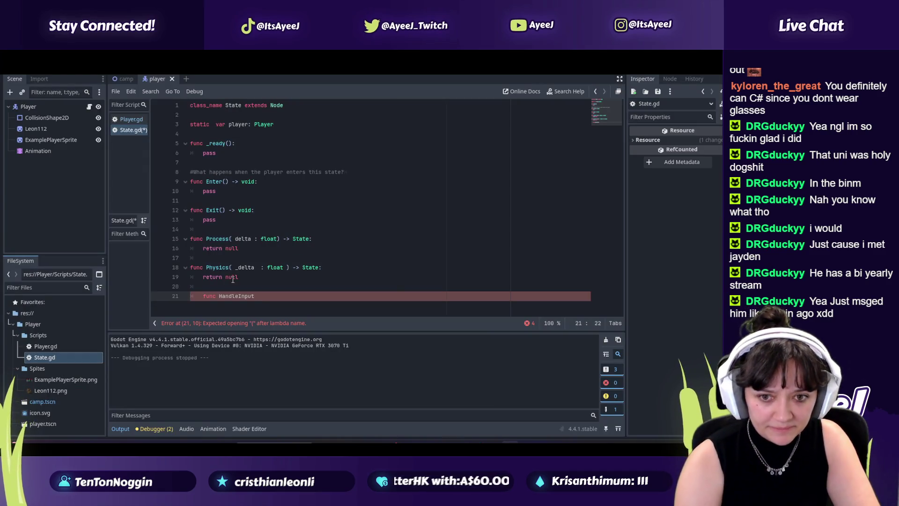
pyautogui.hotkey('alt', 'Tab')
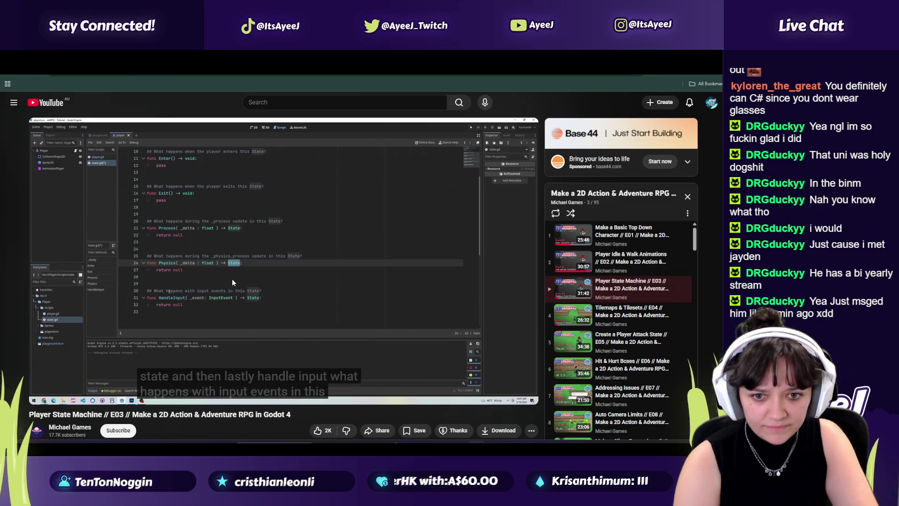
pyautogui.hotkey('alt', 'Tab')
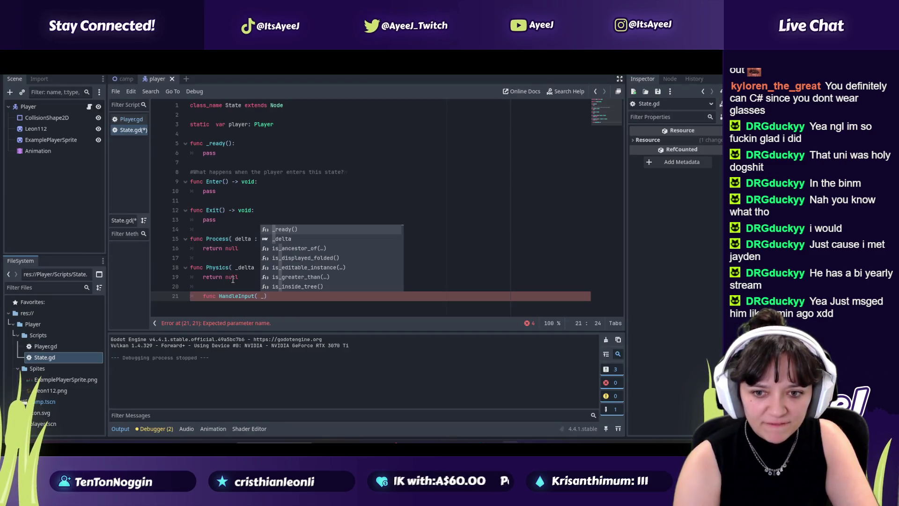
# Finish the signature as 'HandleInput( _event: InputEvent ) -> State:'
pyautogui.hotkey('alt', 'Tab')
pyautogui.hotkey('alt', 'Tab')
pyautogui.write('_ev')
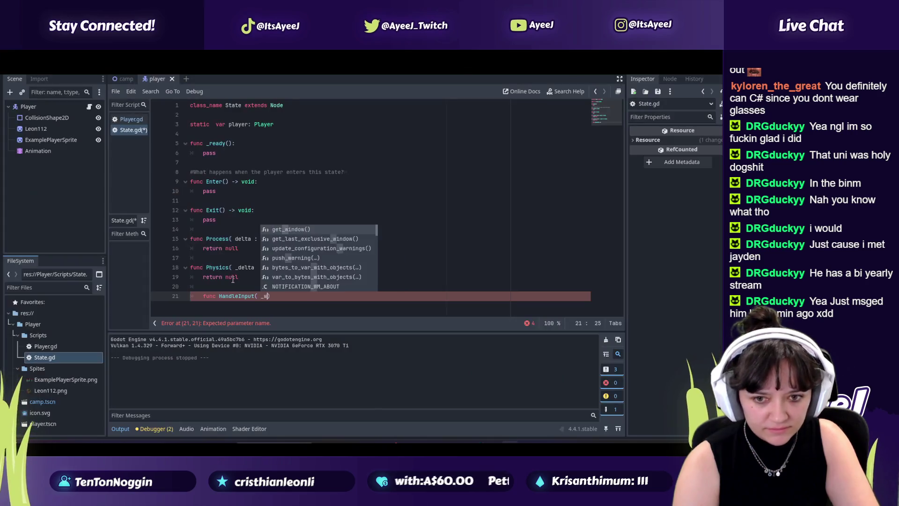
pyautogui.hotkey('alt', 'Tab')
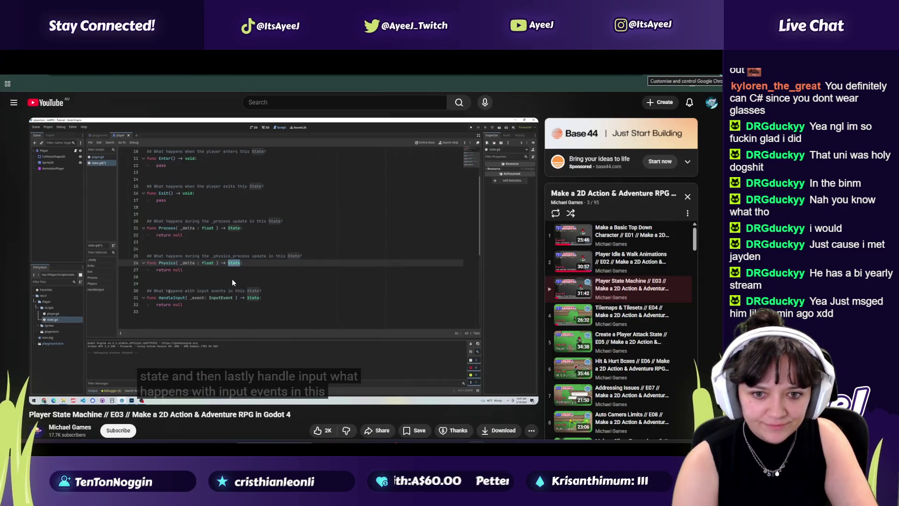
pyautogui.hotkey('alt', 'Tab')
pyautogui.write(':')
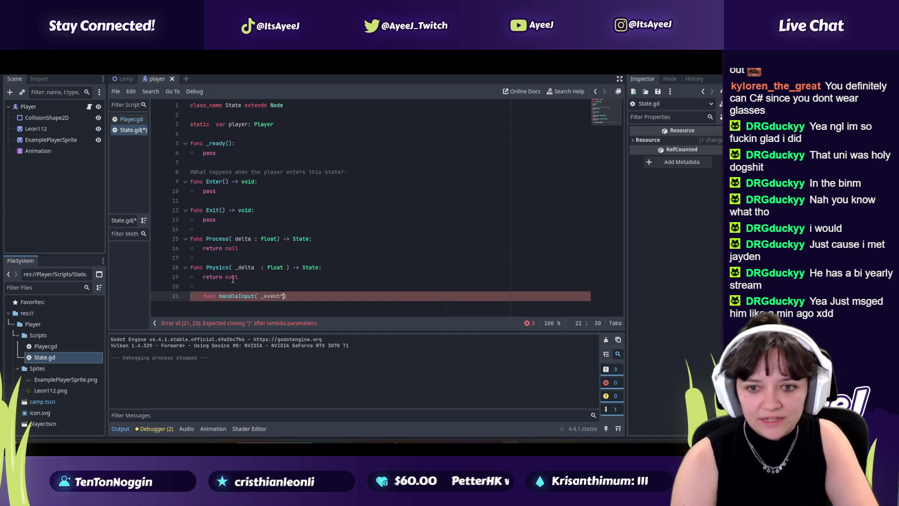
pyautogui.hotkey('alt', 'Tab')
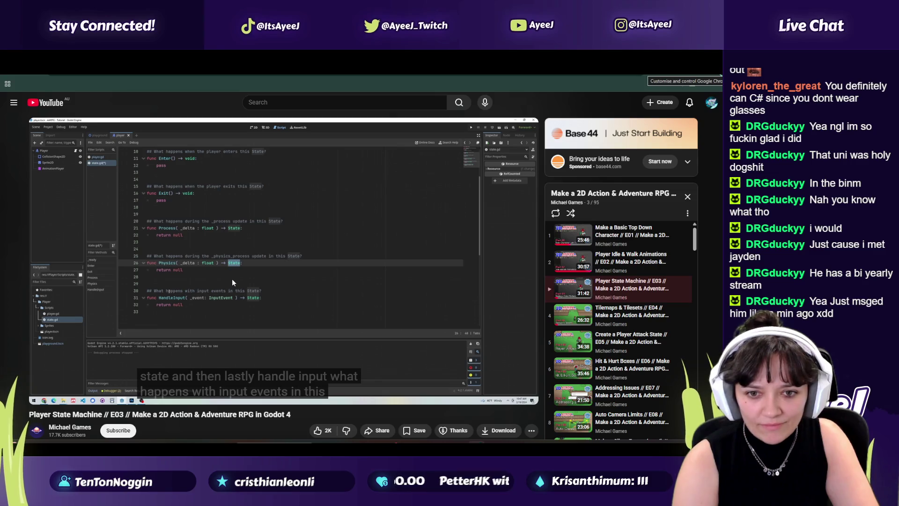
pyautogui.hotkey('alt', 'Tab')
pyautogui.write('Input')
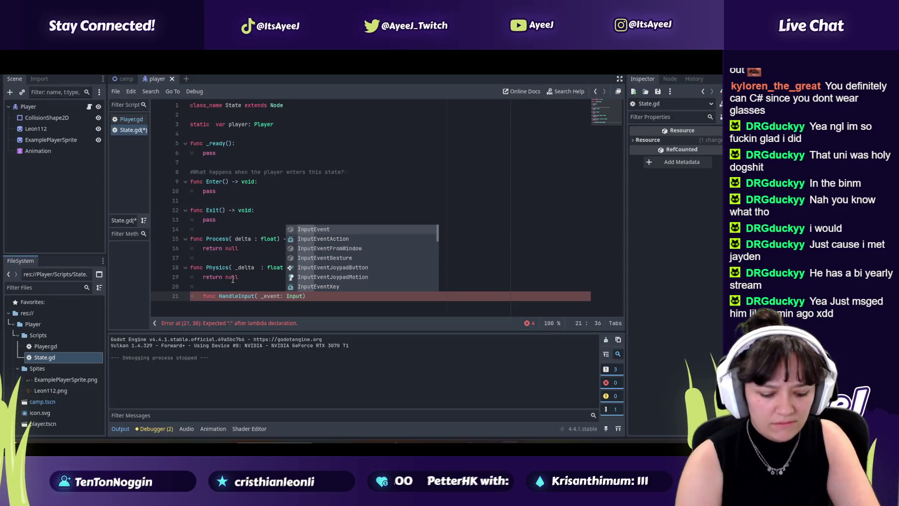
pyautogui.hotkey('alt', 'Tab')
pyautogui.hotkey('alt', 'Tab')
pyautogui.write('Event')
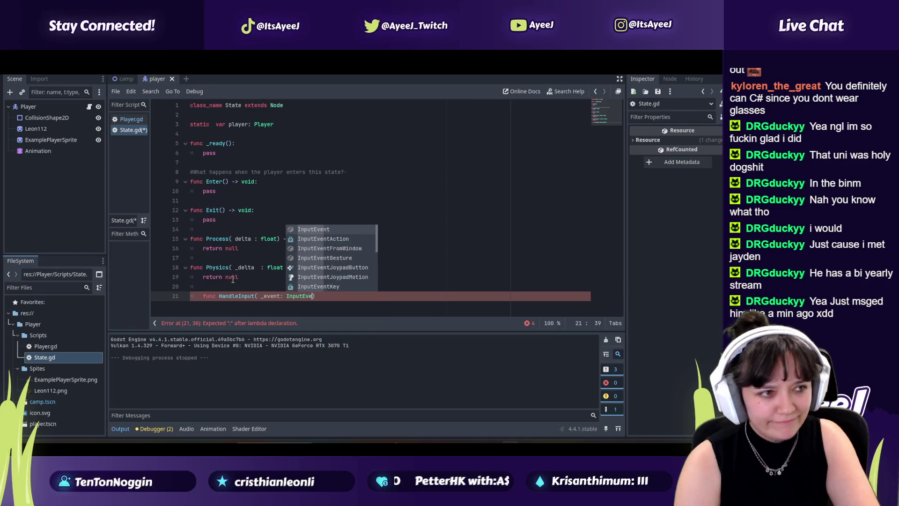
pyautogui.hotkey('alt', 'Tab')
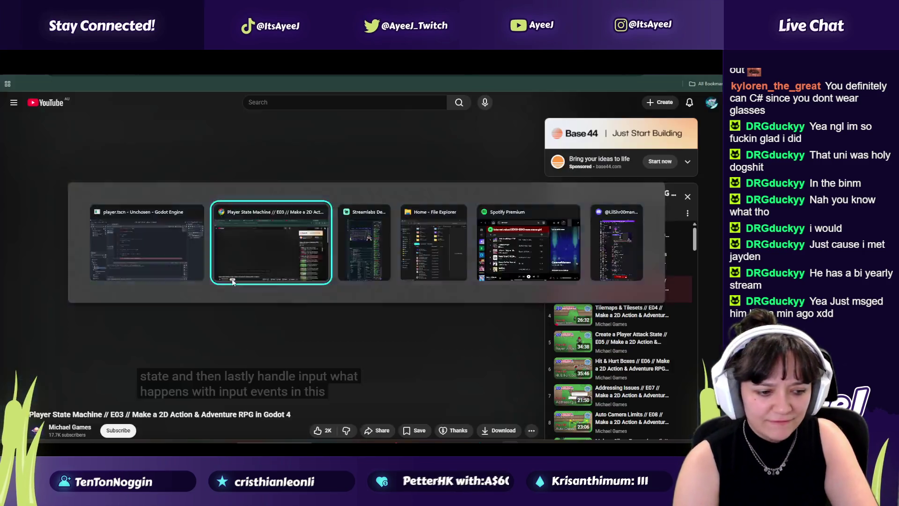
pyautogui.hotkey('alt', 'Tab')
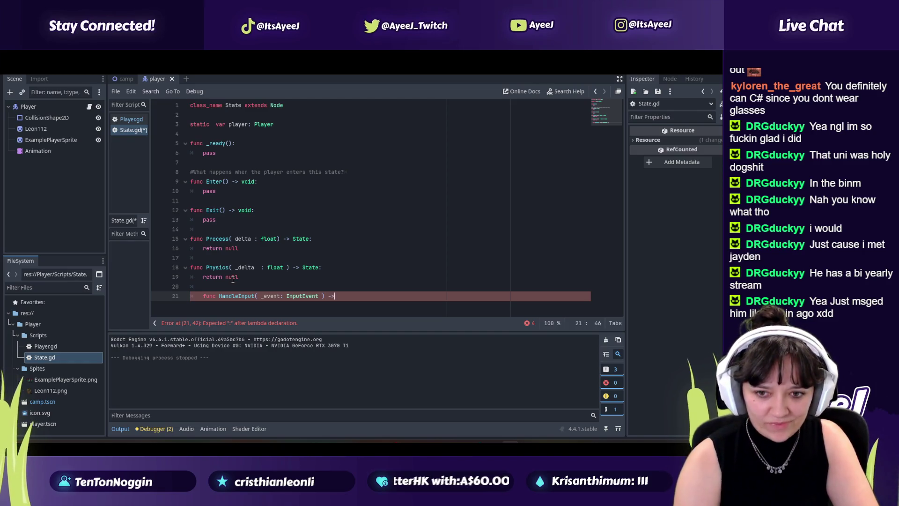
pyautogui.hotkey('alt', 'Tab')
pyautogui.hotkey('alt', 'Tab')
pyautogui.write(' S')
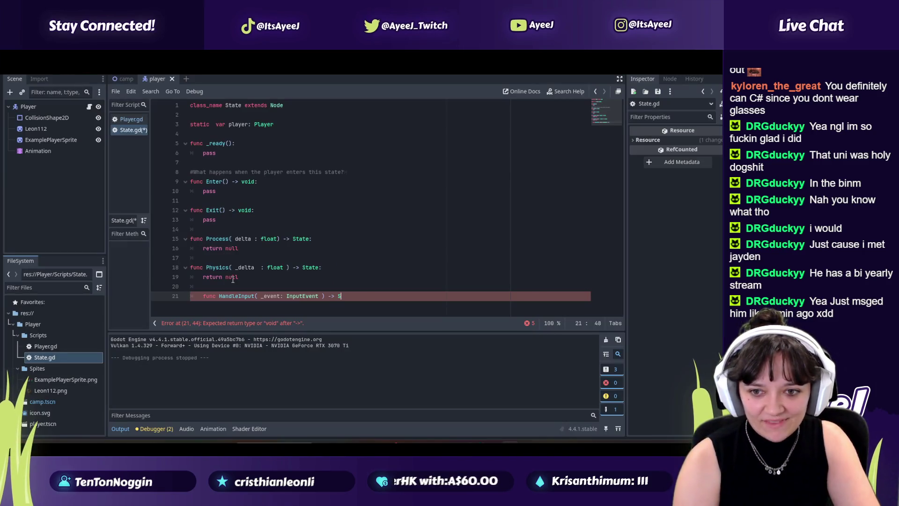
pyautogui.write('tate:')
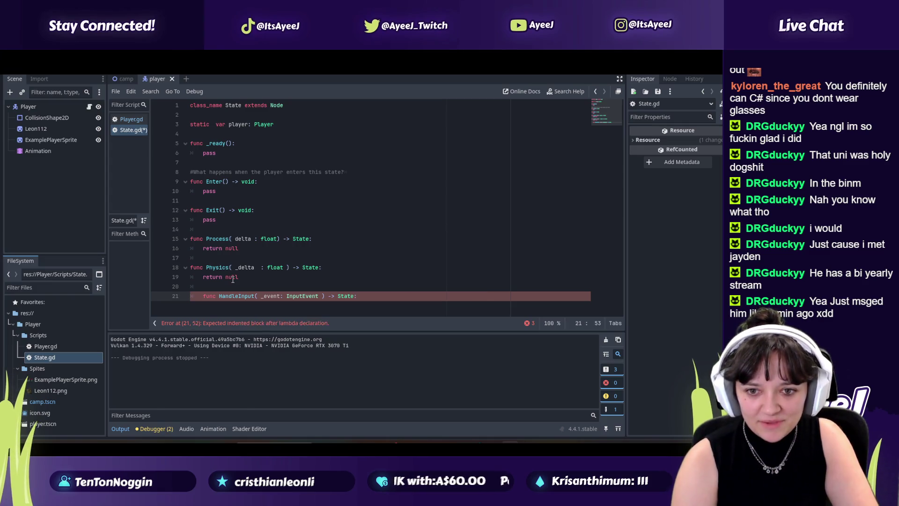
# Give HandleInput a 'return null' body, rename Process's parameter to _delta, and resume the tutorial
pyautogui.hotkey('alt', 'Tab')
pyautogui.hotkey('alt', 'Tab')
pyautogui.press('Return')
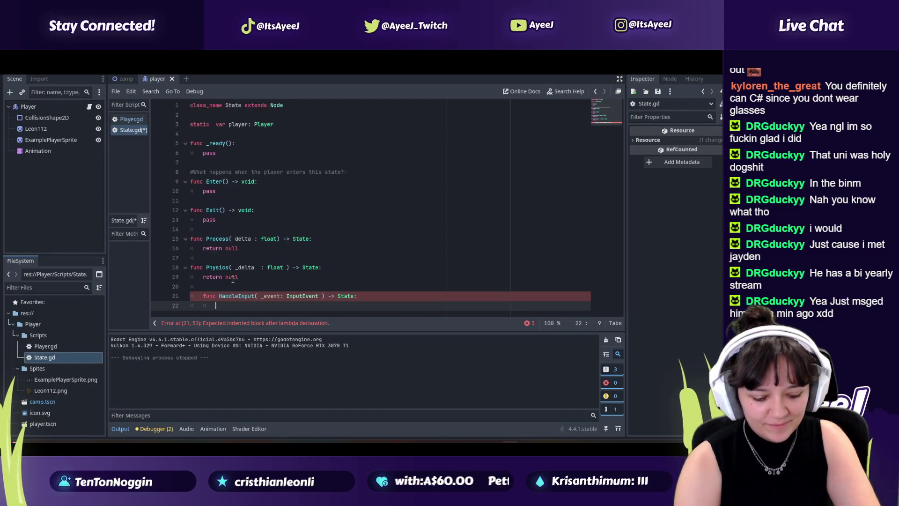
pyautogui.press('BackSpace')
pyautogui.press('BackSpace')
pyautogui.write('turn')
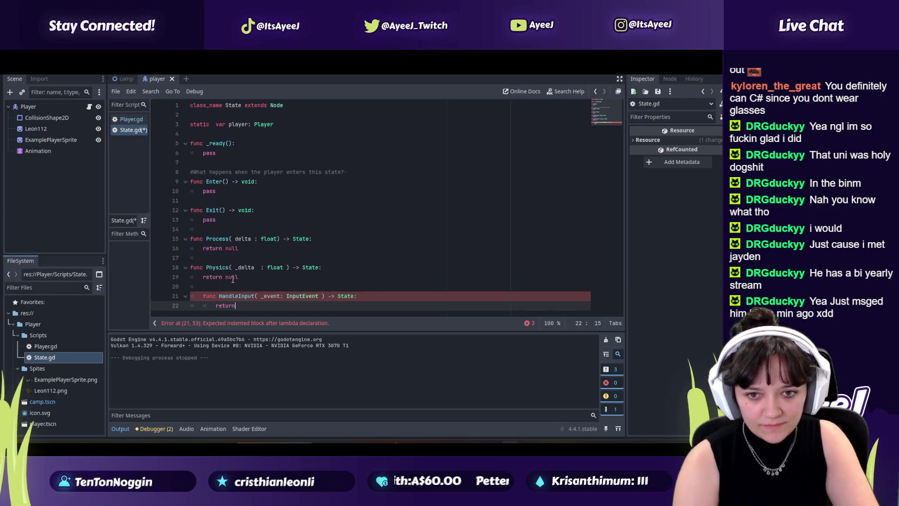
pyautogui.hotkey('alt', 'Tab')
pyautogui.hotkey('alt', 'Tab')
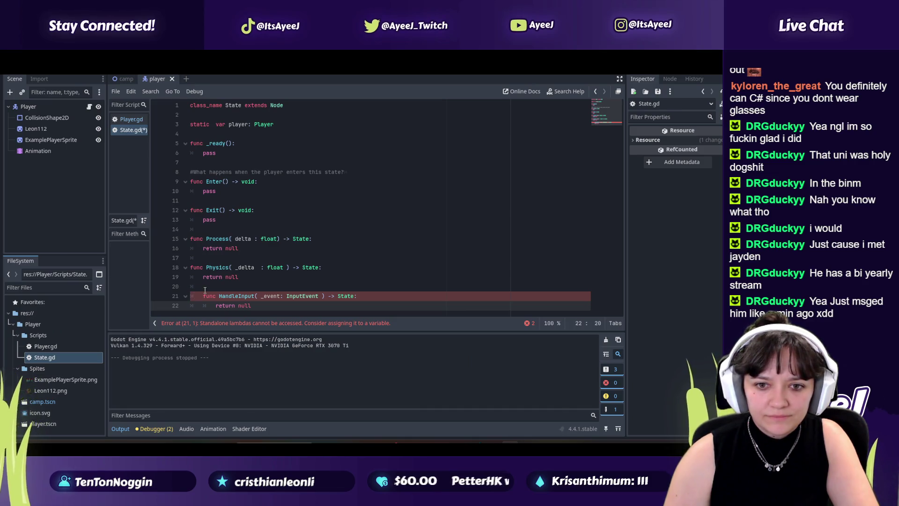
pyautogui.hotkey('alt', 'Tab')
pyautogui.hotkey('alt', 'Tab')
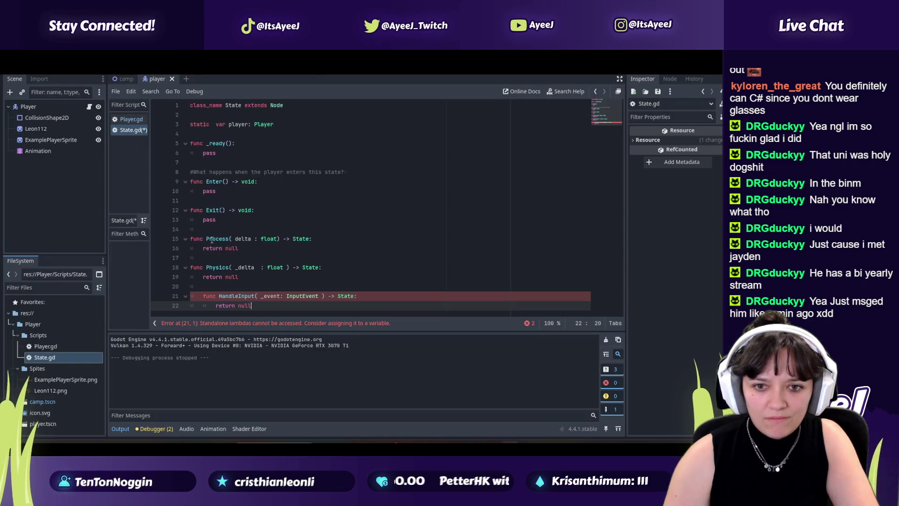
pyautogui.click(232, 239)
pyautogui.hotkey('alt', 'Tab')
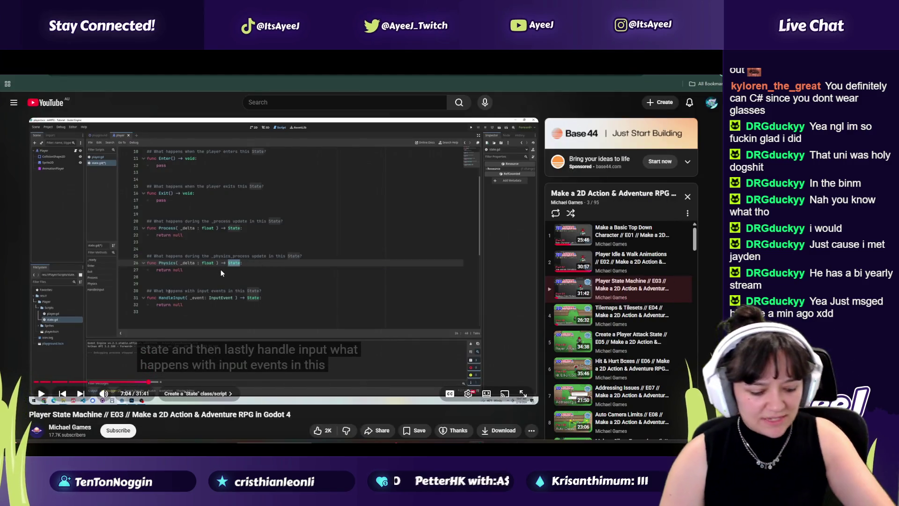
pyautogui.hotkey('alt', 'Tab')
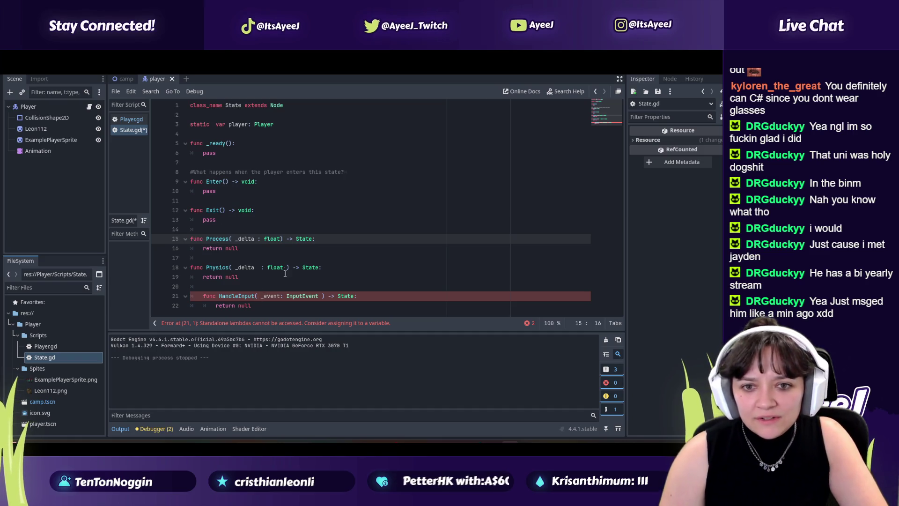
pyautogui.hotkey('alt', 'Tab')
pyautogui.click(226, 229)
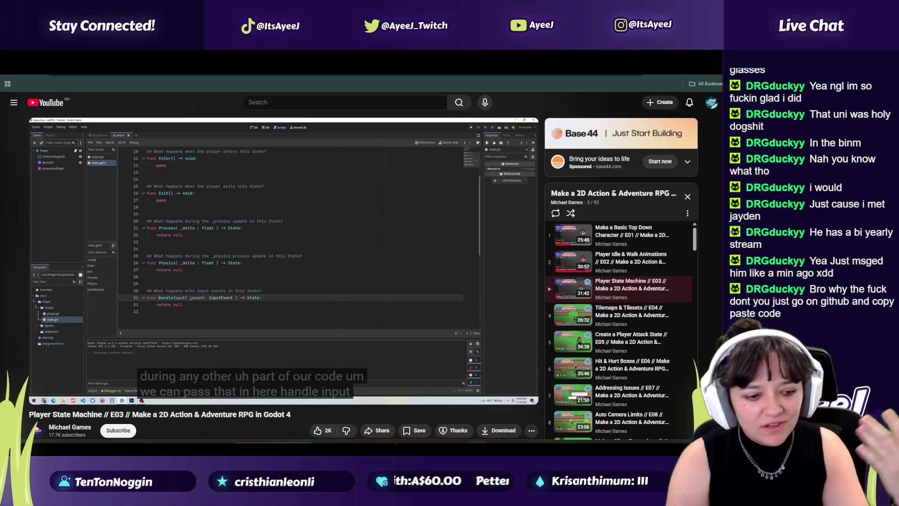
# Watch the tutorial past 7:25 up to creating a new script, then return to Godot
pyautogui.click(226, 228)
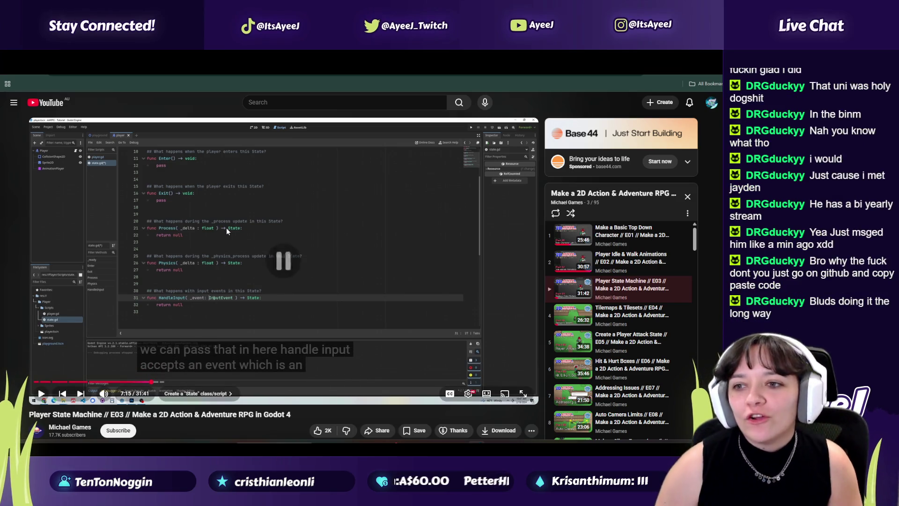
pyautogui.scroll(-1, 624, 306)
pyautogui.scroll(-2, 624, 307)
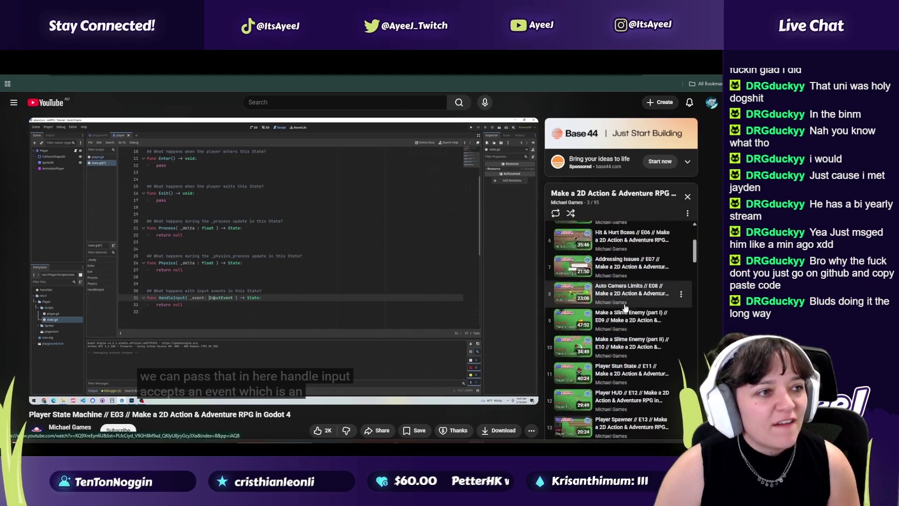
pyautogui.scroll(1, 622, 303)
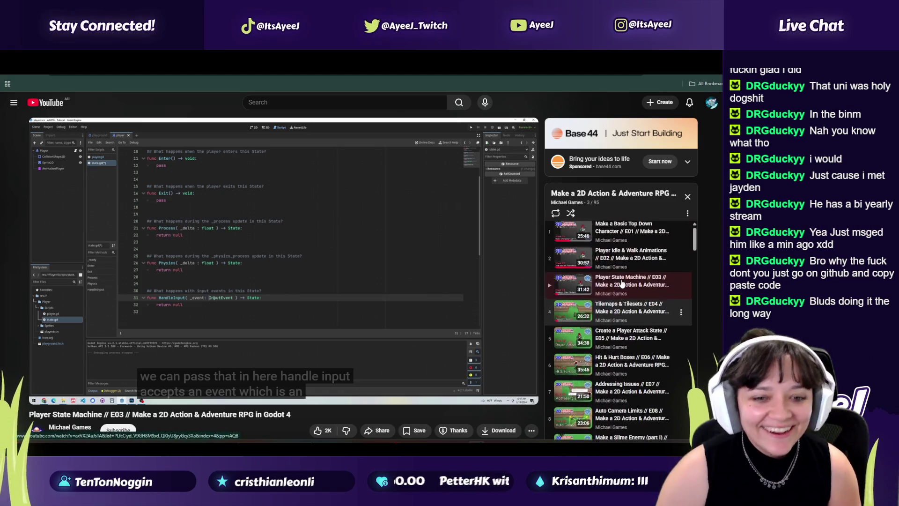
pyautogui.click(202, 321)
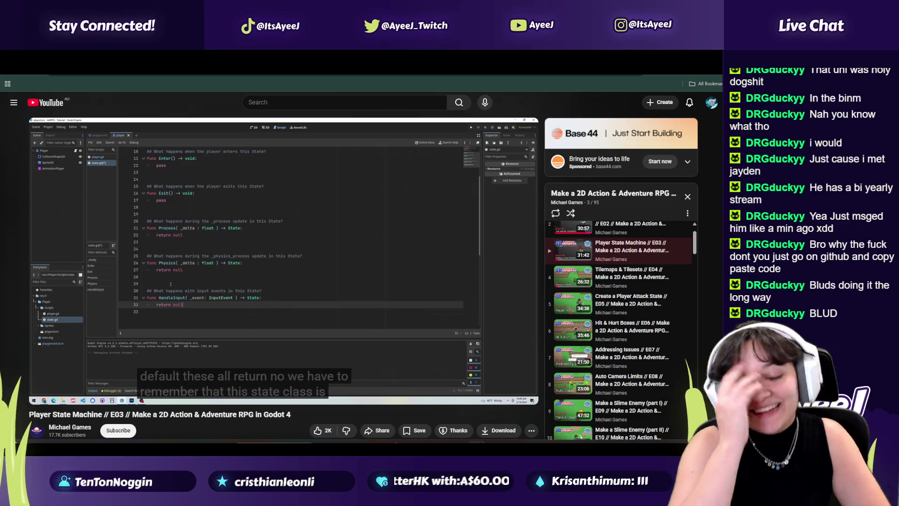
pyautogui.click(193, 307)
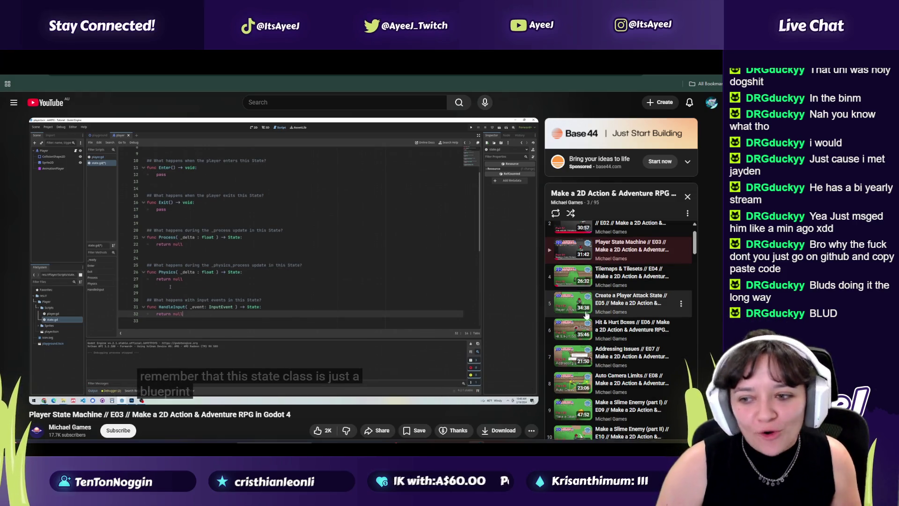
pyautogui.scroll(-3, 587, 315)
pyautogui.scroll(3, 588, 315)
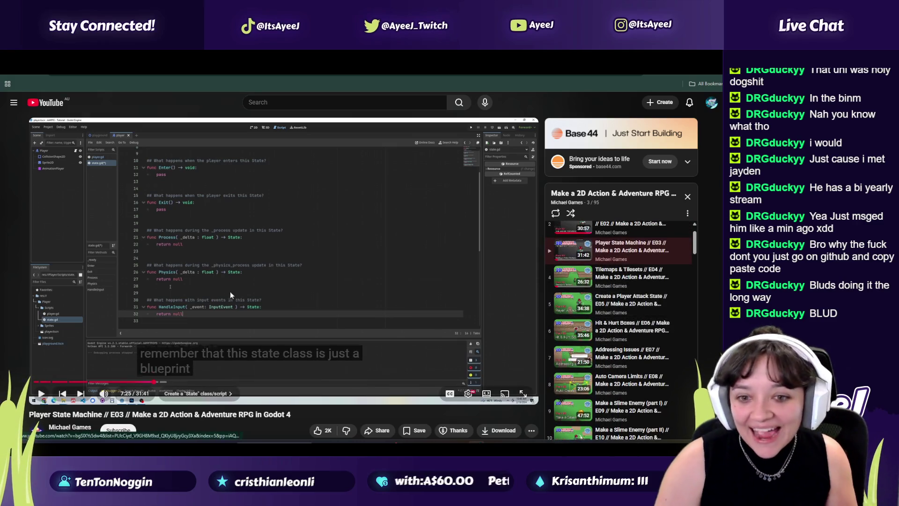
pyautogui.click(227, 288)
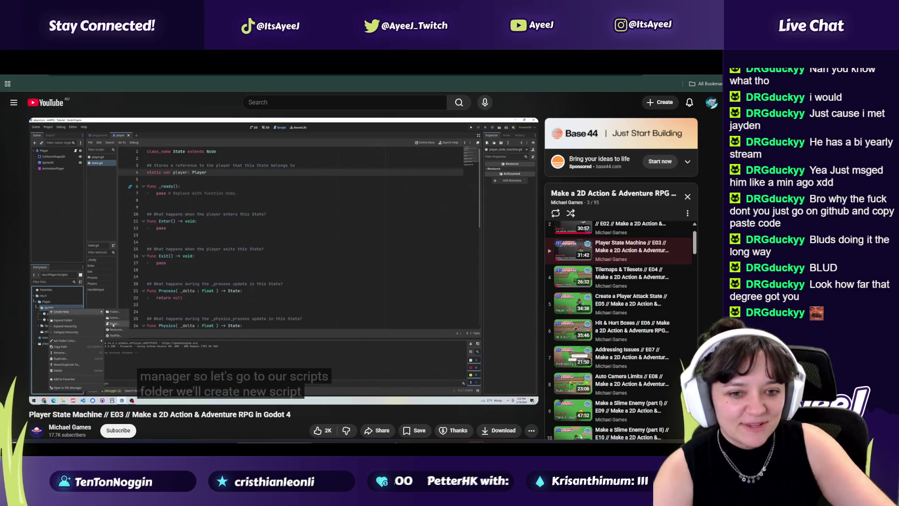
pyautogui.hotkey('alt', 'Tab')
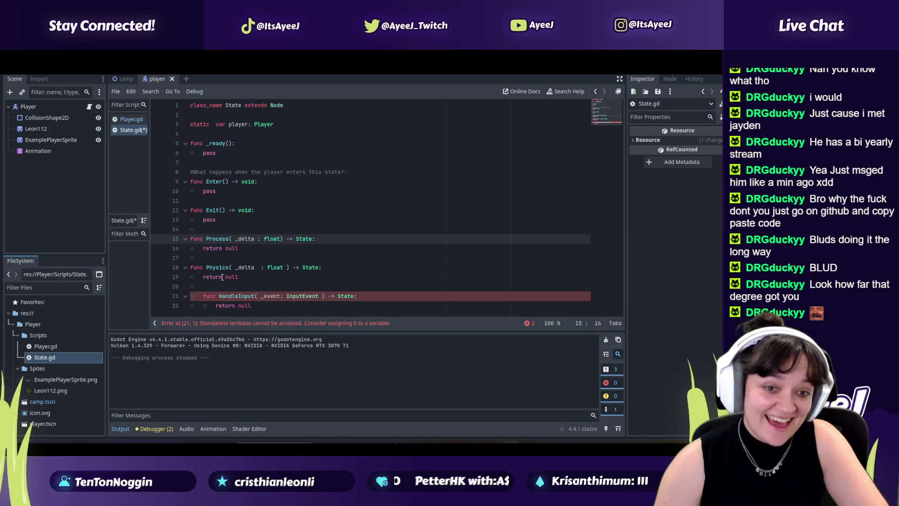
# Start creating a new script in the Player Scripts folder
pyautogui.rightClick(51, 337)
pyautogui.moveTo(95, 278)
pyautogui.click(178, 296)
pyautogui.hotkey('alt', 'Tab')
pyautogui.click(203, 284)
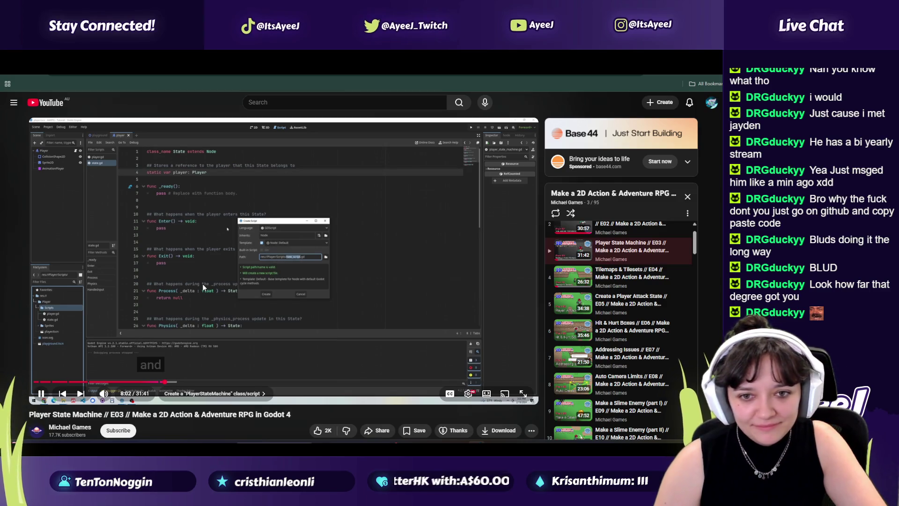
pyautogui.click(218, 265)
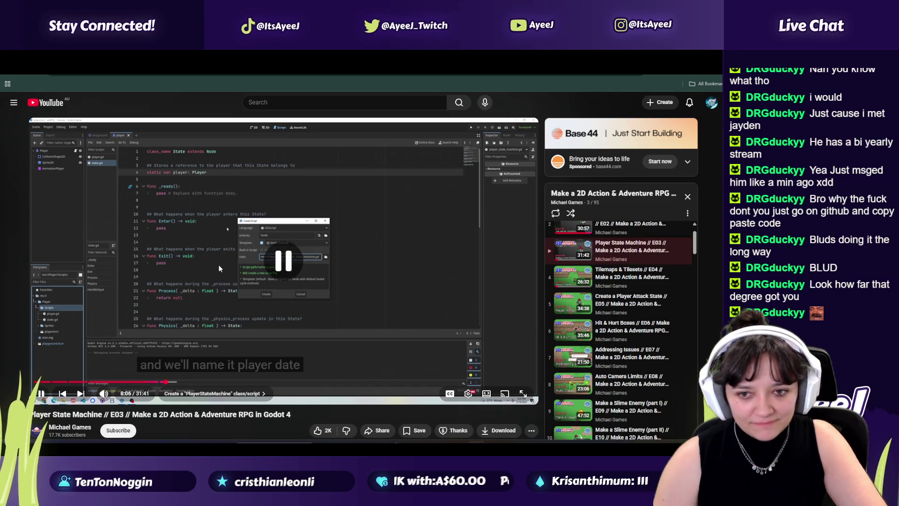
pyautogui.hotkey('alt', 'Tab')
# Name the new script player_state_machine.gd and create it
pyautogui.write('player_state0')
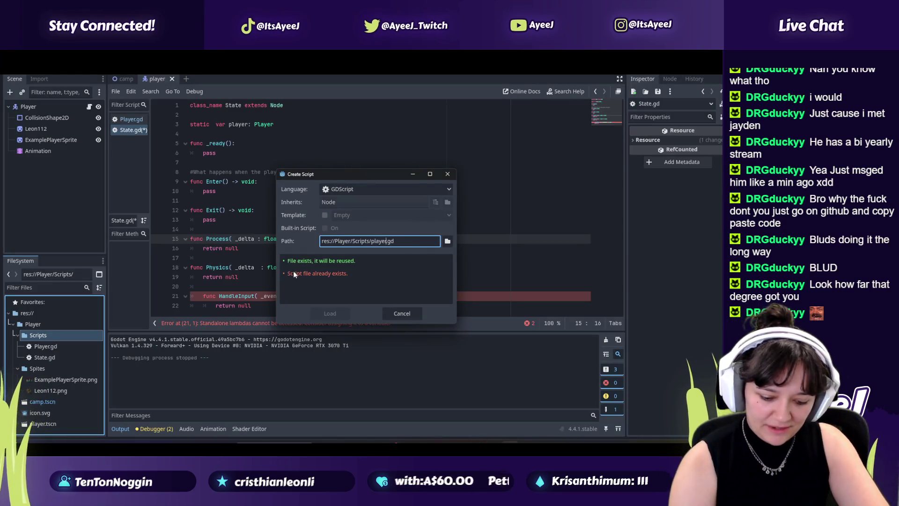
pyautogui.press('BackSpace')
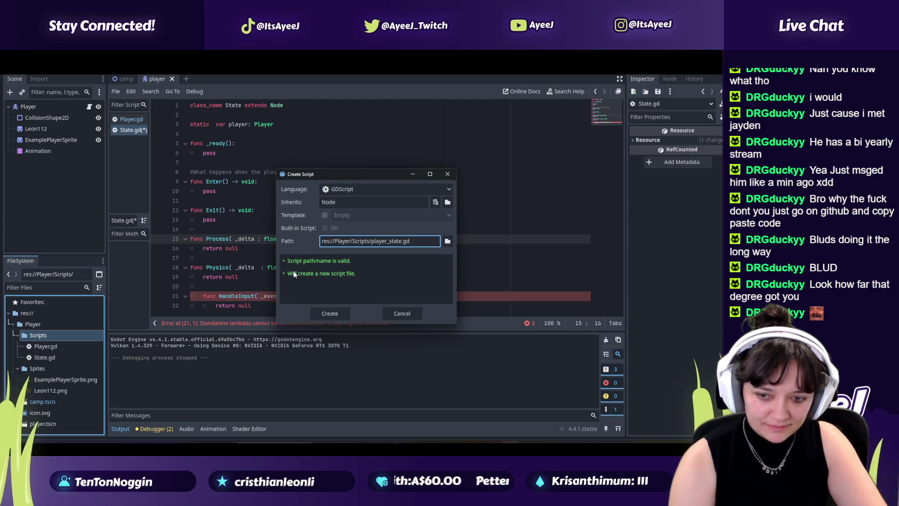
pyautogui.hotkey('alt', 'Tab')
pyautogui.hotkey('alt', 'Tab')
pyautogui.write('_mach')
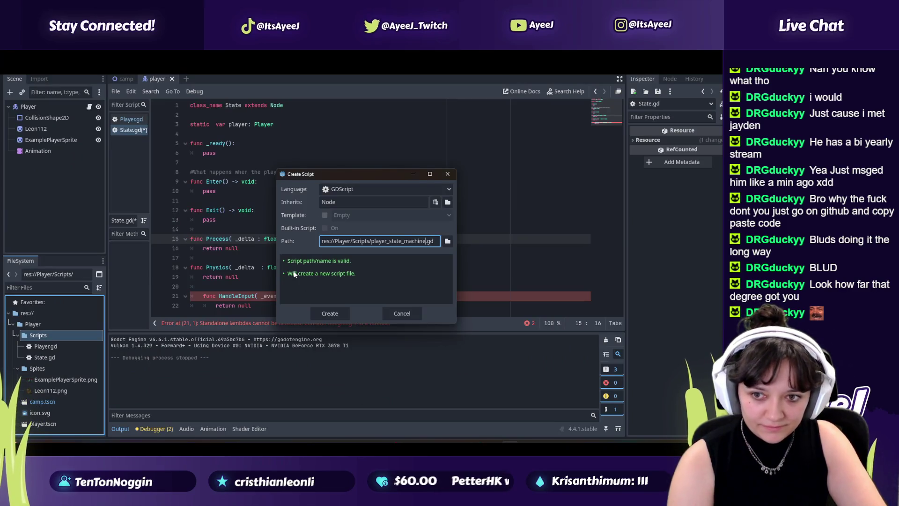
pyautogui.hotkey('alt', 'Tab')
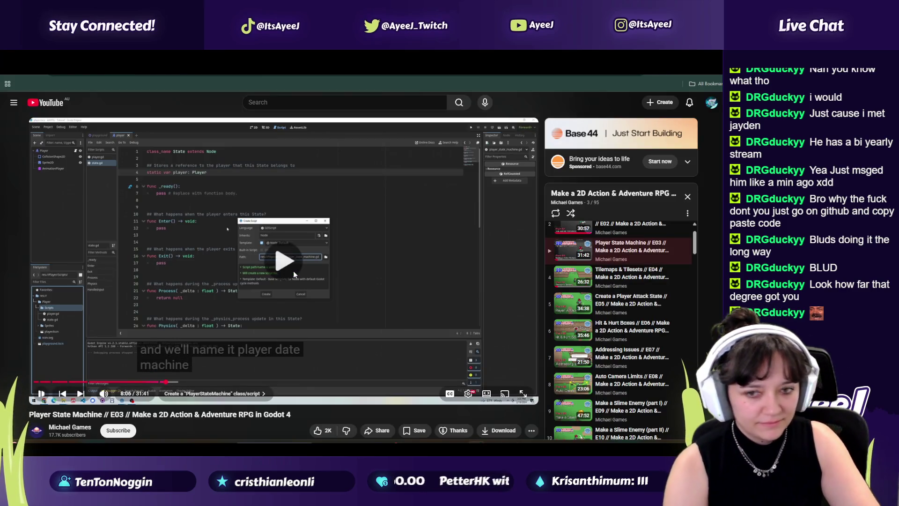
pyautogui.click(294, 271)
pyautogui.click(294, 271)
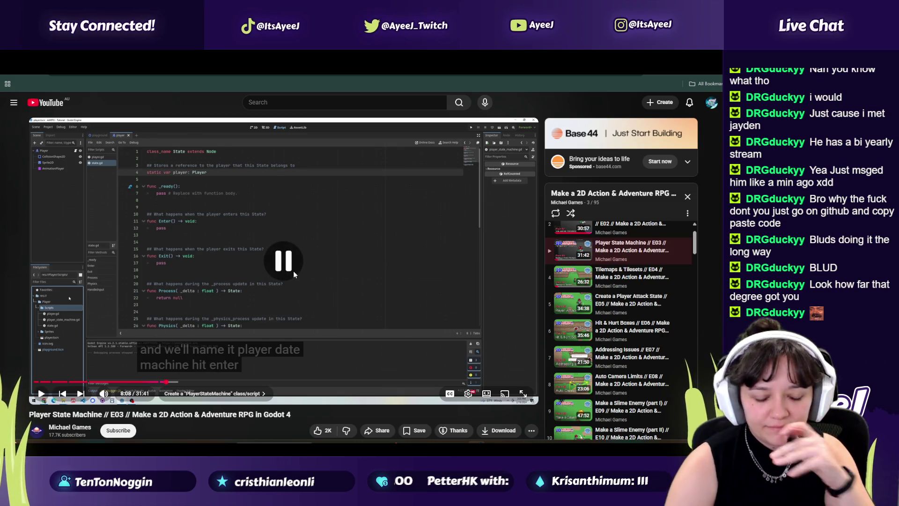
pyautogui.hotkey('alt', 'Tab')
pyautogui.press('Return')
# Save the State.gd script with Ctrl+S
pyautogui.hotkey('alt', 'Tab')
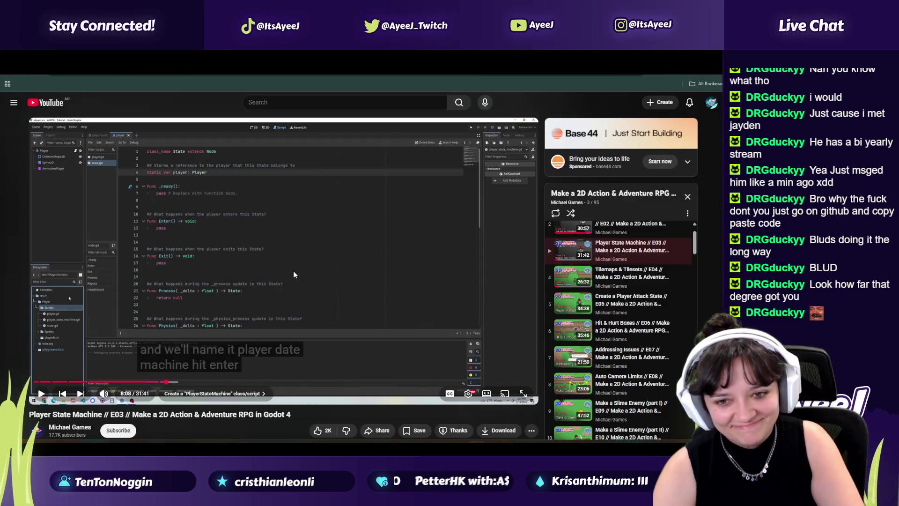
pyautogui.click(294, 271)
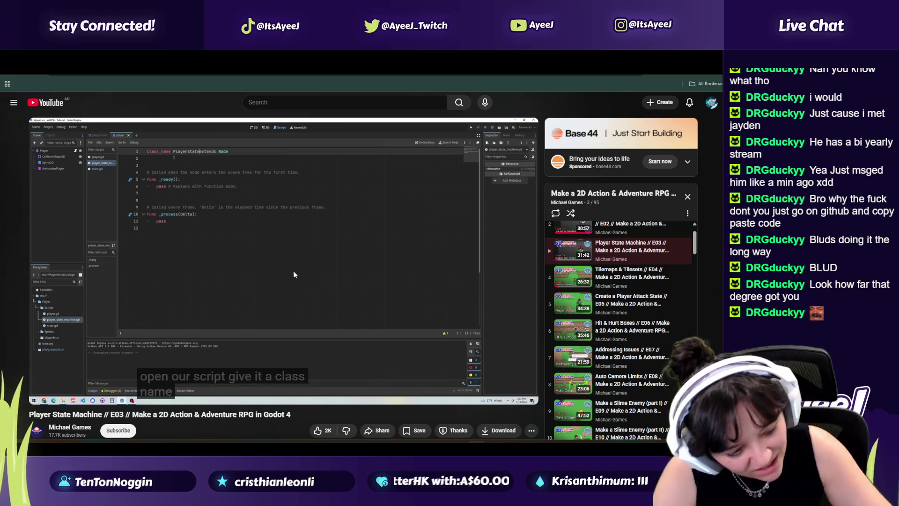
pyautogui.click(294, 271)
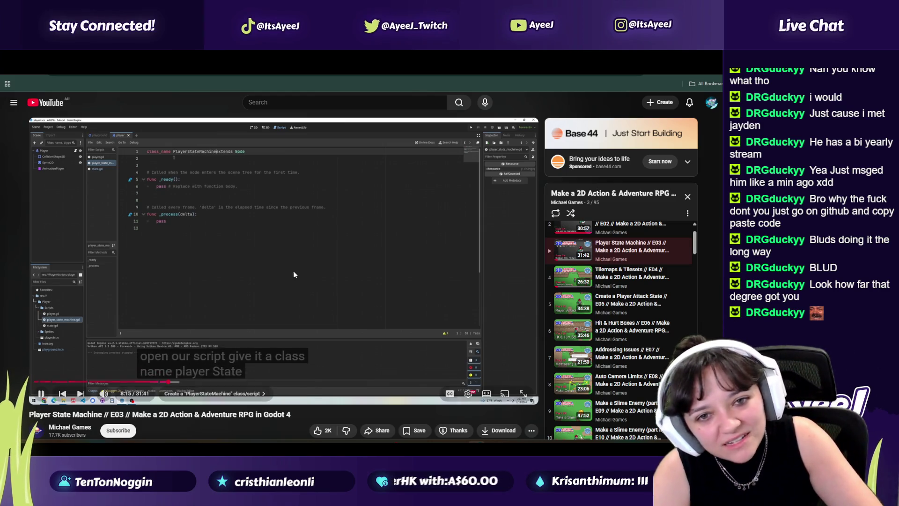
pyautogui.hotkey('alt', 'Tab')
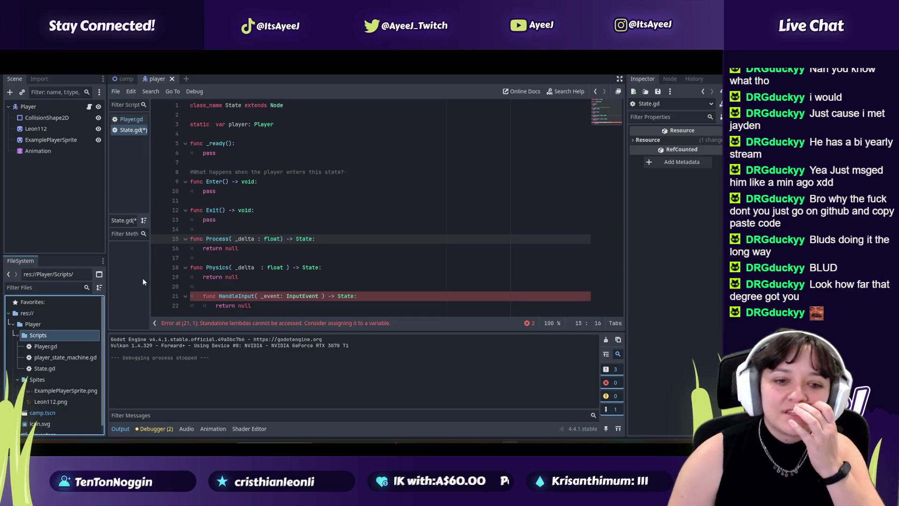
pyautogui.hotkey('ctrl', 's')
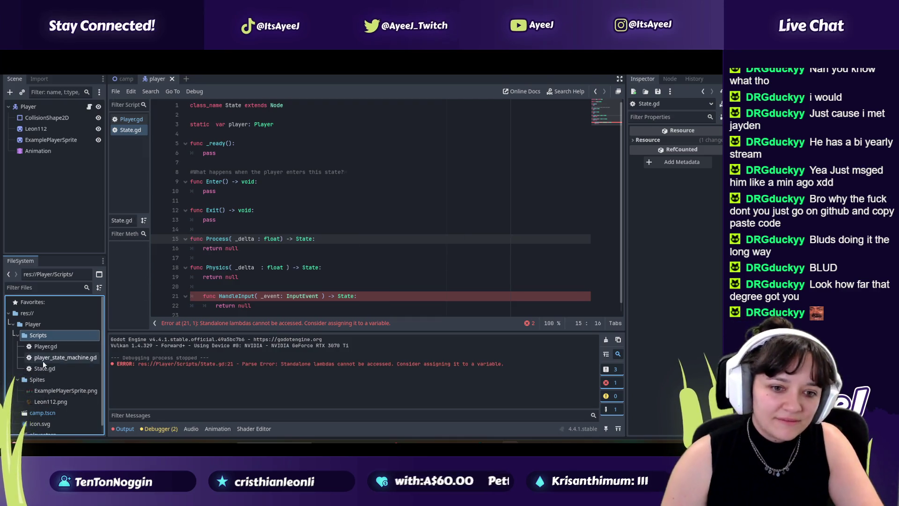
# Add 'class_name PlayerStateMachien' before extends Node on line 1 of player_state_machine.gd
pyautogui.doubleClick(43, 361)
pyautogui.write('cla')
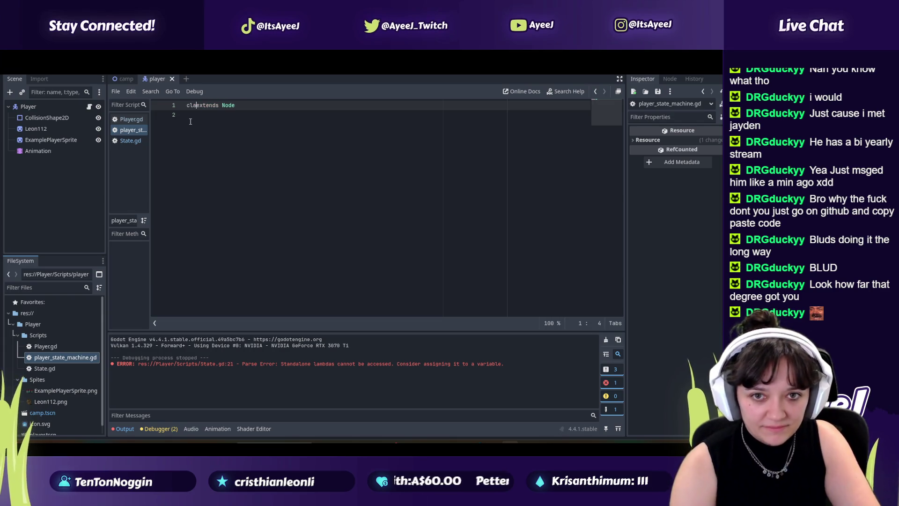
pyautogui.write('ss')
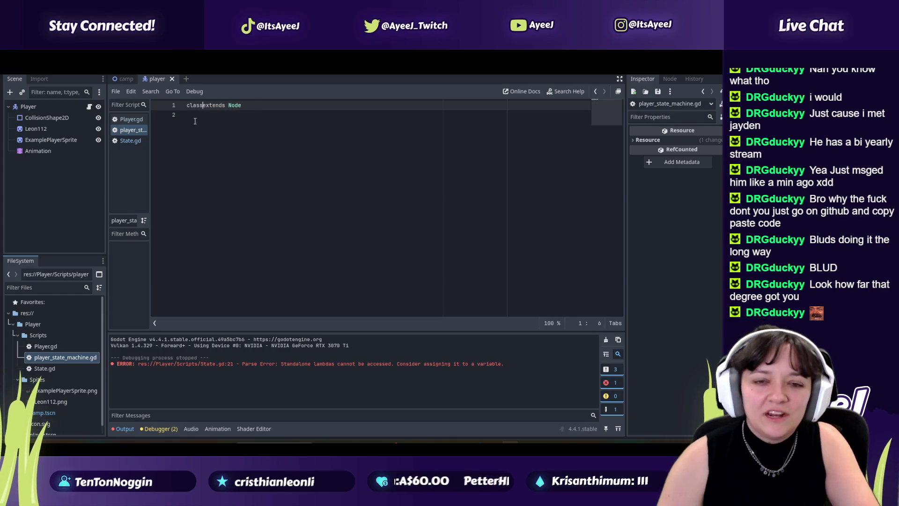
pyautogui.doubleClick(44, 367)
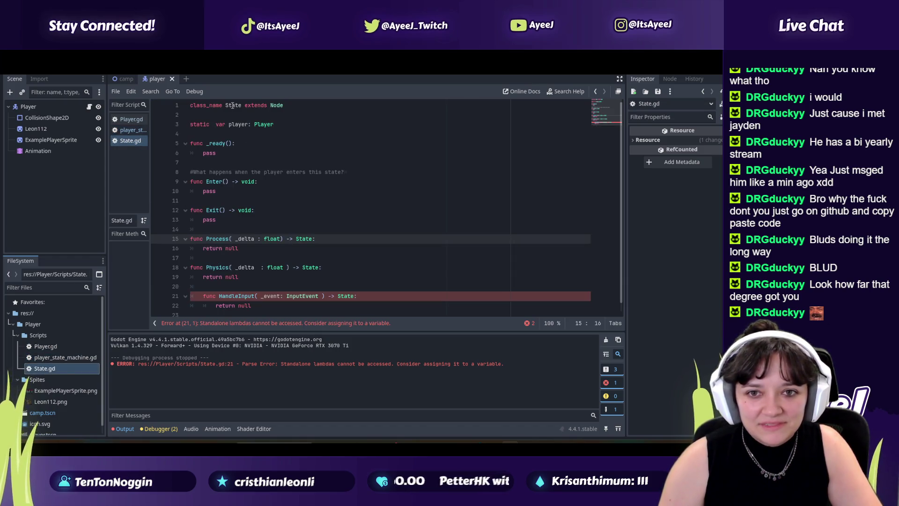
pyautogui.doubleClick(47, 358)
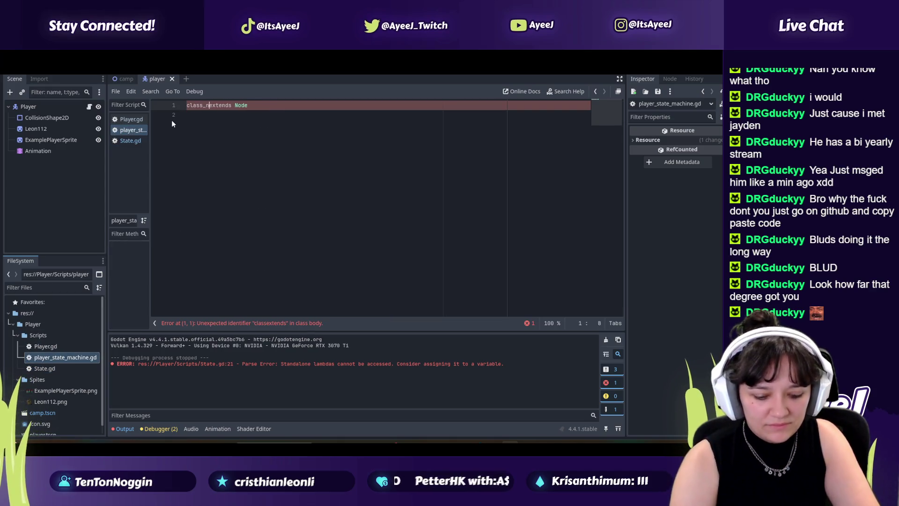
pyautogui.hotkey('alt', 'Tab')
pyautogui.hotkey('alt', 'Tab')
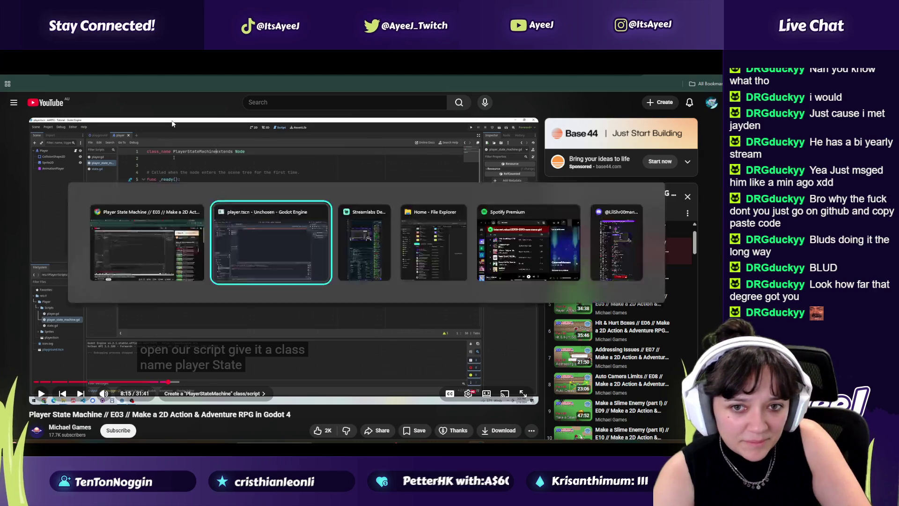
pyautogui.write('PlayerStat')
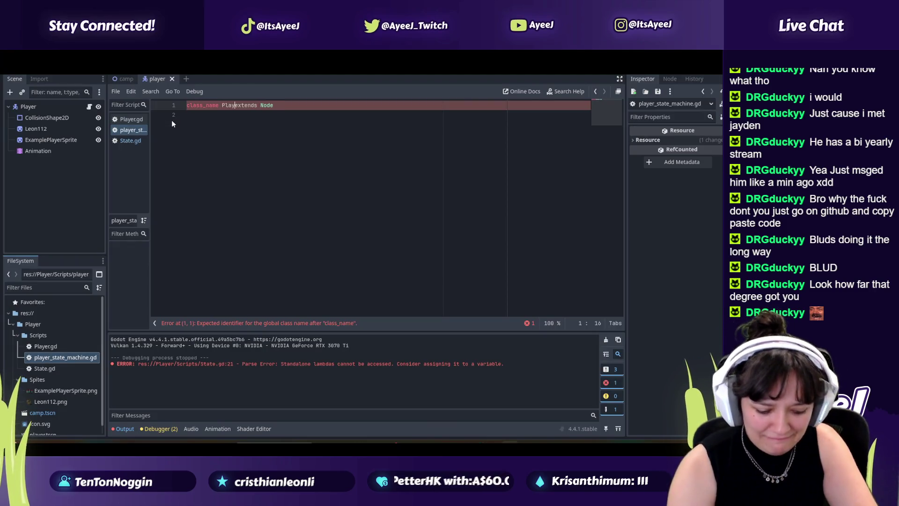
pyautogui.write('eMachine')
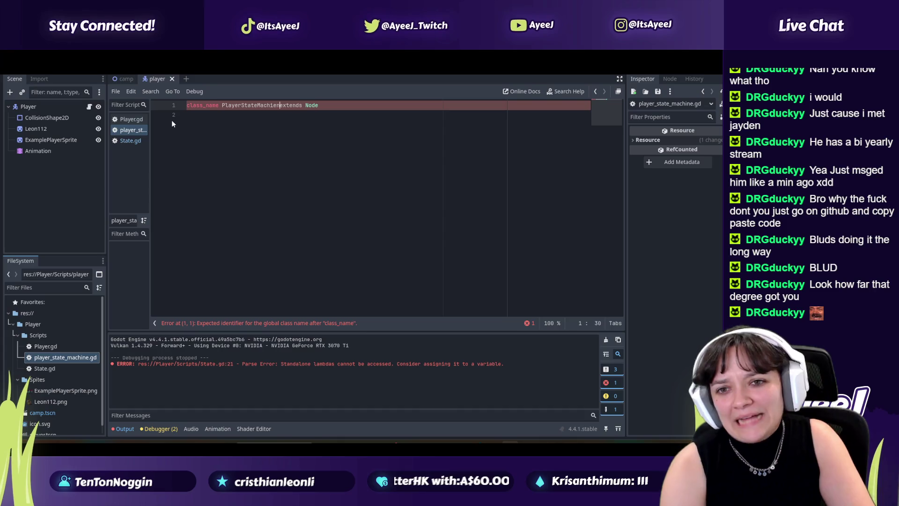
pyautogui.hotkey('alt', 'Tab')
pyautogui.click(160, 280)
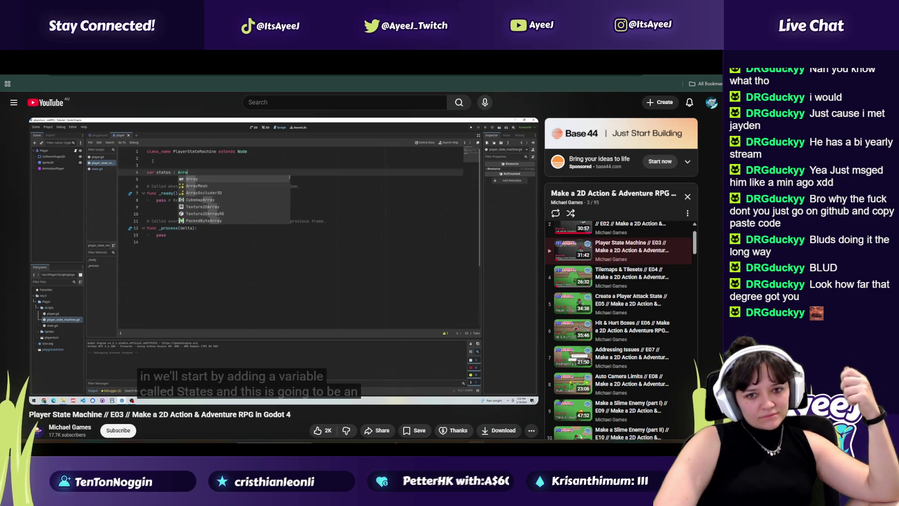
pyautogui.moveTo(266, 195)
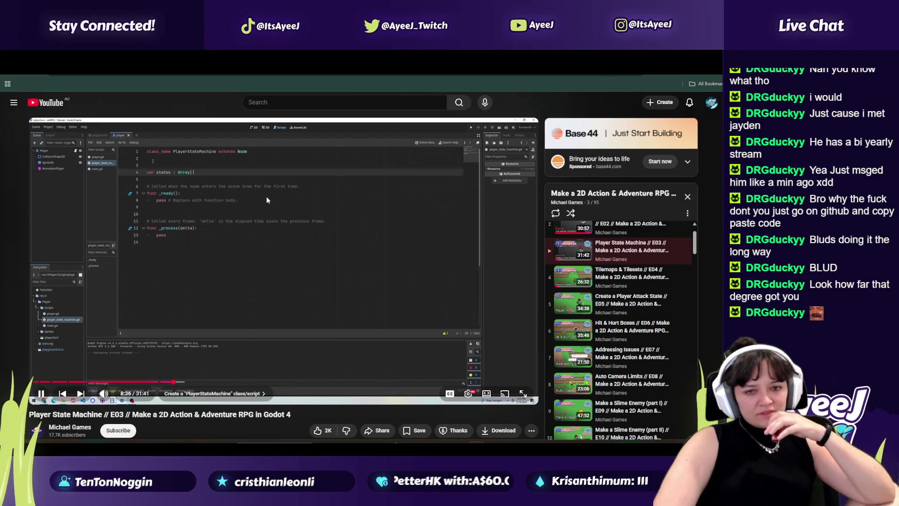
pyautogui.click(303, 164)
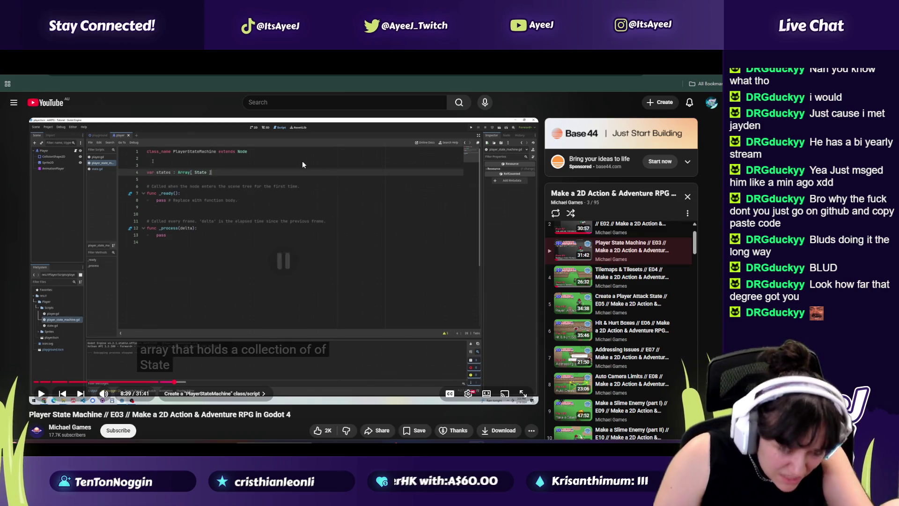
pyautogui.hotkey('alt', 'Tab')
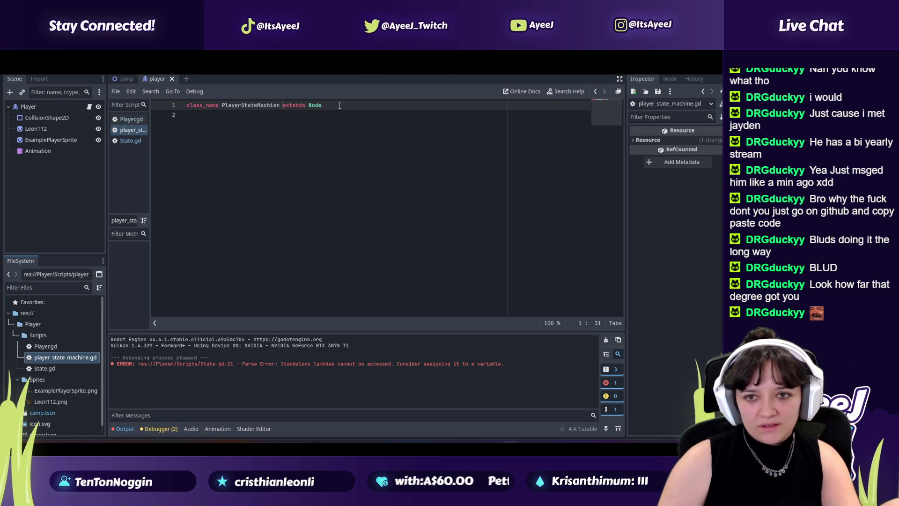
# Declare 'var states : Array[ State ]' below the class declaration
pyautogui.press('Return')
pyautogui.press('Return')
pyautogui.write('var stat')
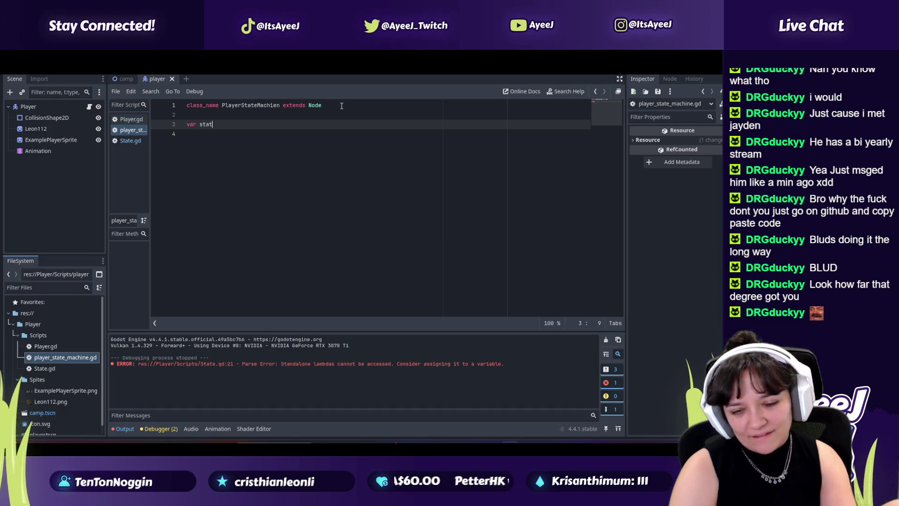
pyautogui.hotkey('alt', 'Tab')
pyautogui.hotkey('alt', 'Tab')
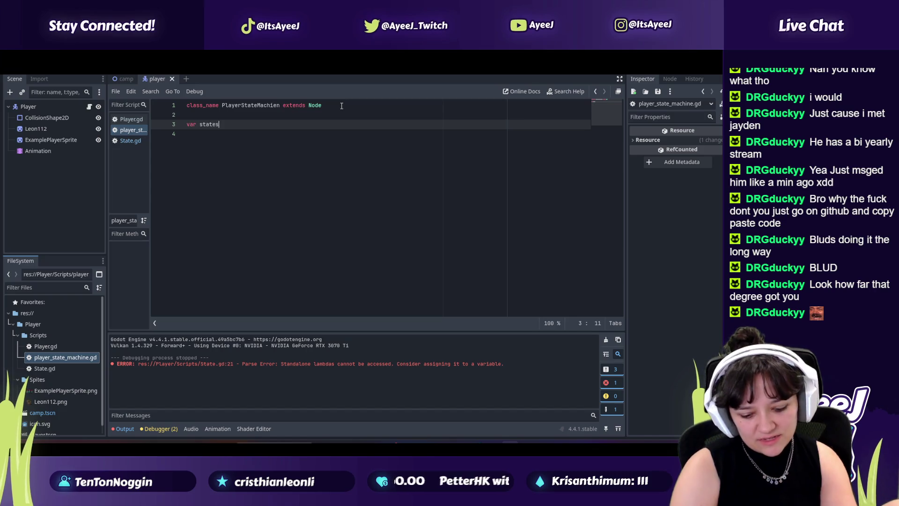
pyautogui.hotkey('alt', 'Tab')
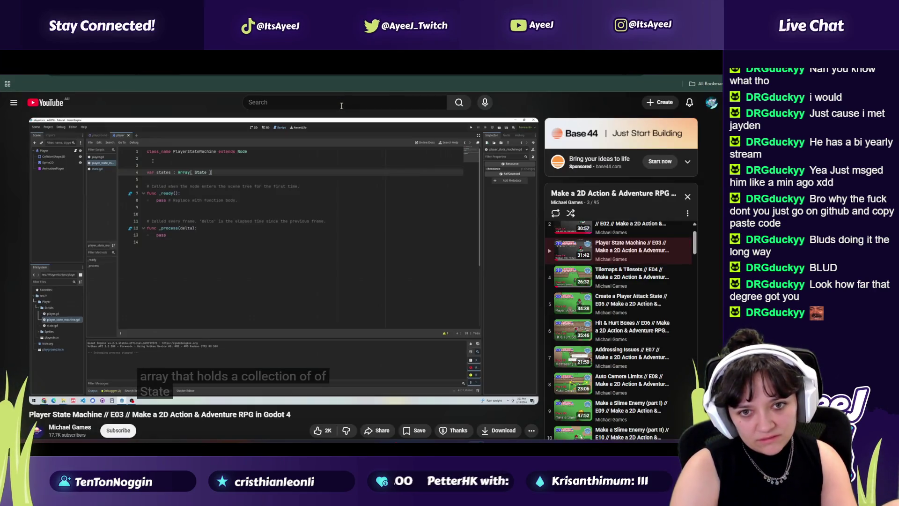
pyautogui.hotkey('alt', 'Tab')
pyautogui.write('Array')
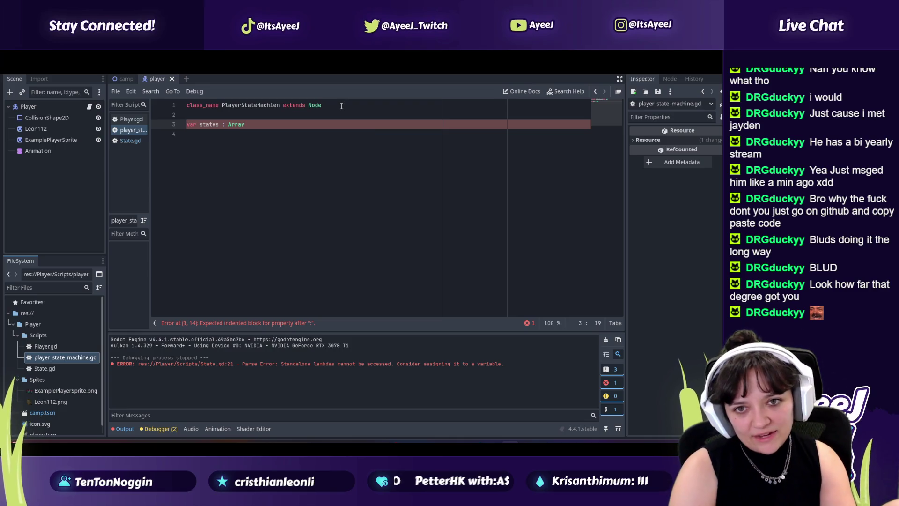
pyautogui.hotkey('alt', 'Tab')
pyautogui.hotkey('alt', 'Tab')
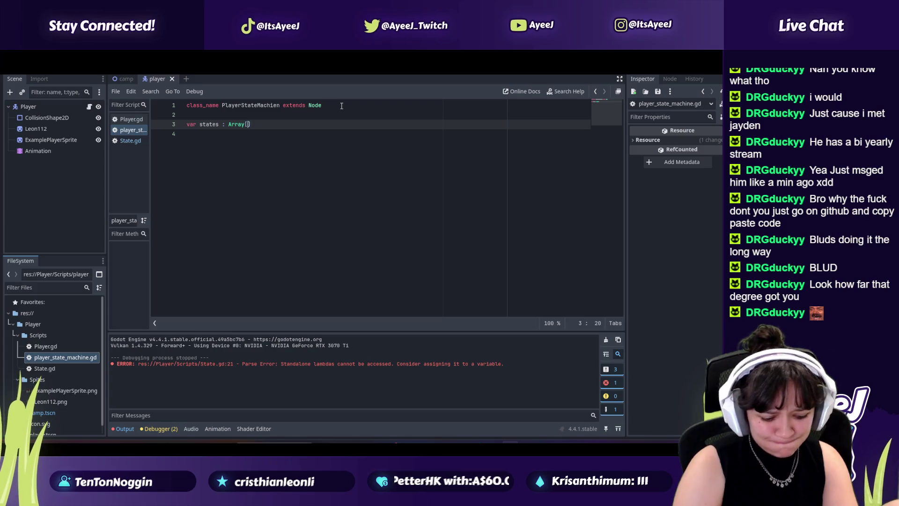
pyautogui.press('BackSpace')
pyautogui.press('BackSpace')
pyautogui.write('state')
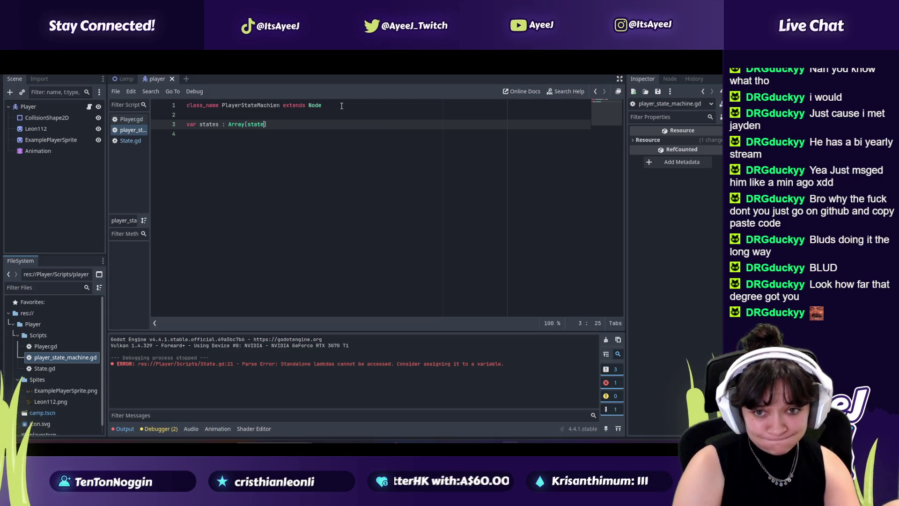
pyautogui.hotkey('alt', 'Tab')
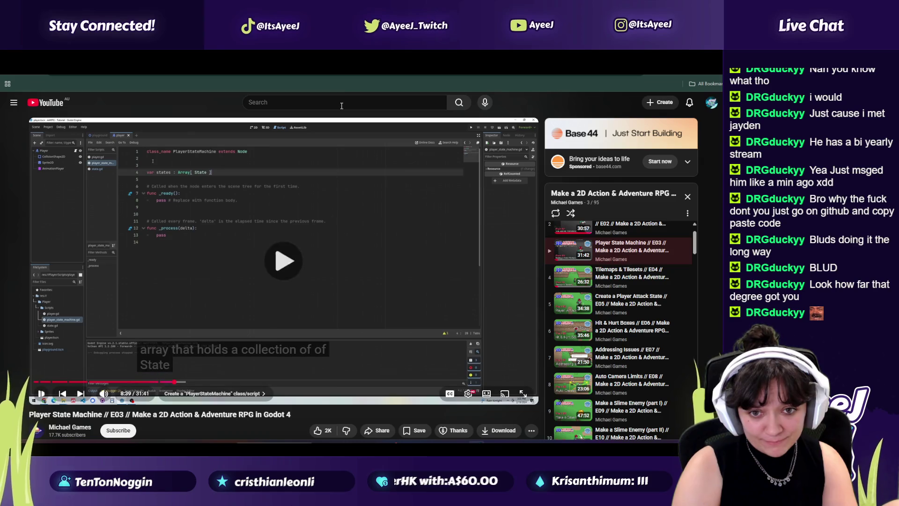
pyautogui.hotkey('alt', 'Tab')
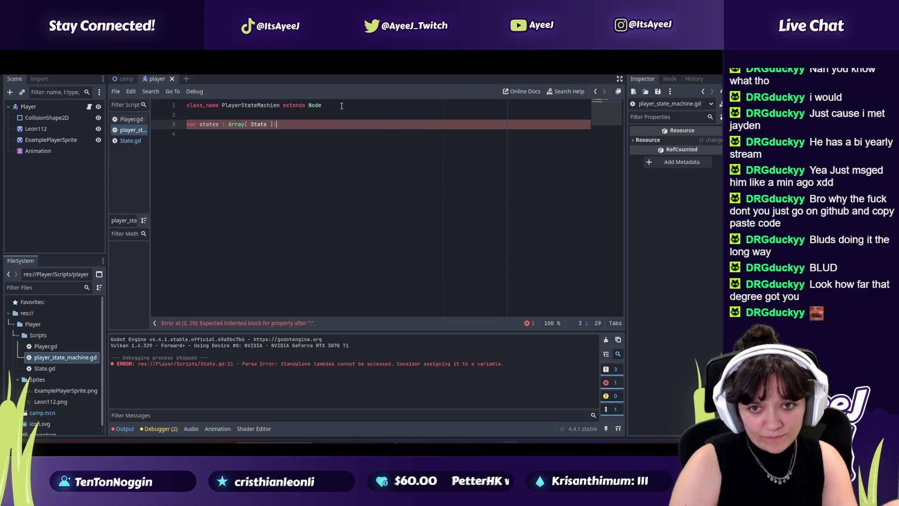
pyautogui.press('BackSpace')
pyautogui.hotkey('alt', 'Tab')
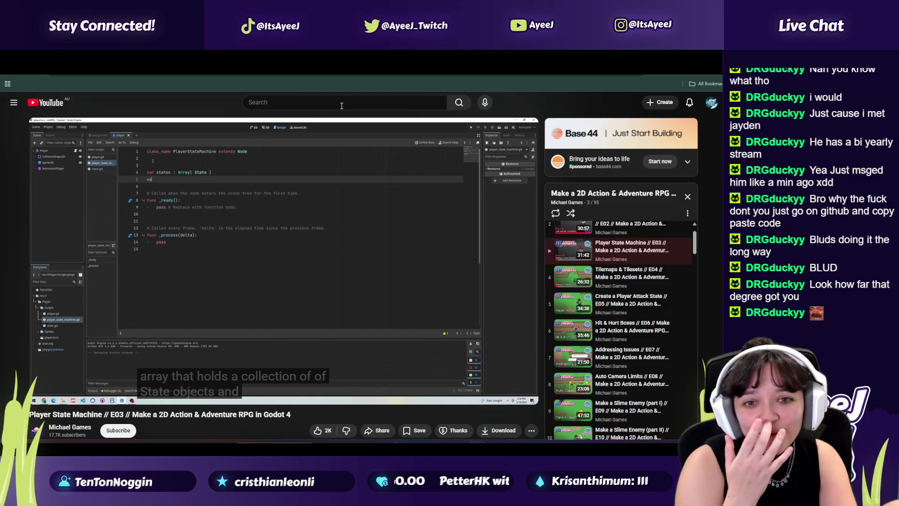
pyautogui.press('space')
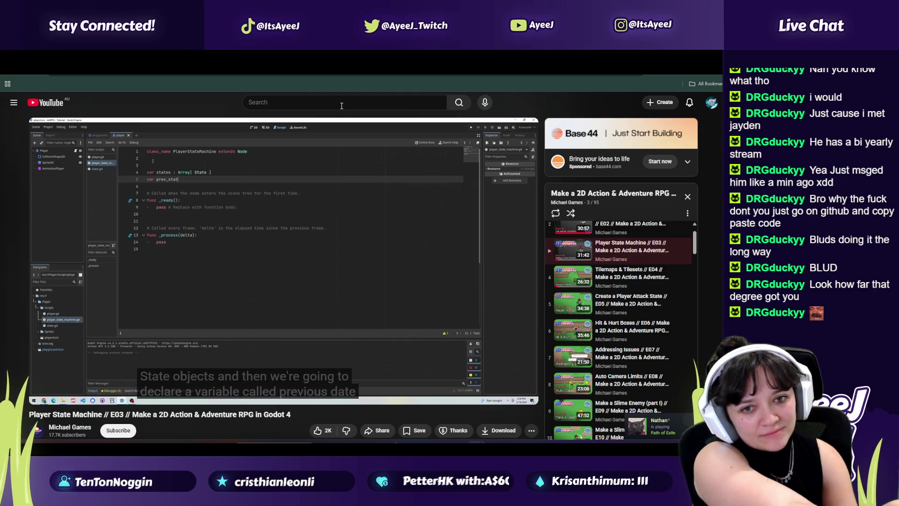
pyautogui.press('space')
pyautogui.hotkey('alt', 'Tab')
# Add 'var prev_state : State' on the next line
pyautogui.press('Return')
pyautogui.write('c')
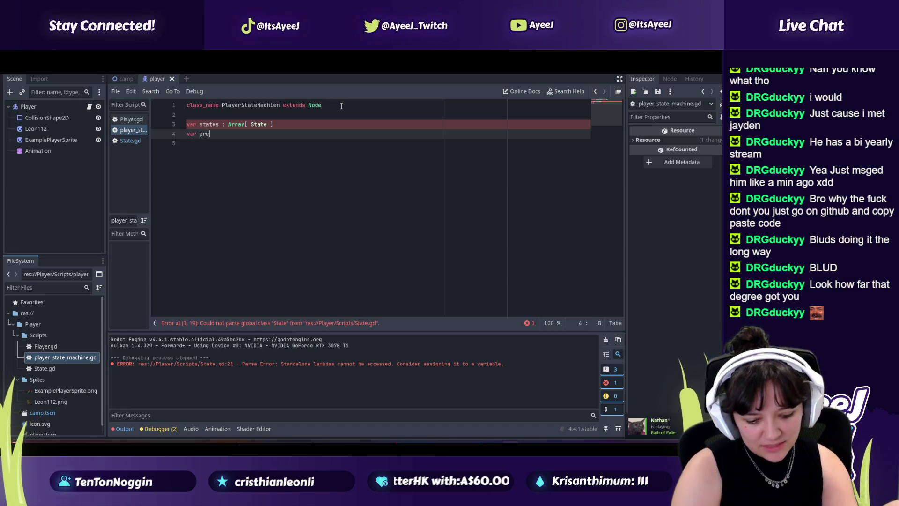
pyautogui.hotkey('alt', 'Tab')
pyautogui.press('space')
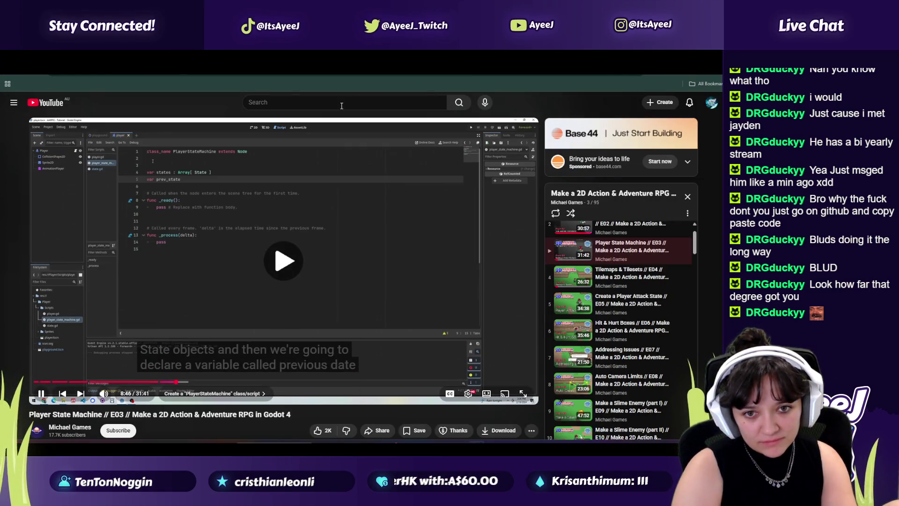
pyautogui.hotkey('alt', 'Tab')
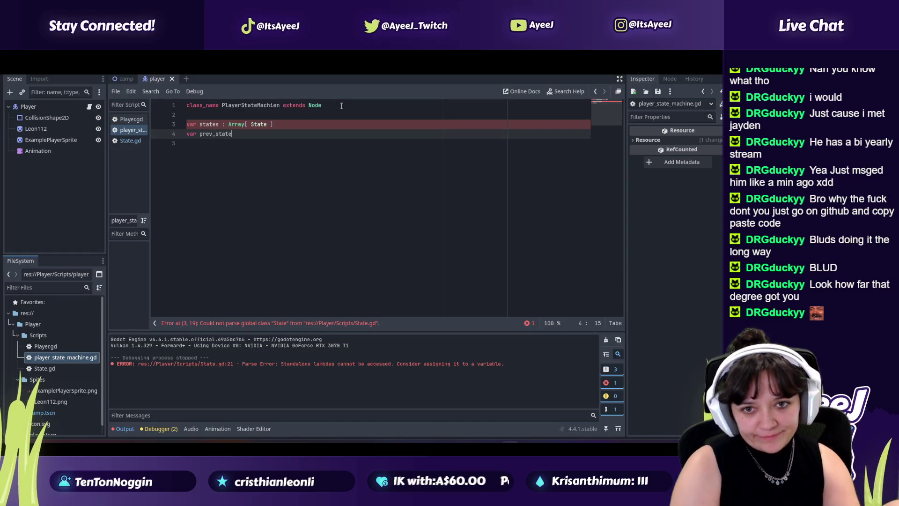
pyautogui.hotkey('alt', 'Tab')
pyautogui.press('space')
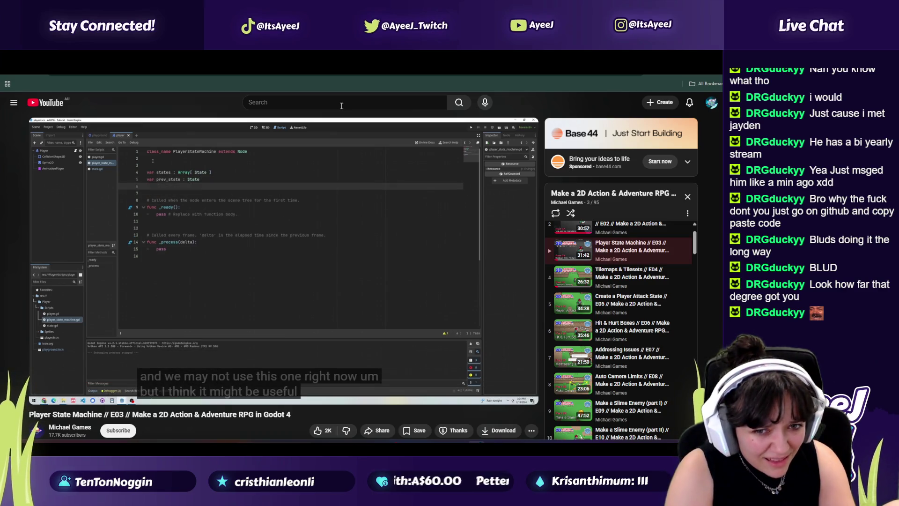
pyautogui.hotkey('alt', 'Tab')
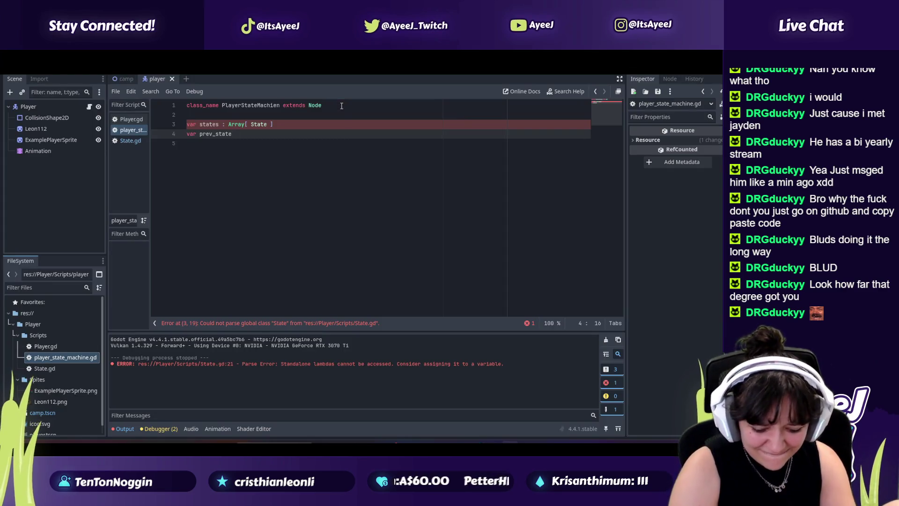
pyautogui.write(' : State')
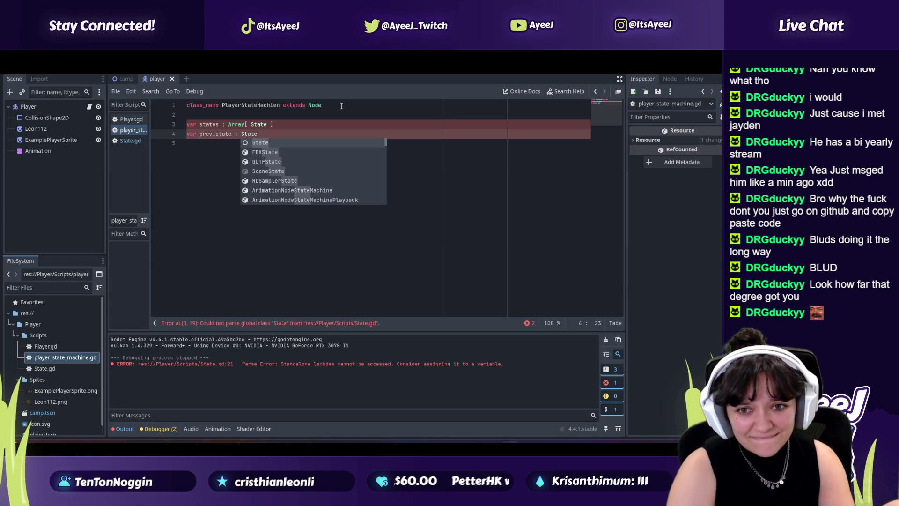
pyautogui.hotkey('alt', 'Tab')
pyautogui.press('space')
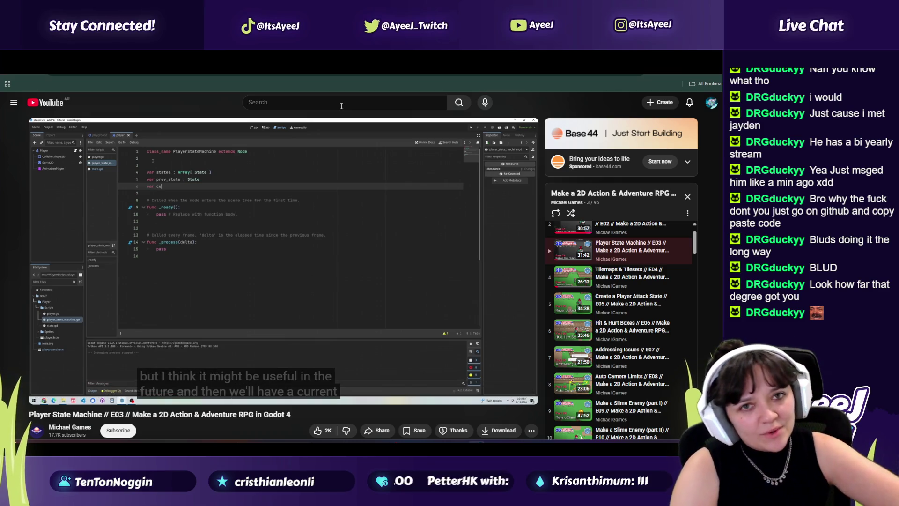
pyautogui.hotkey('alt', 'Tab')
pyautogui.hotkey('alt', 'Tab')
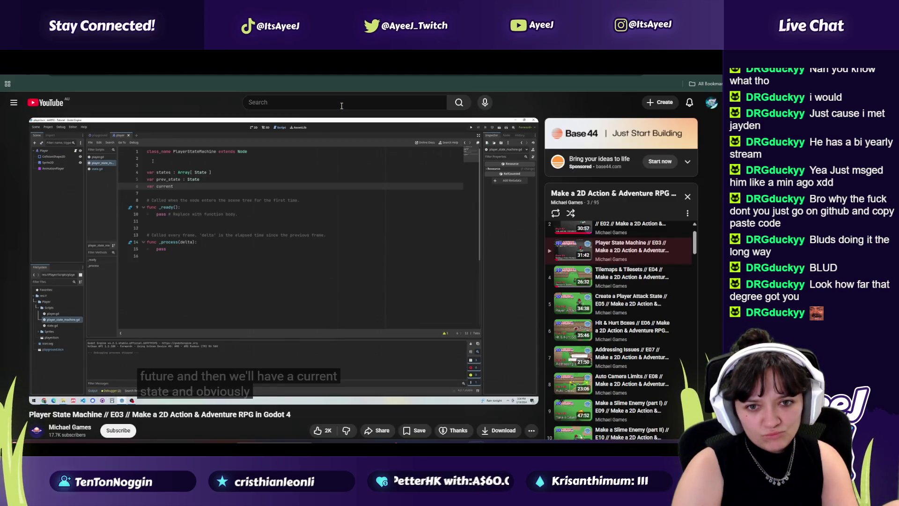
pyautogui.hotkey('alt', 'Tab')
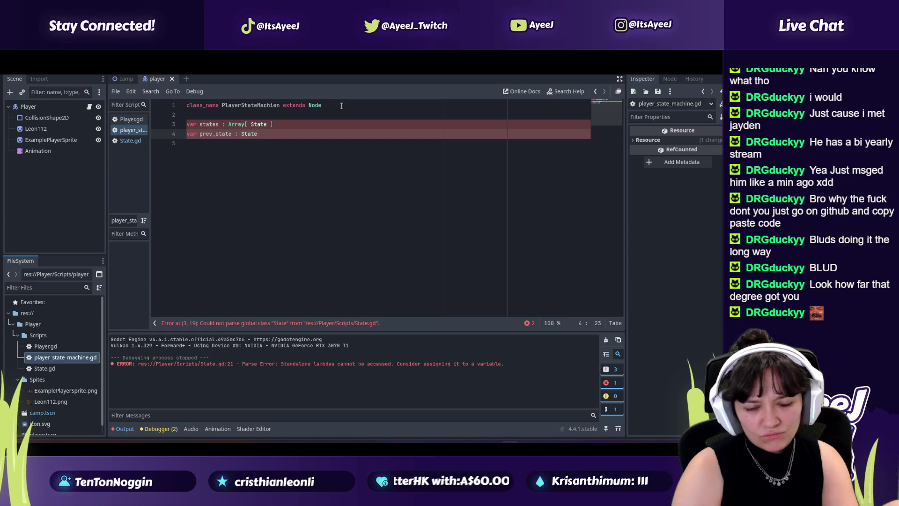
pyautogui.hotkey('alt', 'Tab')
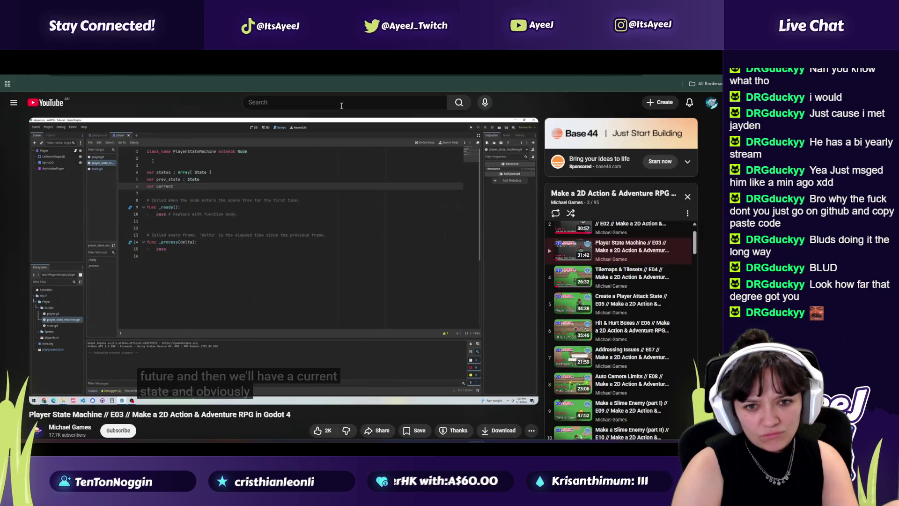
pyautogui.hotkey('alt', 'Tab')
pyautogui.hotkey('alt', 'Tab')
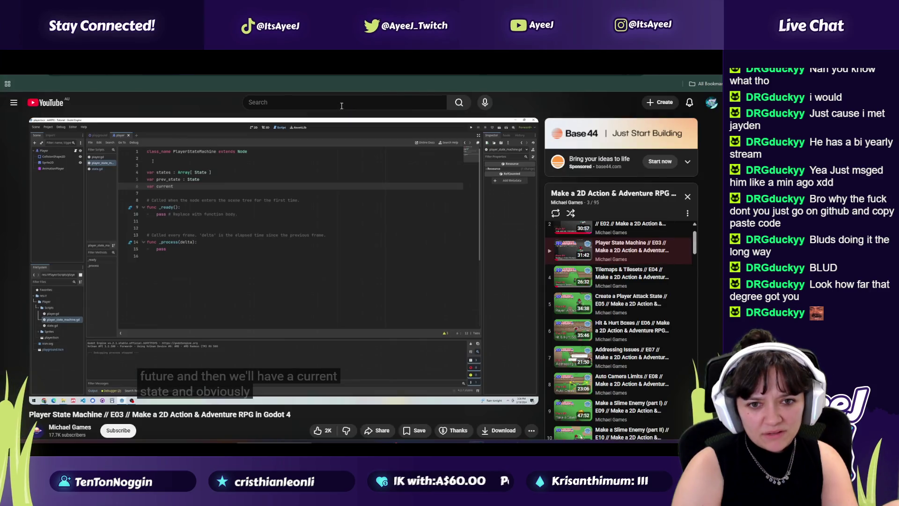
pyautogui.hotkey('alt', 'Tab')
# Add 'var current_state : State' and leave a blank line after the variables
pyautogui.press('Return')
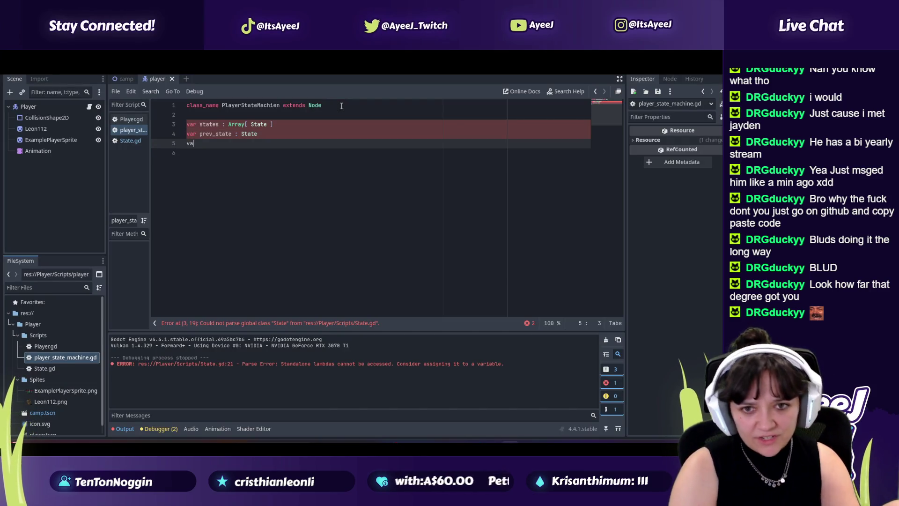
pyautogui.write('r current_state')
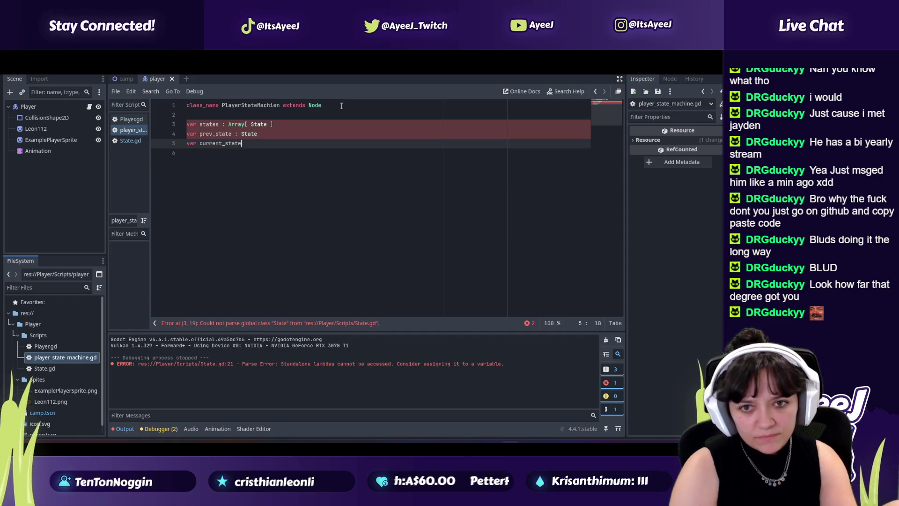
pyautogui.hotkey('alt', 'Tab')
pyautogui.press('space')
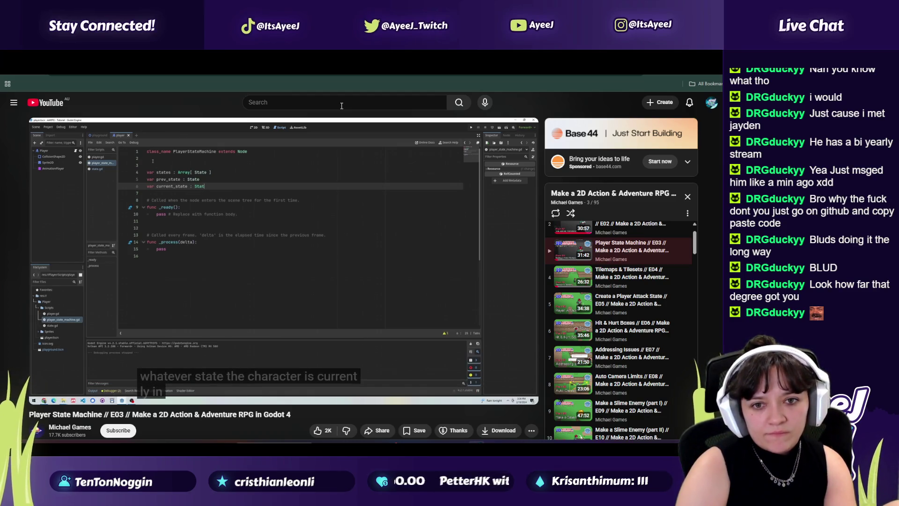
pyautogui.press('space')
pyautogui.hotkey('alt', 'Tab')
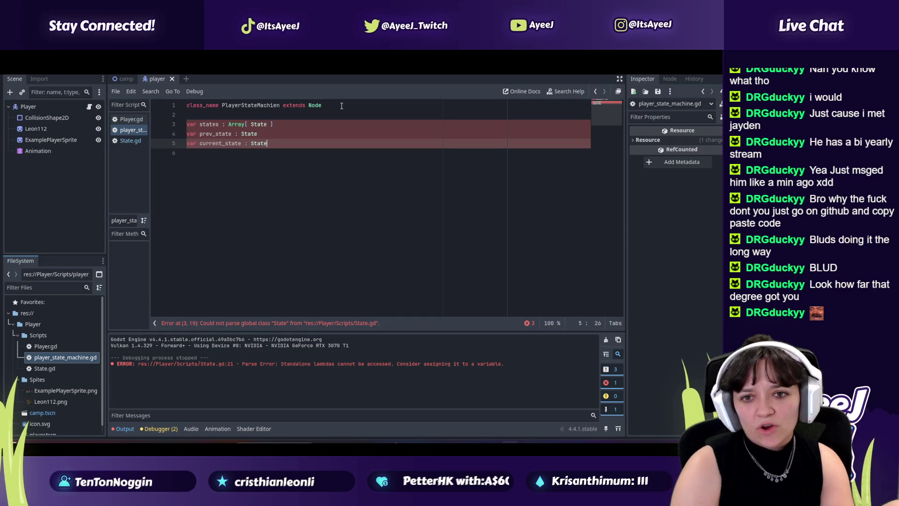
pyautogui.hotkey('alt', 'Tab')
pyautogui.press('space')
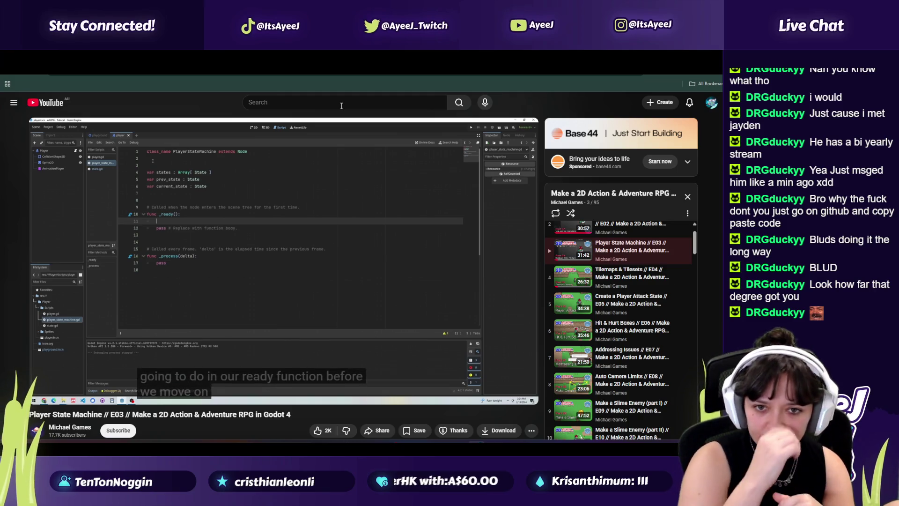
pyautogui.hotkey('alt', 'Tab')
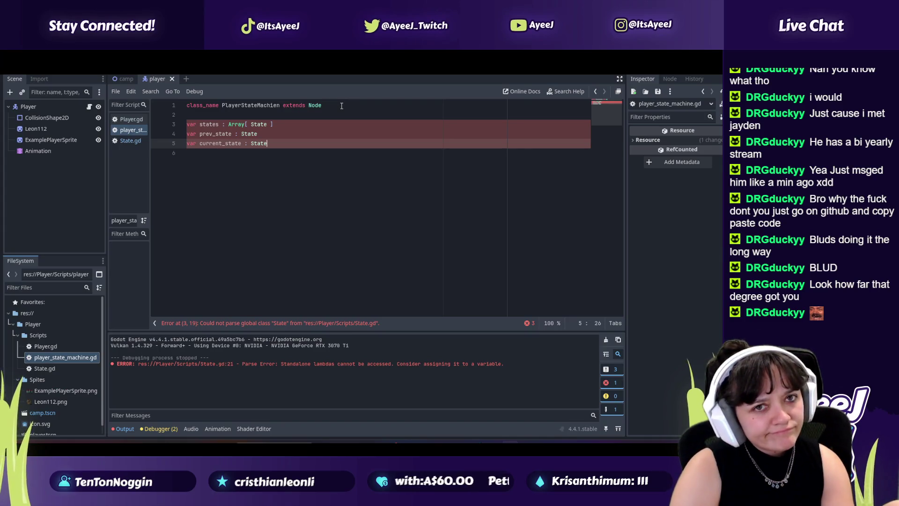
pyautogui.hotkey('alt', 'Tab')
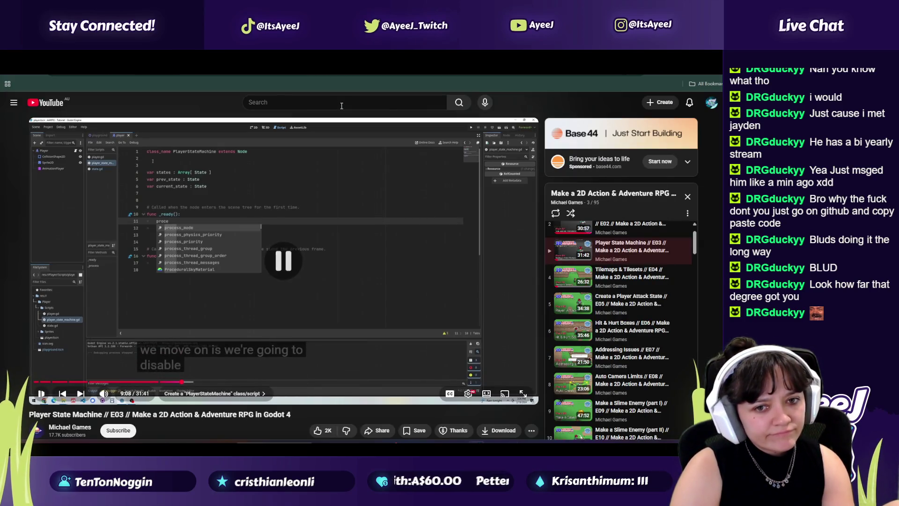
pyautogui.hotkey('alt', 'Tab')
pyautogui.press('Down')
pyautogui.press('Down')
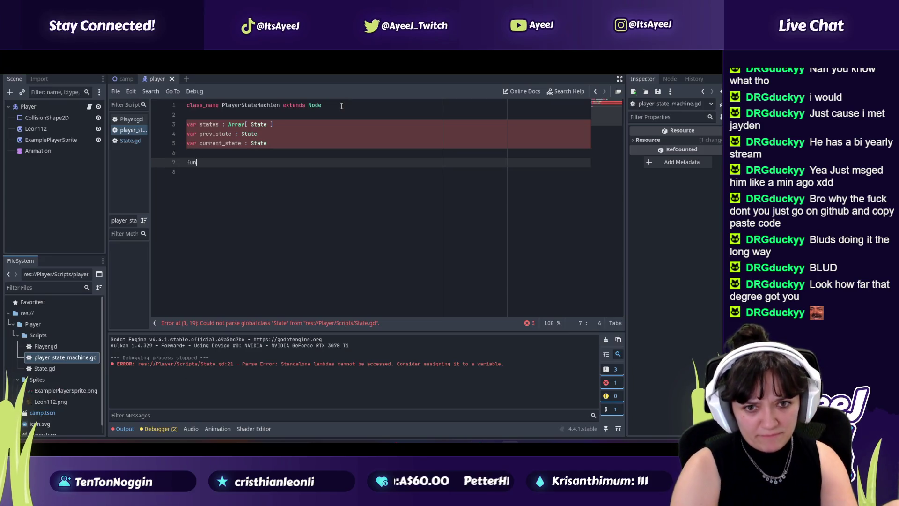
# Add a _ready function that begins a process_mode assignment
pyautogui.write('c r')
pyautogui.hotkey('alt', 'Tab')
pyautogui.hotkey('alt', 'Tab')
pyautogui.write('_')
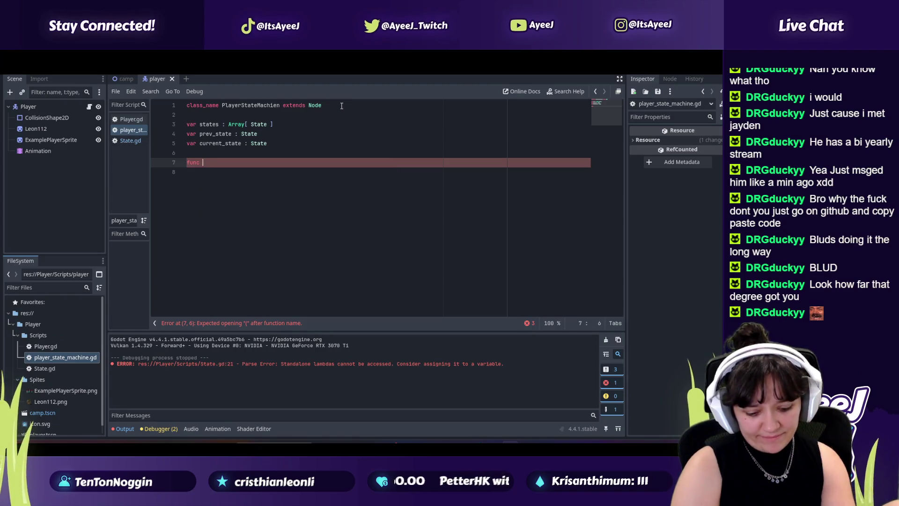
pyautogui.hotkey('alt', 'Tab')
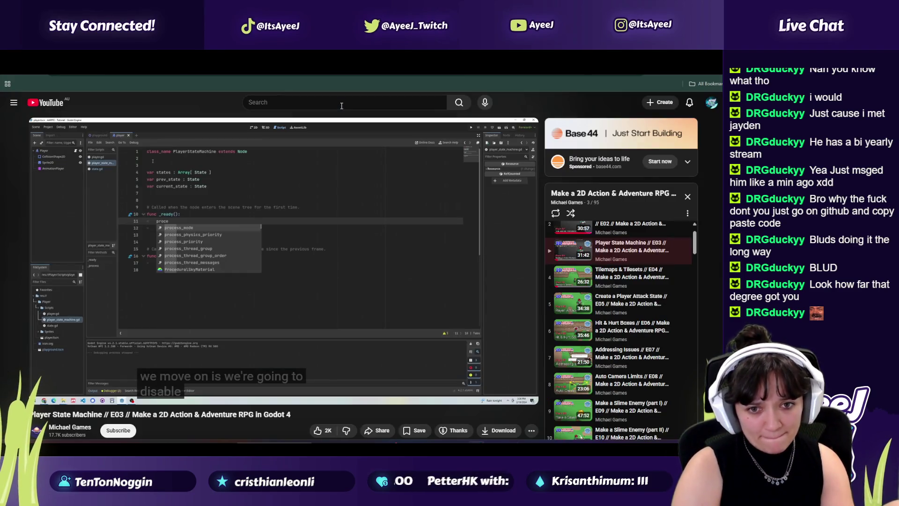
pyautogui.hotkey('alt', 'Tab')
pyautogui.hotkey('alt', 'Tab')
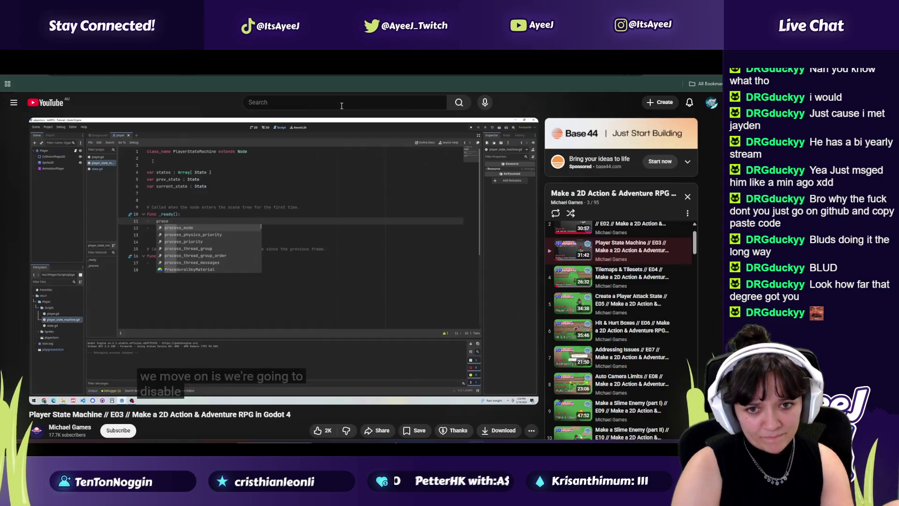
pyautogui.press('space')
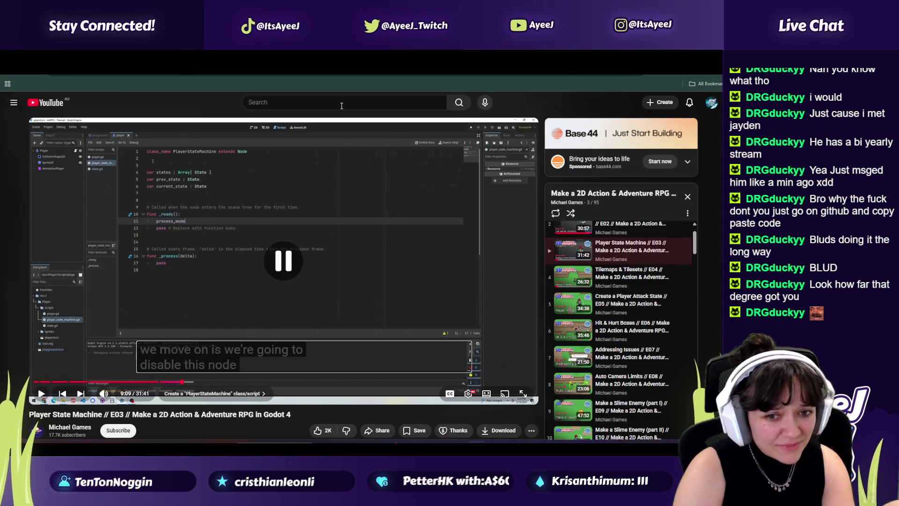
pyautogui.hotkey('alt', 'Tab')
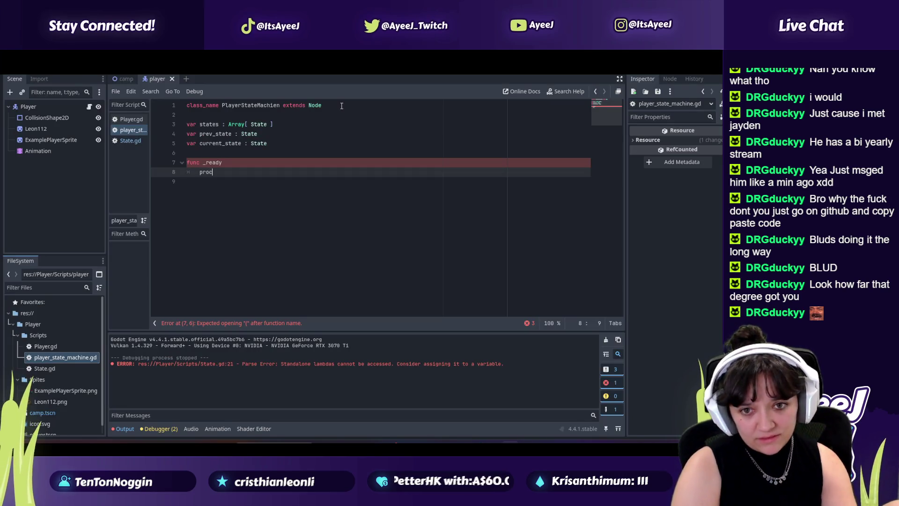
pyautogui.hotkey('alt', 'Tab')
pyautogui.hotkey('alt', 'Tab')
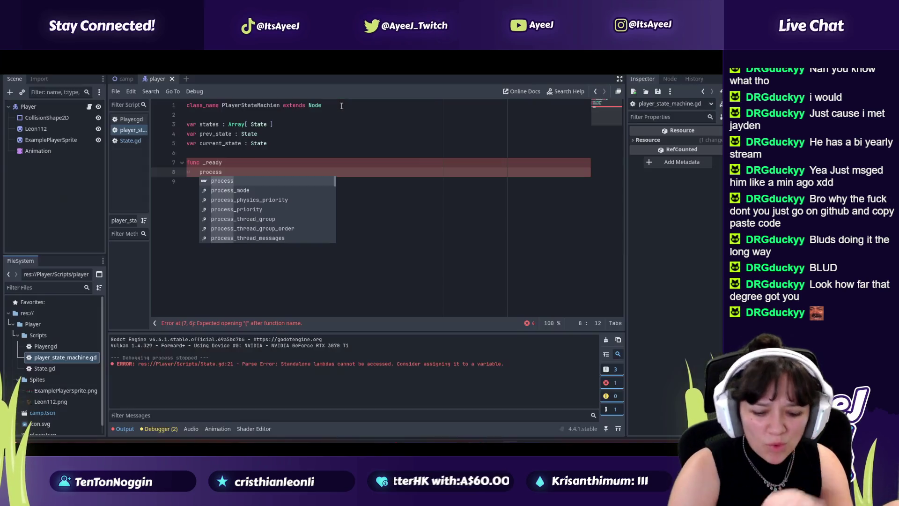
pyautogui.write('_mode')
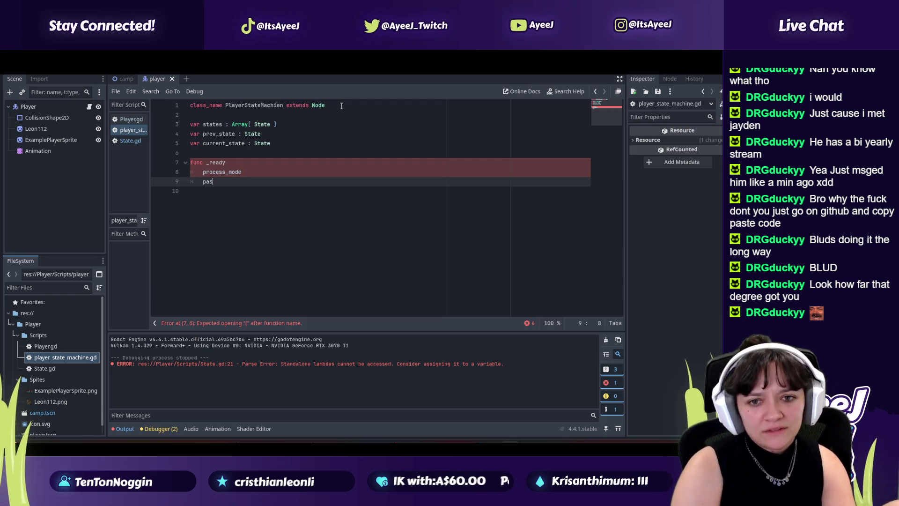
pyautogui.hotkey('alt', 'Tab')
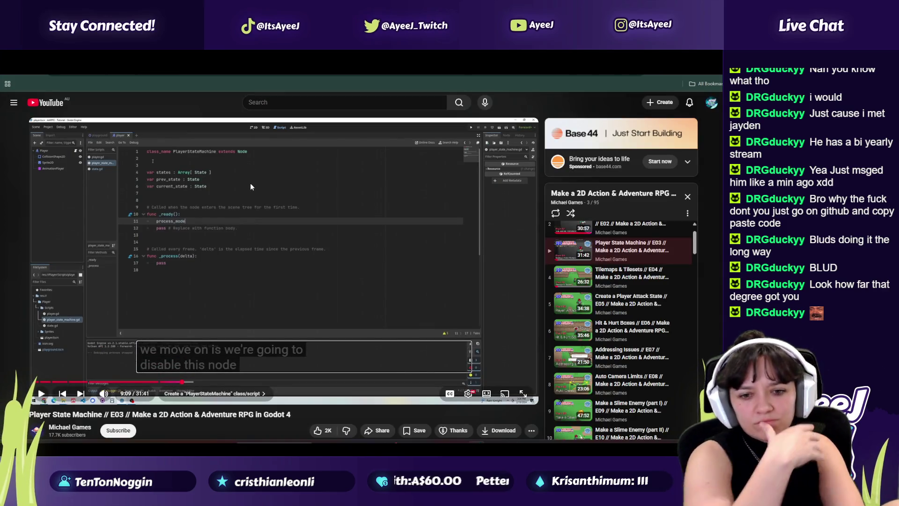
pyautogui.click(266, 194)
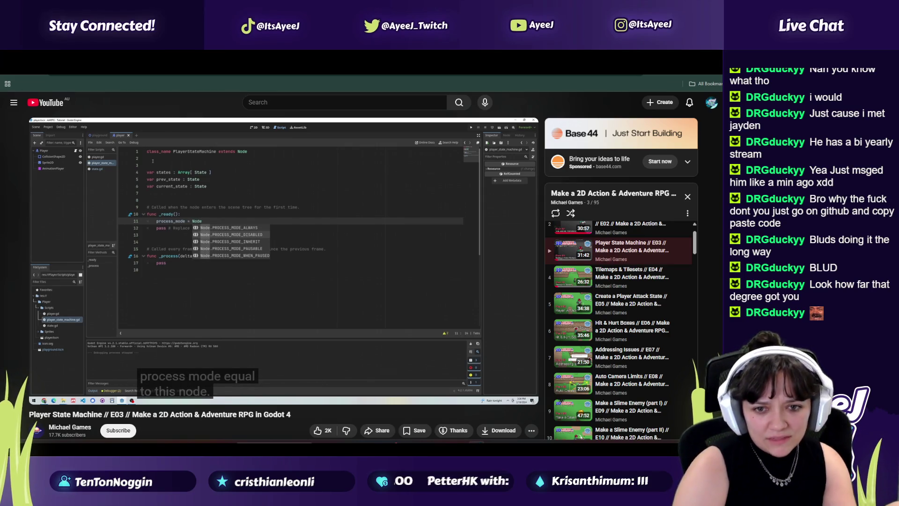
pyautogui.click(277, 177)
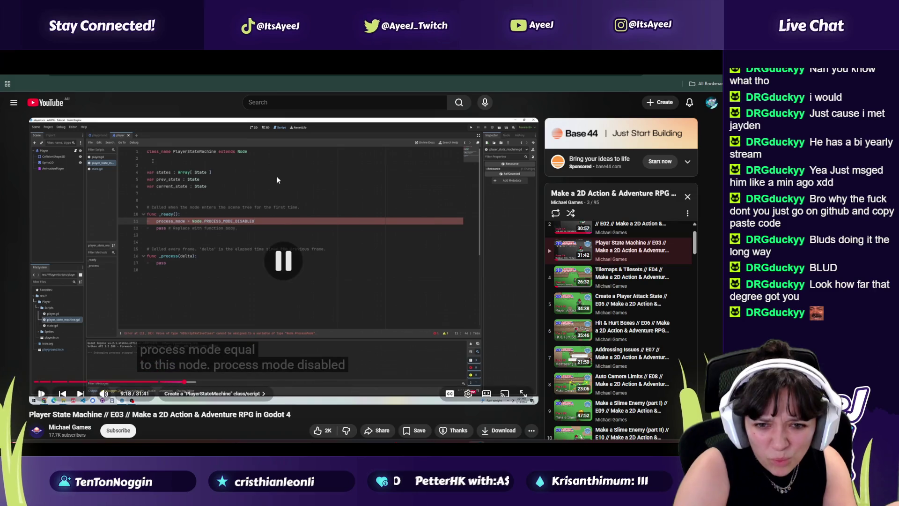
pyautogui.hotkey('alt', 'Tab')
pyautogui.hotkey('alt', 'Tab')
pyautogui.hotkey('alt', 'Tab')
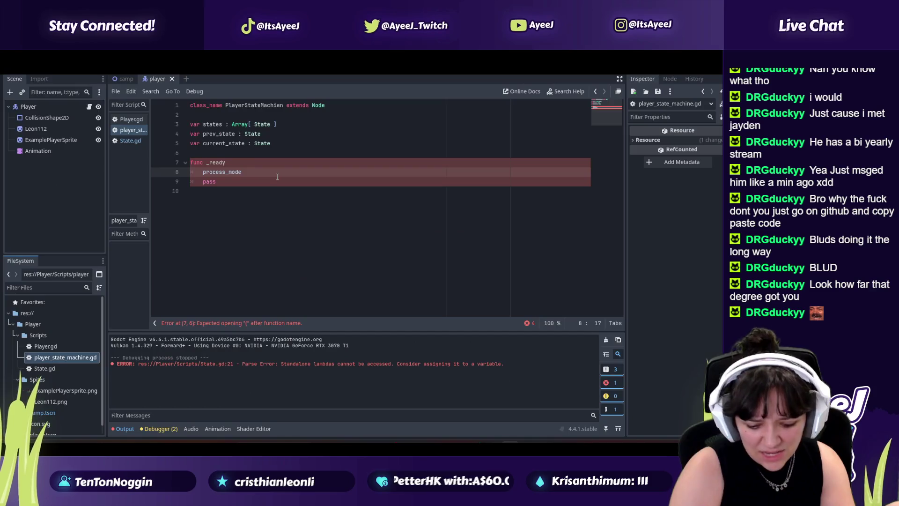
# Set process_mode to Node.PROCESS_MODE_DISABLED using autocomplete
pyautogui.press('BackSpace')
pyautogui.write('Node.Pr')
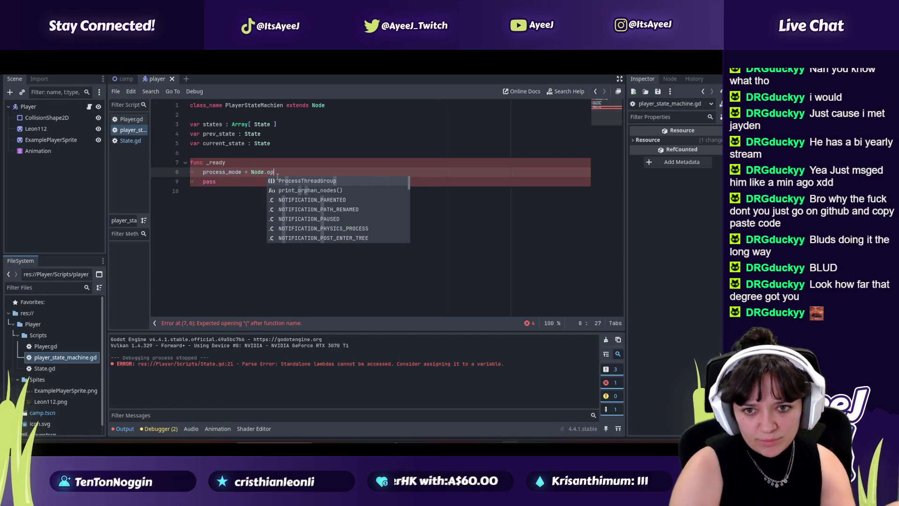
pyautogui.write('ocess')
pyautogui.press('Down')
pyautogui.press('Down')
pyautogui.press('Down')
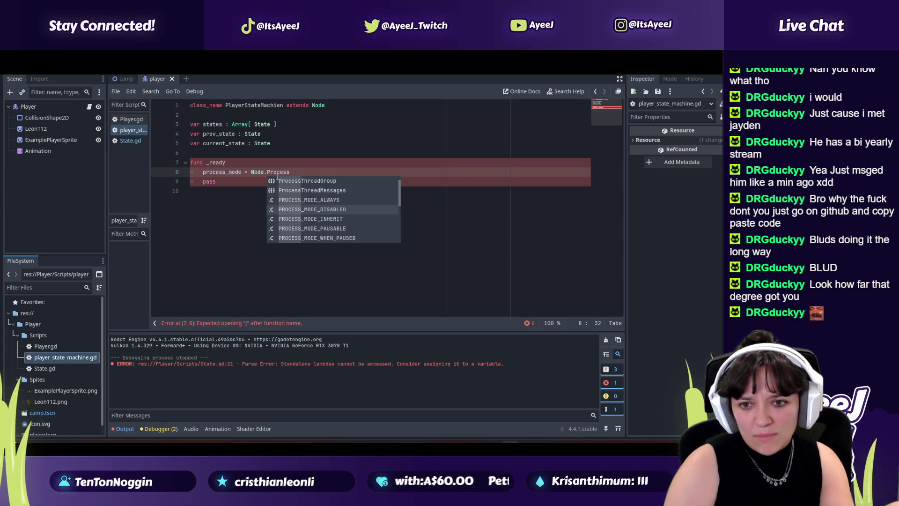
pyautogui.press('Return')
pyautogui.hotkey('alt', 'Tab')
pyautogui.click(276, 176)
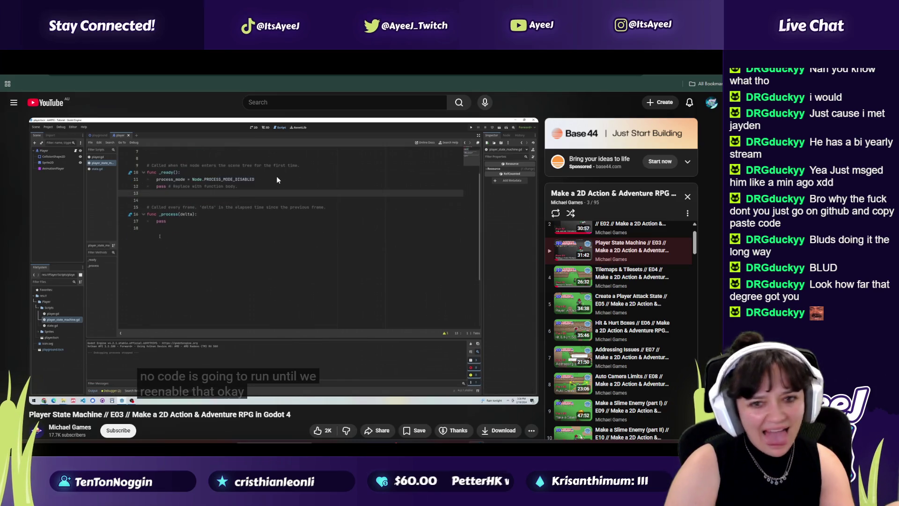
pyautogui.click(278, 175)
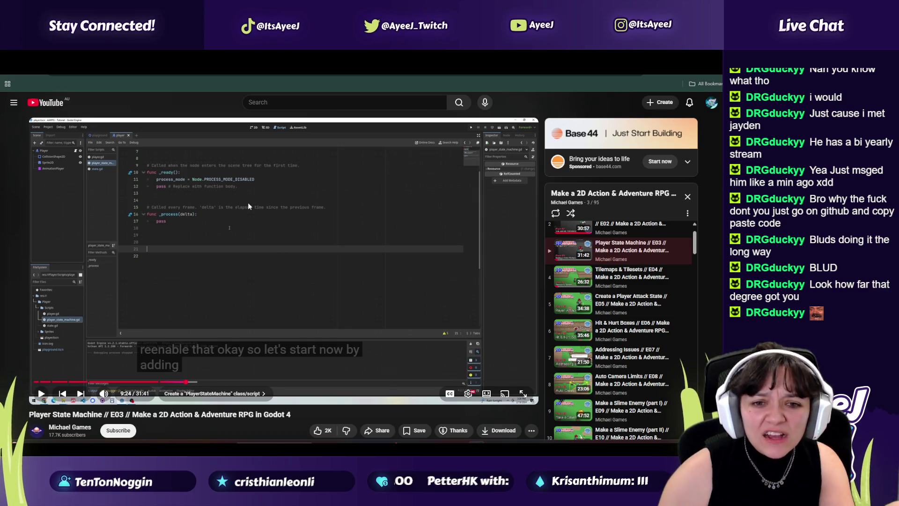
pyautogui.hotkey('alt', 'Tab')
pyautogui.click(233, 187)
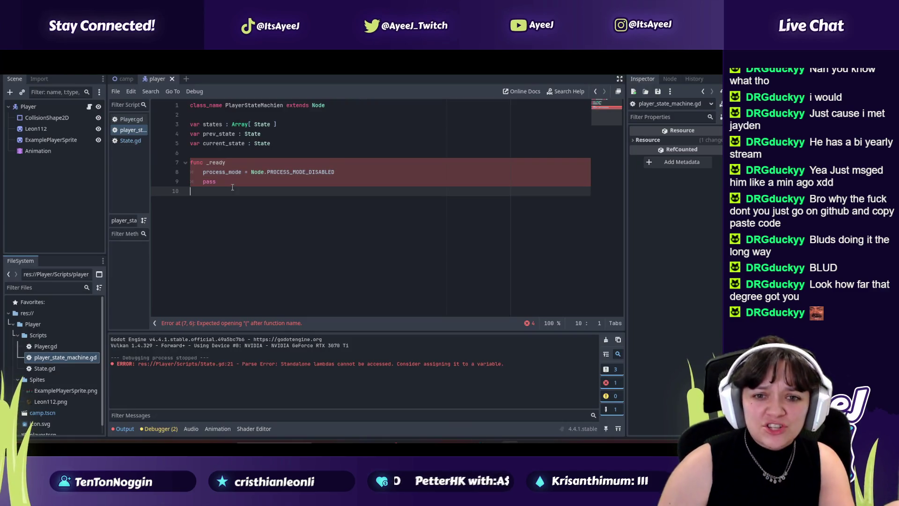
pyautogui.press('Return')
pyautogui.write('func')
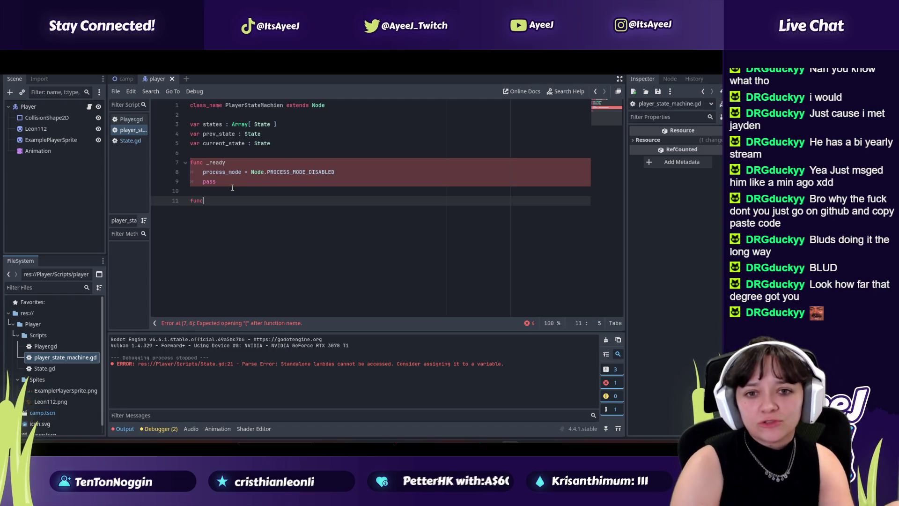
# Write func _process(delta): on line 11, fixing the parameter typo, and start its body
pyautogui.hotkey('alt', 'Tab')
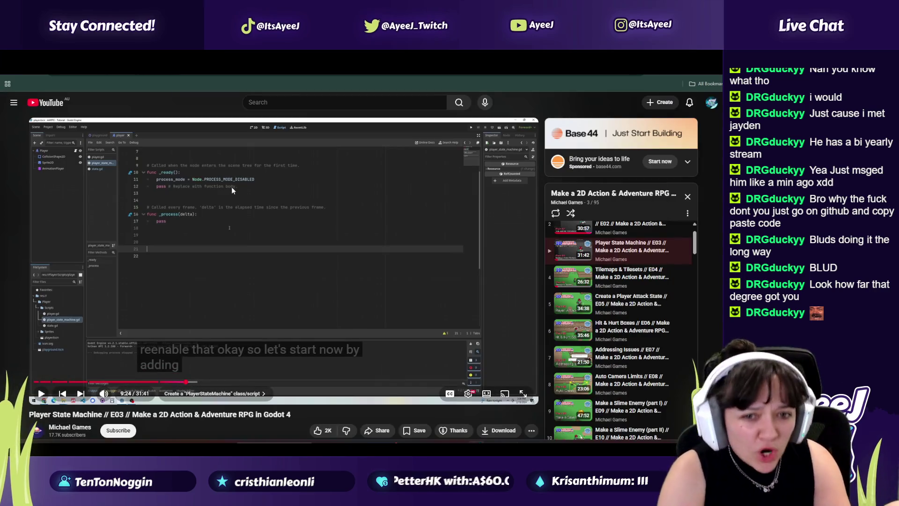
pyautogui.hotkey('alt', 'Tab')
pyautogui.write('_process')
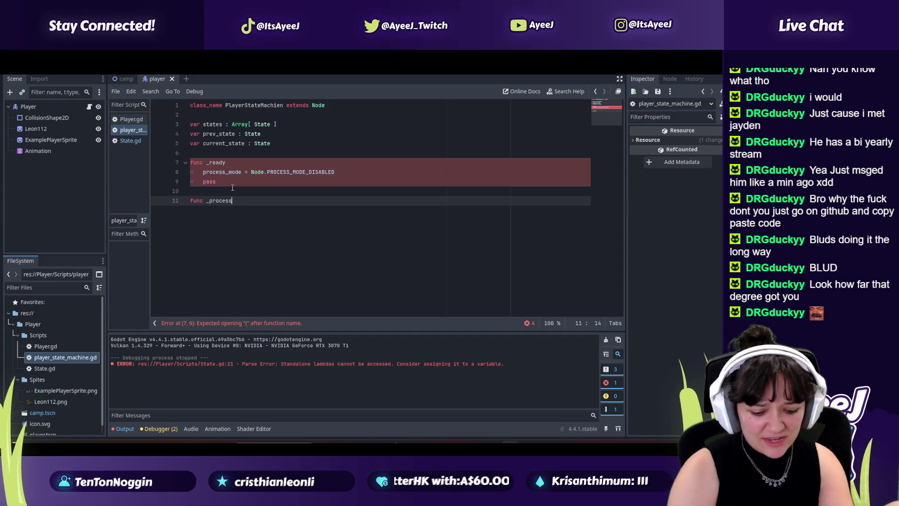
pyautogui.write('(datas')
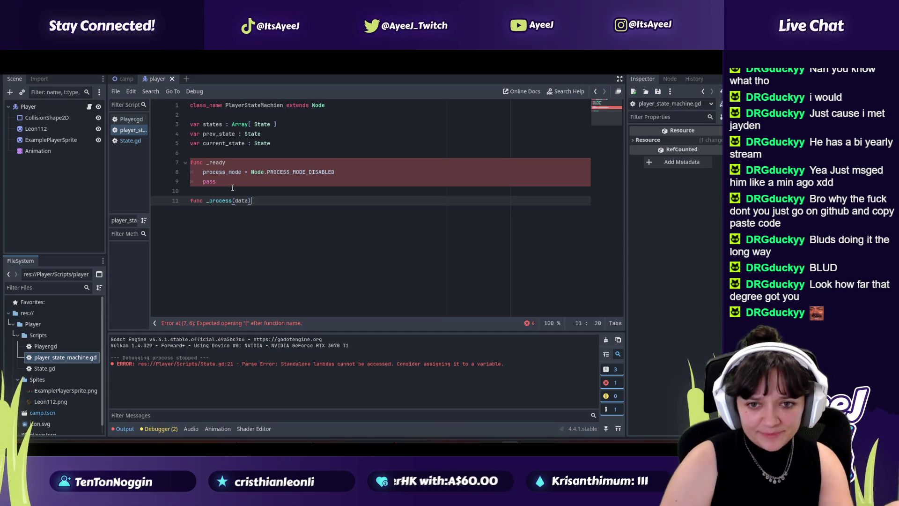
pyautogui.hotkey('alt', 'Tab')
pyautogui.hotkey('alt', 'Tab')
pyautogui.hotkey('alt', 'Tab')
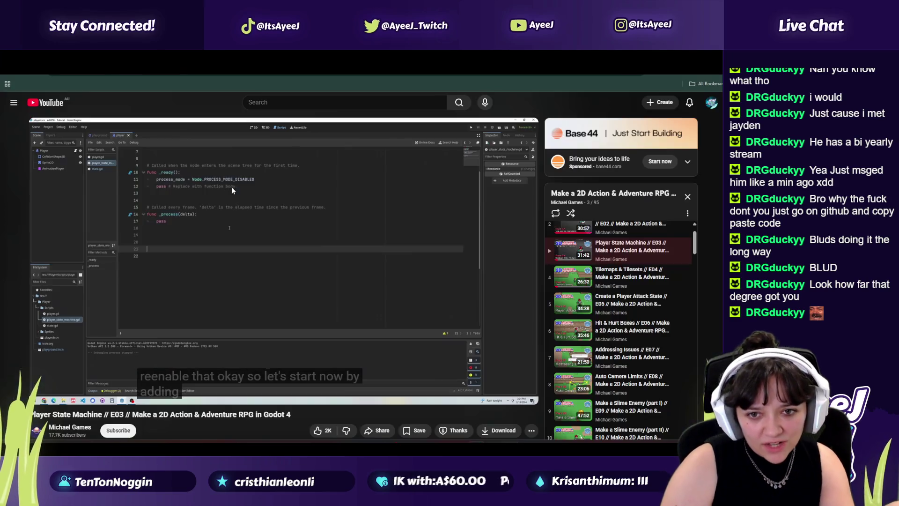
pyautogui.hotkey('alt', 'Tab')
pyautogui.press('BackSpace')
pyautogui.press('BackSpace')
pyautogui.press('BackSpace')
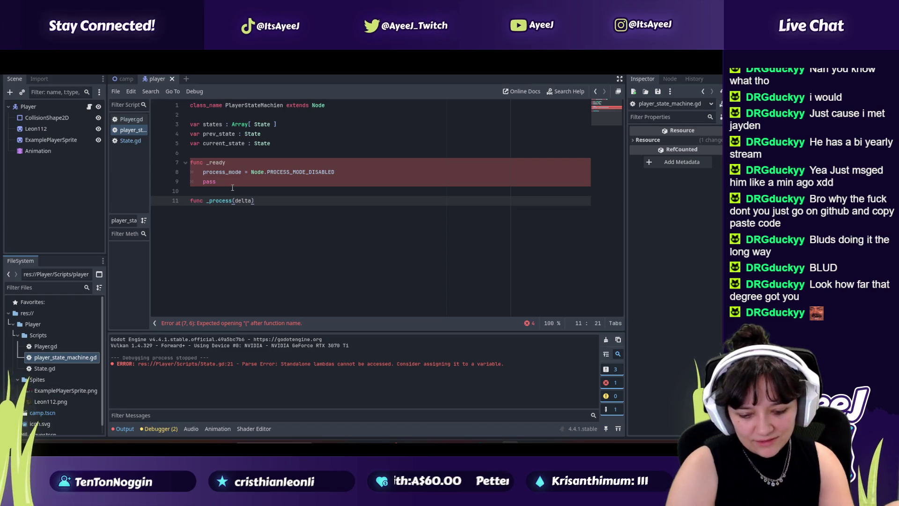
pyautogui.press('Return')
pyautogui.hotkey('alt', 'Tab')
pyautogui.hotkey('alt', 'Tab')
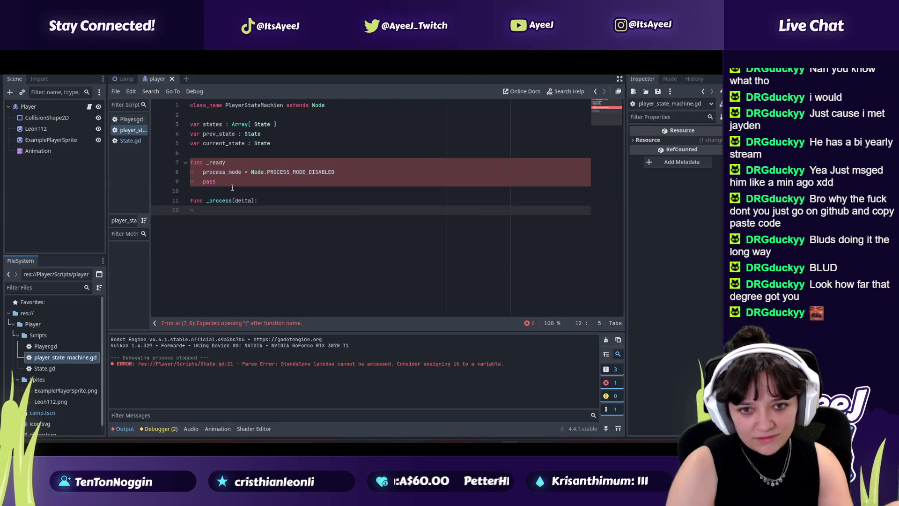
pyautogui.hotkey('alt', 'Tab')
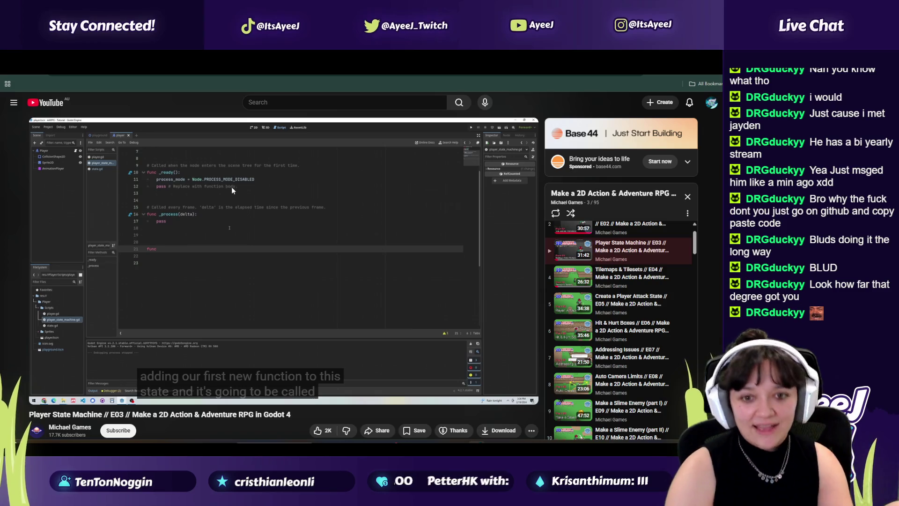
pyautogui.click(231, 187)
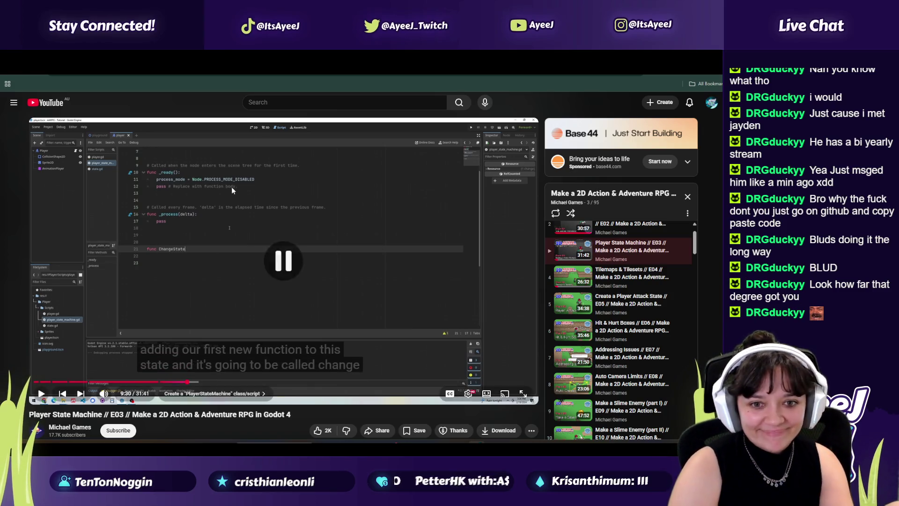
# Begin the ChangeState function declaration on line 14
pyautogui.hotkey('alt', 'Tab')
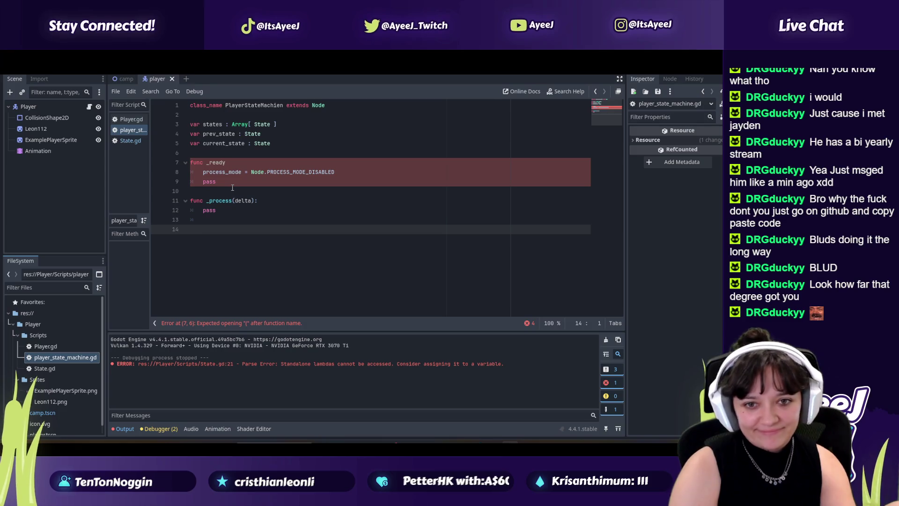
pyautogui.hotkey('alt', 'Tab')
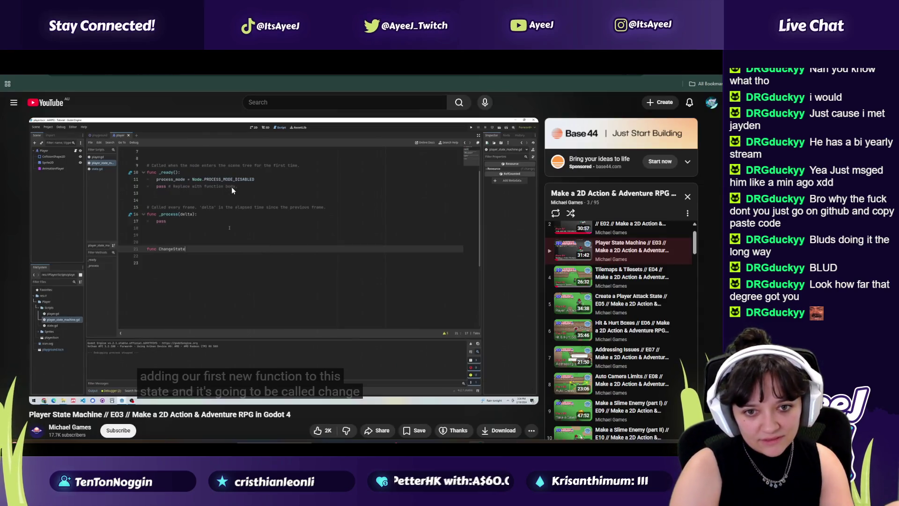
pyautogui.hotkey('alt', 'Tab')
pyautogui.write('Cha')
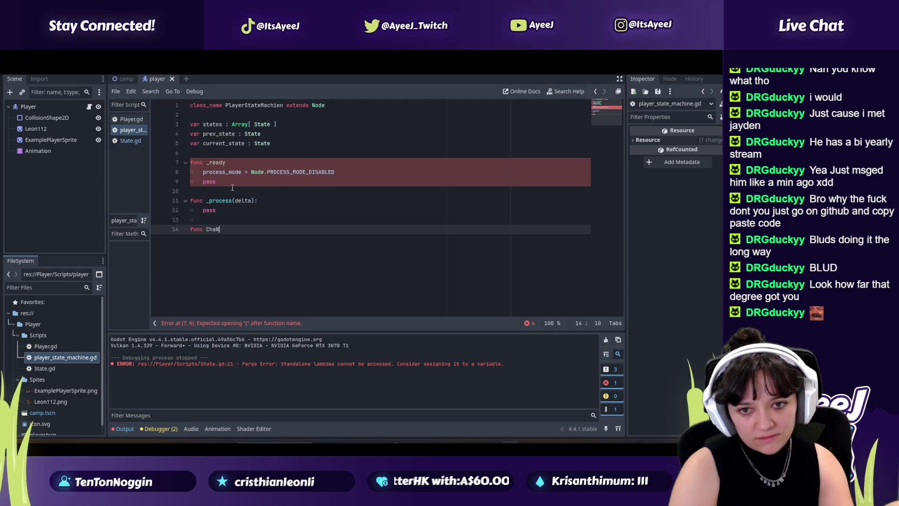
pyautogui.hotkey('alt', 'Tab')
pyautogui.click(231, 187)
pyautogui.click(231, 187)
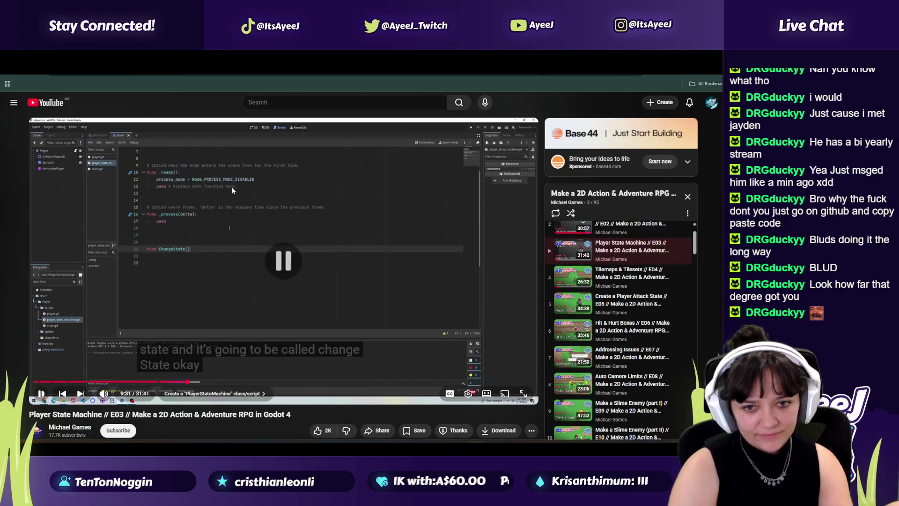
pyautogui.hotkey('alt', 'Tab')
pyautogui.hotkey('alt', 'Tab')
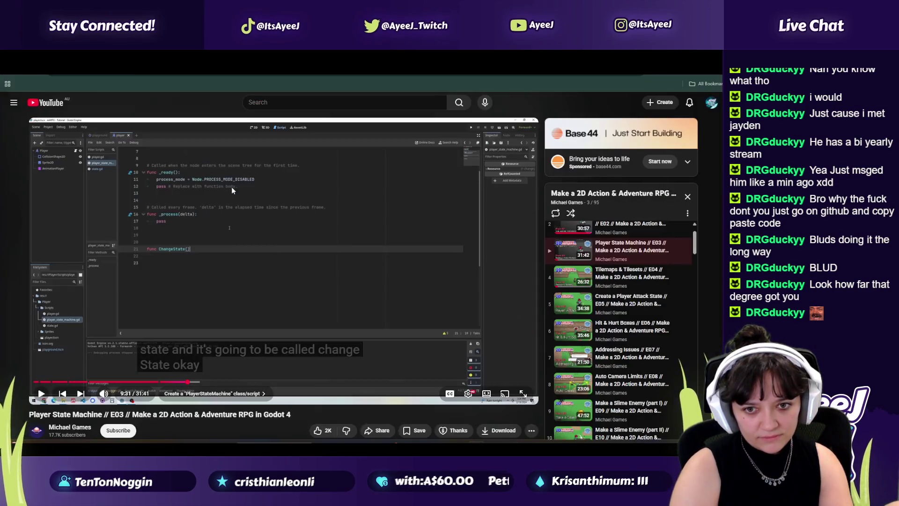
# Complete the signature as func ChangeState( new_State : State) -> void:
pyautogui.click(231, 186)
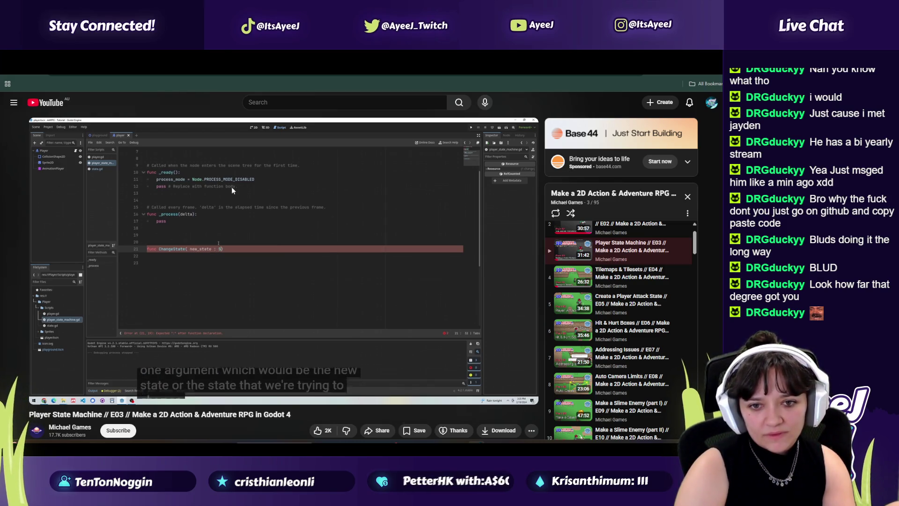
pyautogui.click(231, 187)
pyautogui.hotkey('alt', 'Tab')
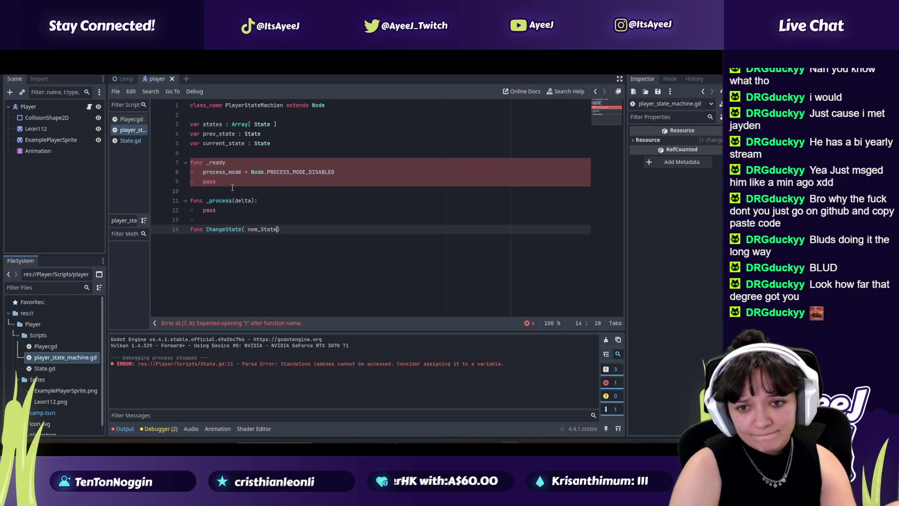
pyautogui.hotkey('alt', 'Tab')
pyautogui.click(231, 186)
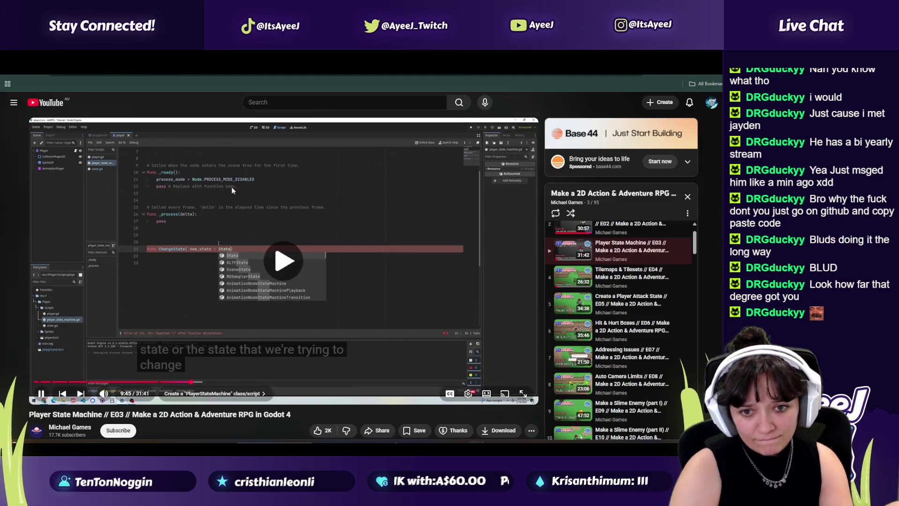
pyautogui.click(231, 187)
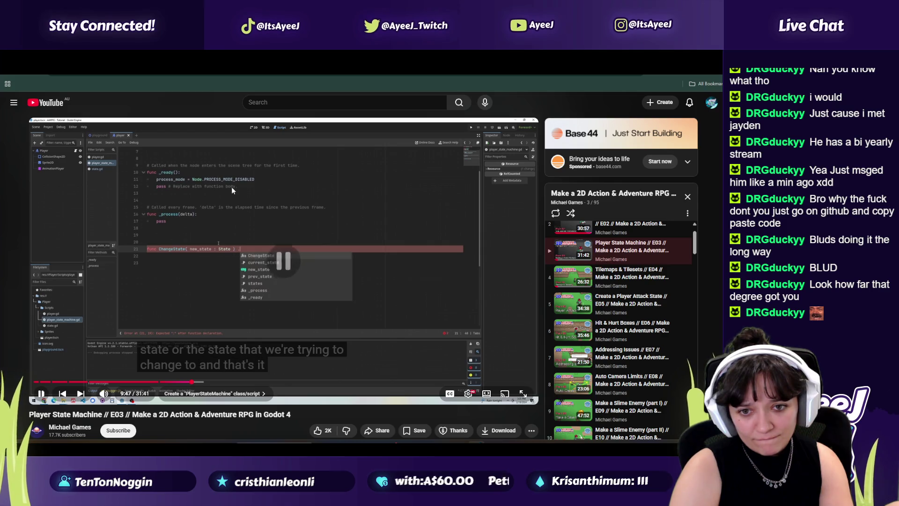
pyautogui.hotkey('alt', 'Tab')
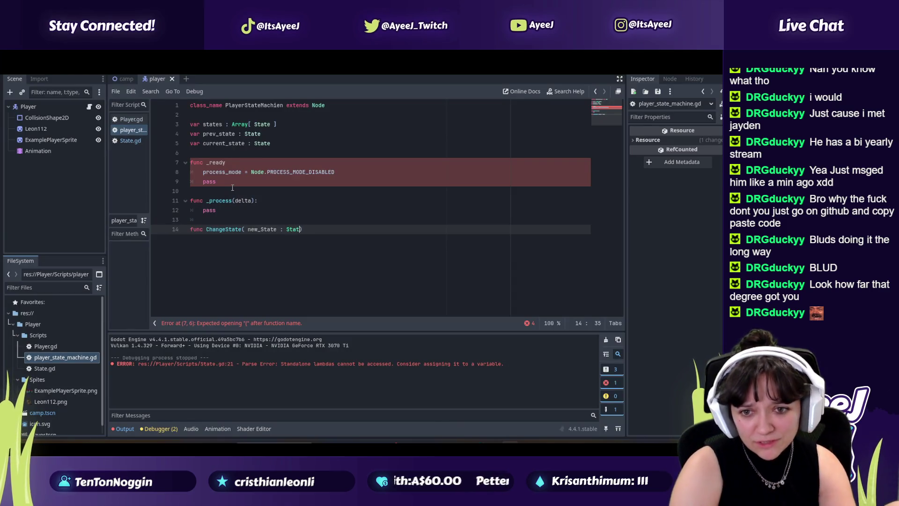
pyautogui.hotkey('alt', 'Tab')
pyautogui.click(232, 187)
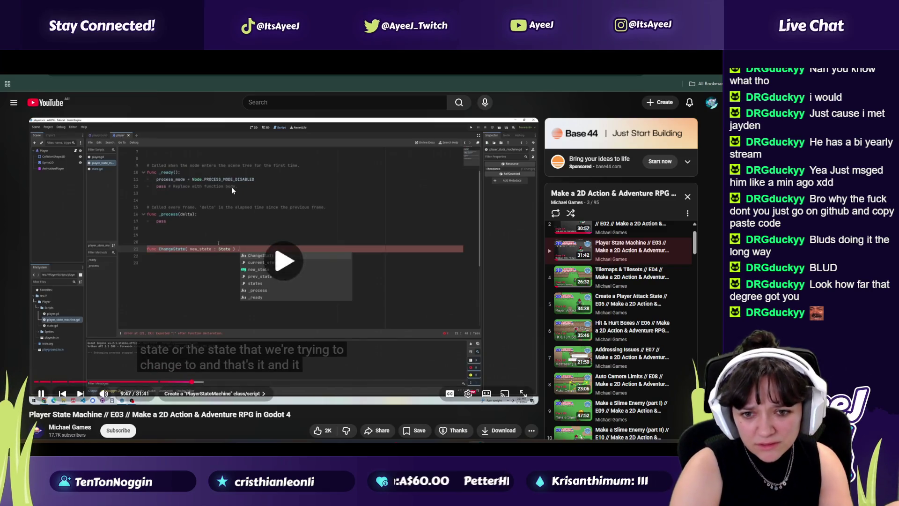
pyautogui.click(231, 186)
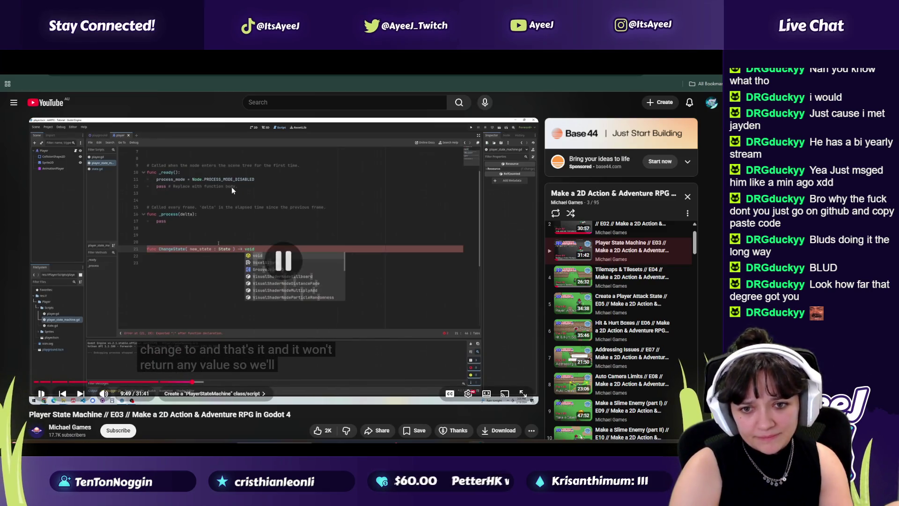
pyautogui.press('super+Tab')
pyautogui.click(232, 188)
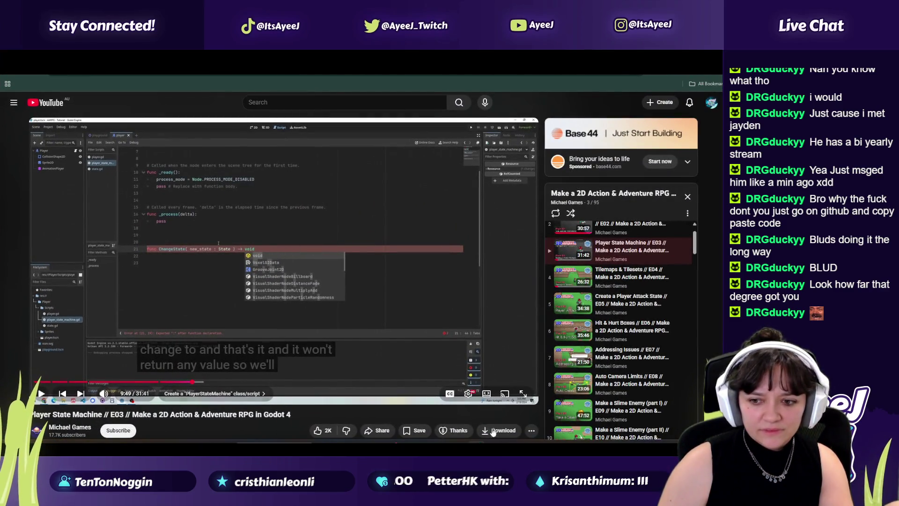
pyautogui.hotkey('alt', 'Tab')
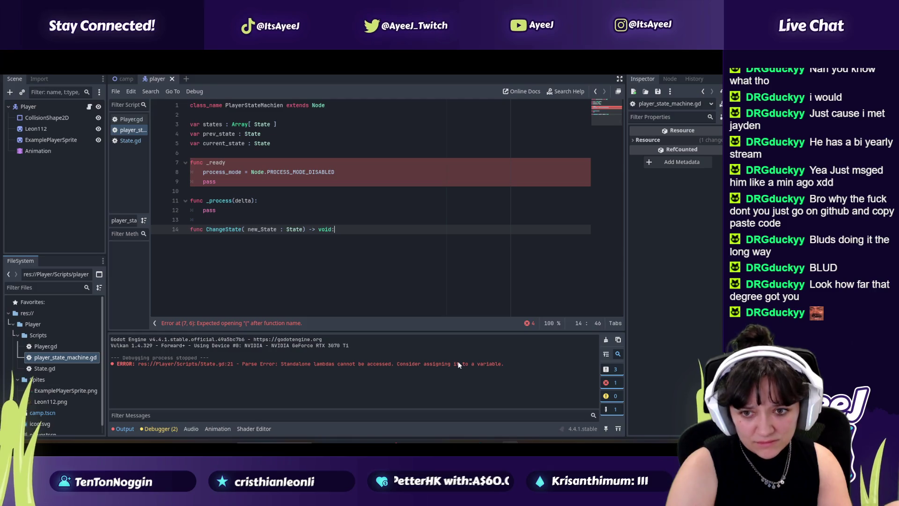
pyautogui.hotkey('alt', 'Tab')
pyautogui.click(457, 362)
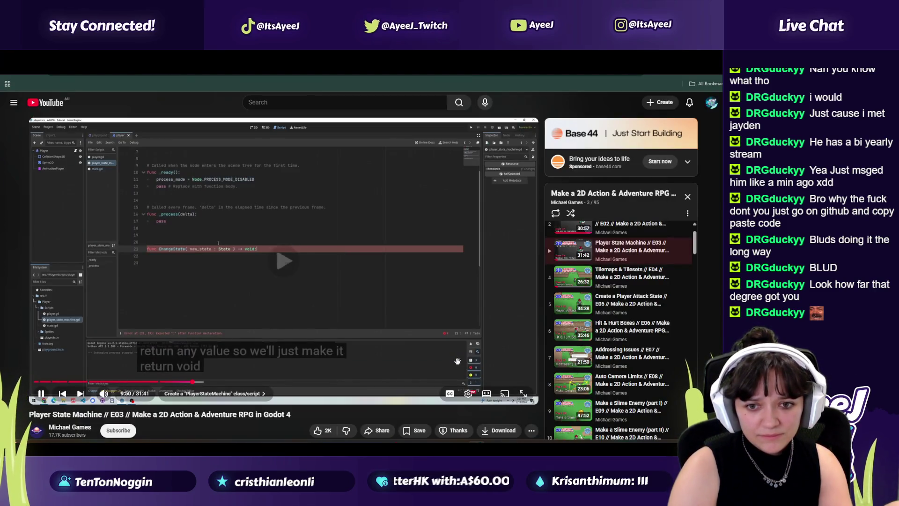
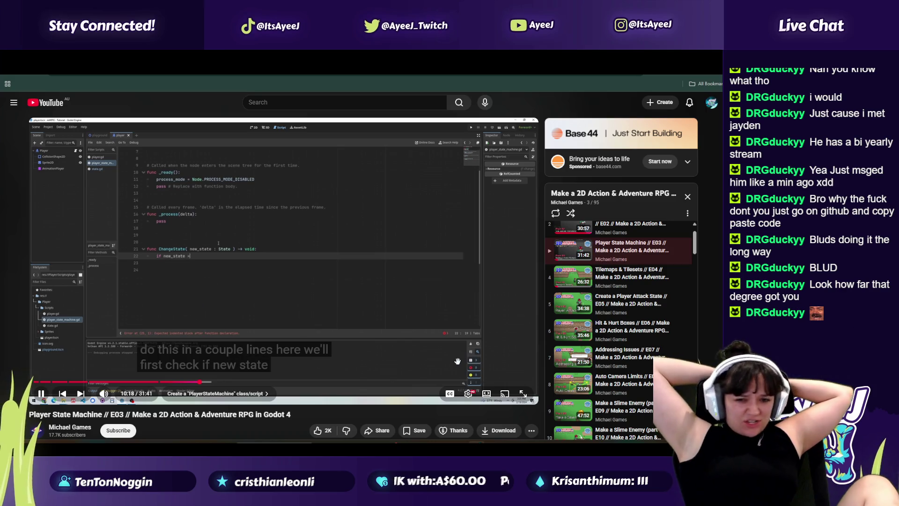
# Start a new line in ChangeState and begin the new_state check, pausing the tutorial to read it
pyautogui.click(457, 361)
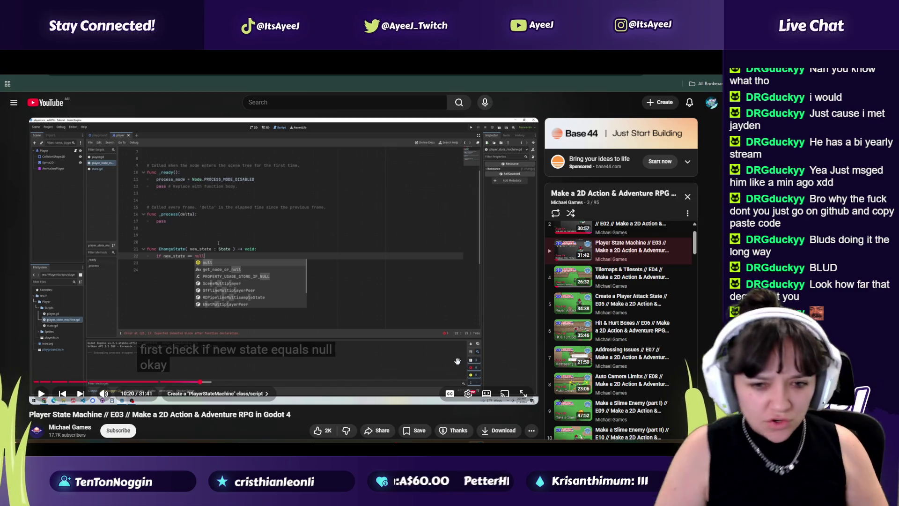
pyautogui.click(458, 361)
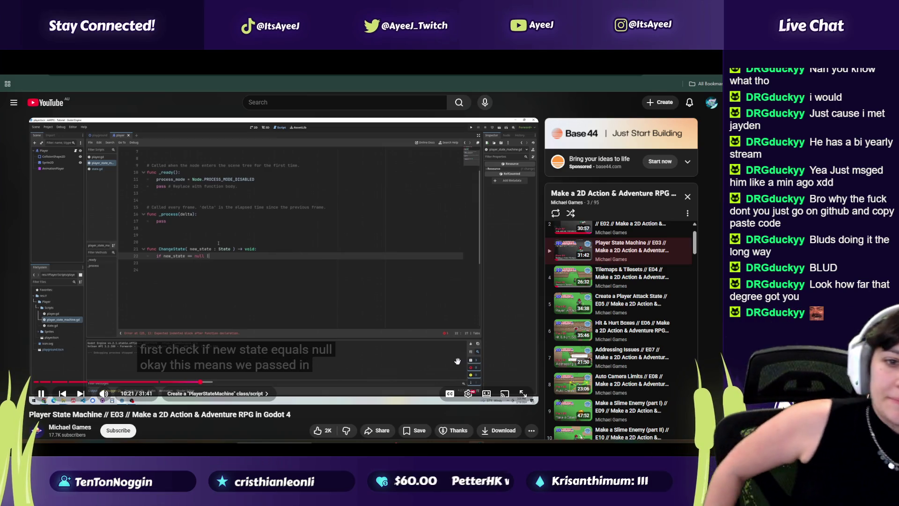
pyautogui.click(457, 361)
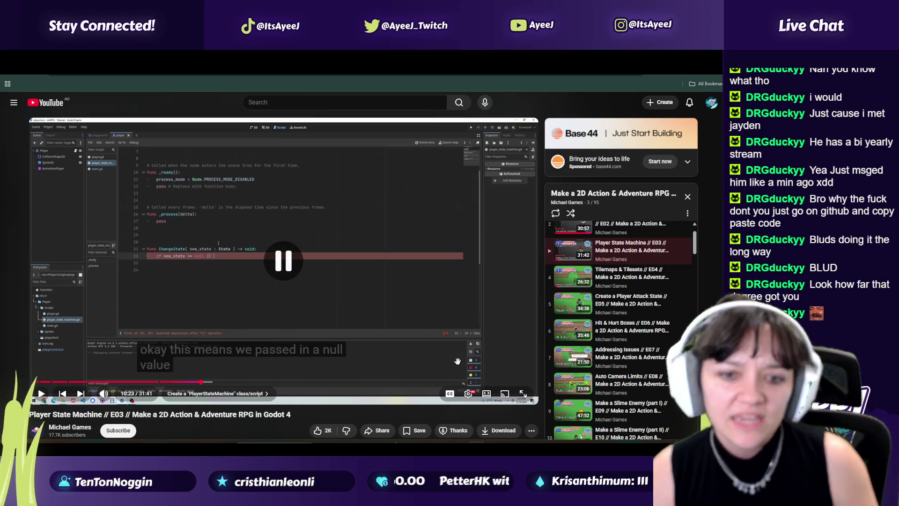
pyautogui.hotkey('alt', 'Tab')
pyautogui.press('Return')
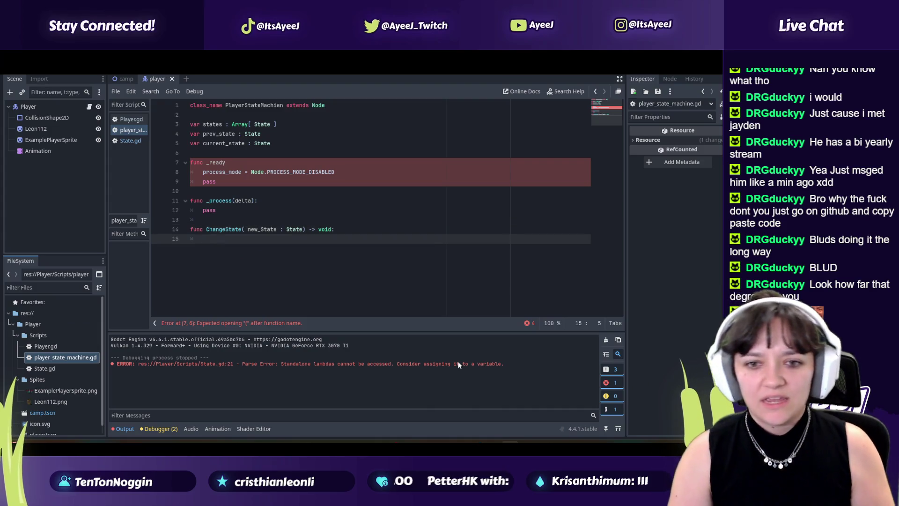
pyautogui.write('if new_state')
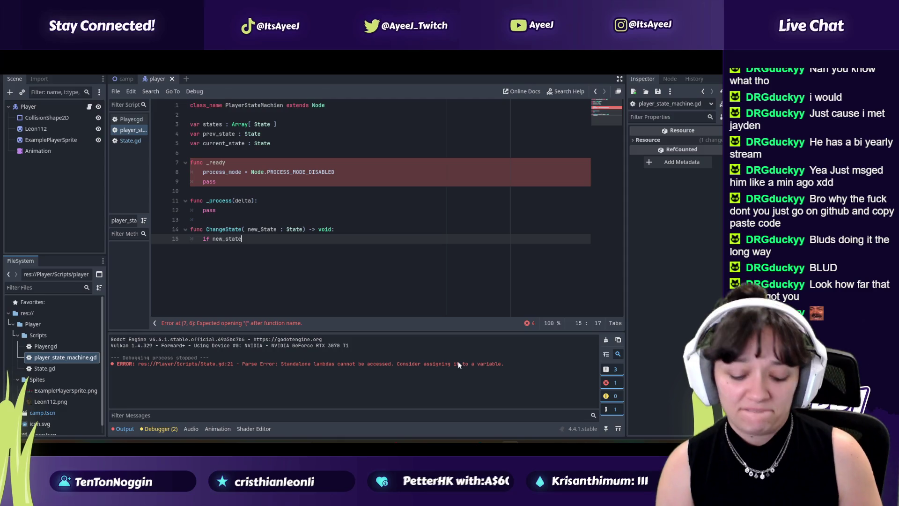
pyautogui.hotkey('alt', 'Tab')
pyautogui.hotkey('alt', 'Tab')
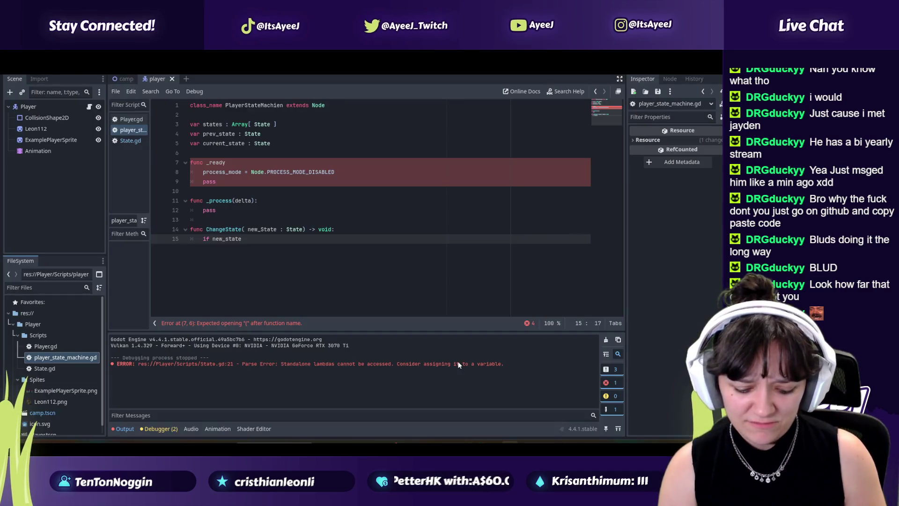
pyautogui.hotkey('alt', 'Tab')
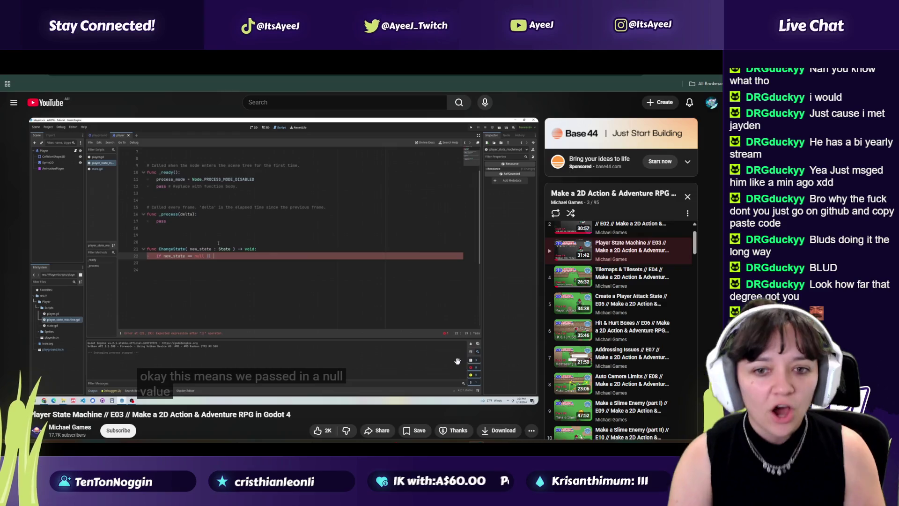
# Complete 'if new_state == null or new_state == current_state:' and open an indented line below it
pyautogui.hotkey('alt', 'Tab')
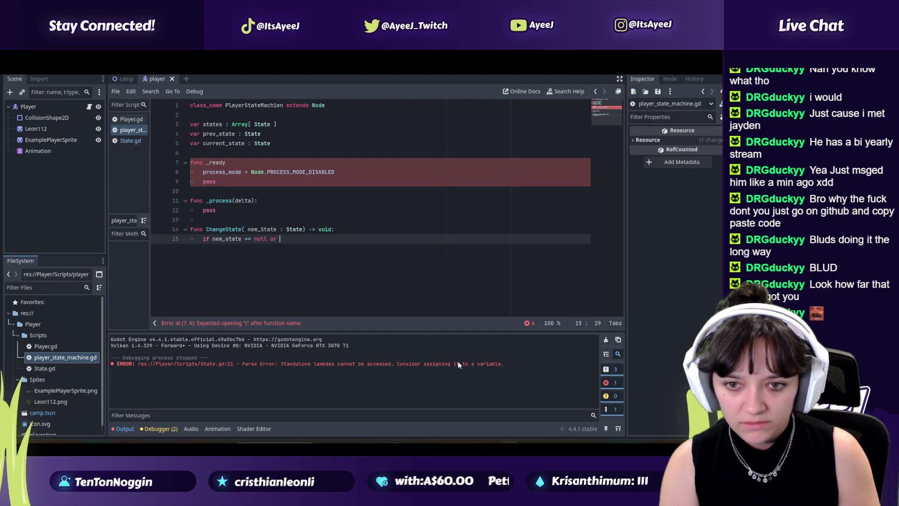
pyautogui.hotkey('alt', 'Tab')
pyautogui.click(457, 361)
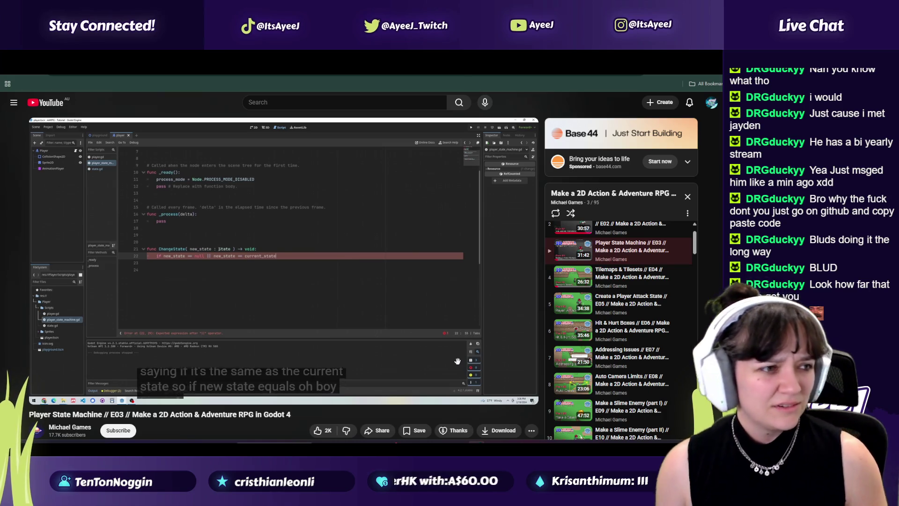
pyautogui.click(457, 361)
pyautogui.hotkey('alt', 'Tab')
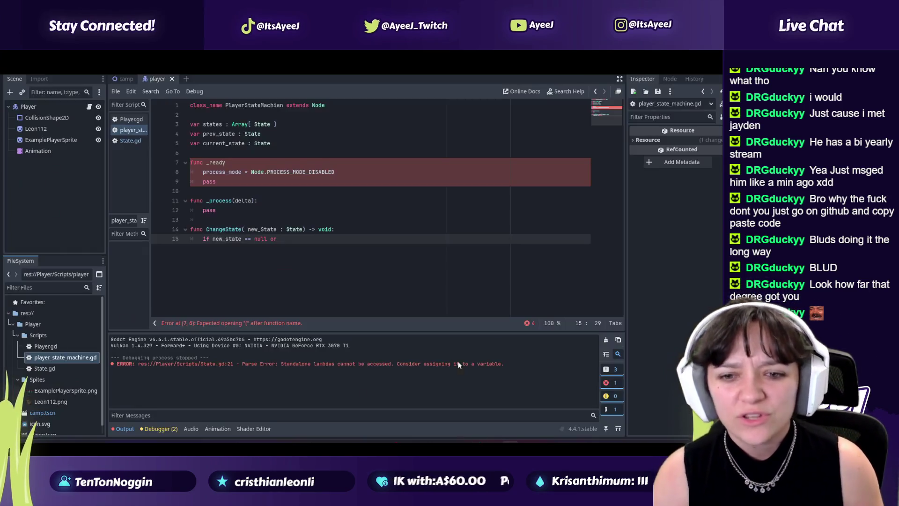
pyautogui.write('new_state == curren')
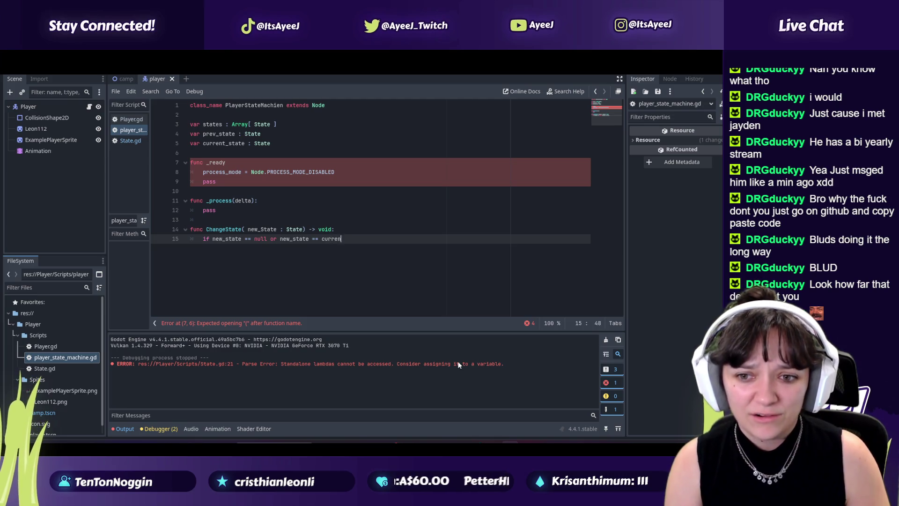
pyautogui.hotkey('alt', 'Tab')
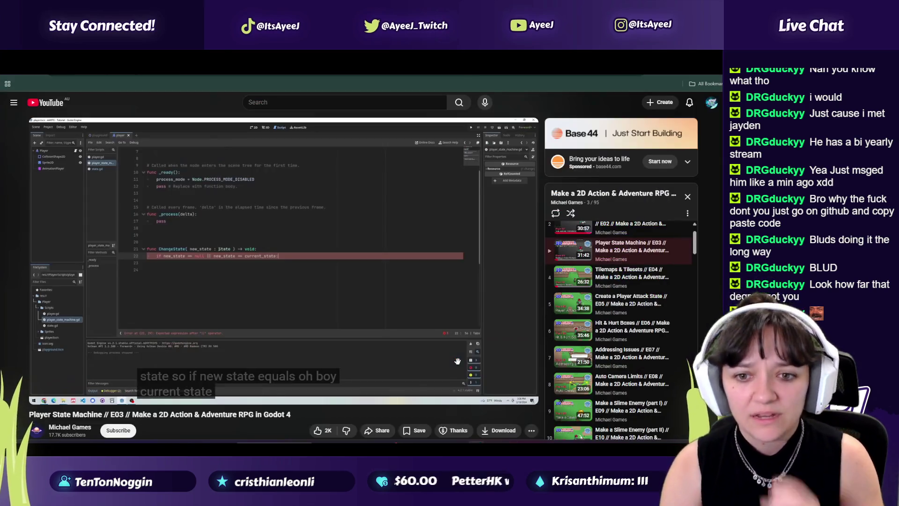
pyautogui.click(458, 361)
pyautogui.click(457, 361)
pyautogui.hotkey('alt', 'Tab')
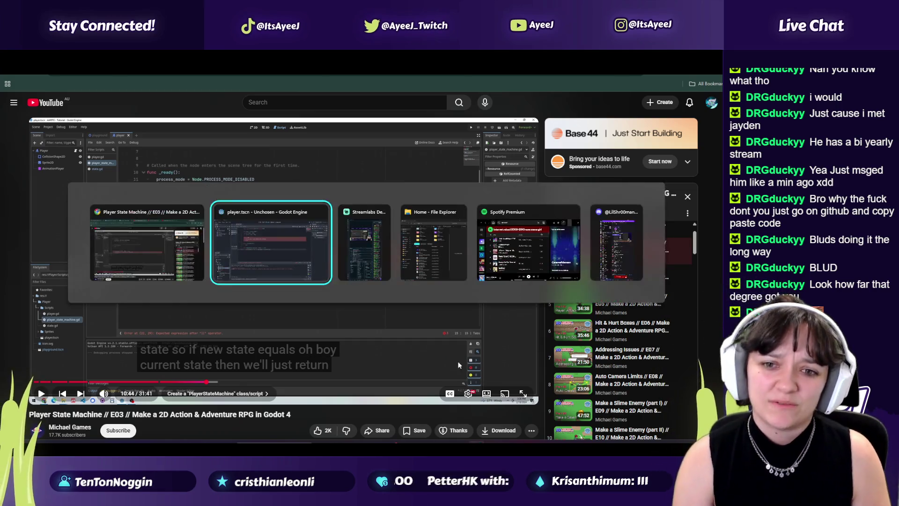
pyautogui.write(':')
pyautogui.press('Return')
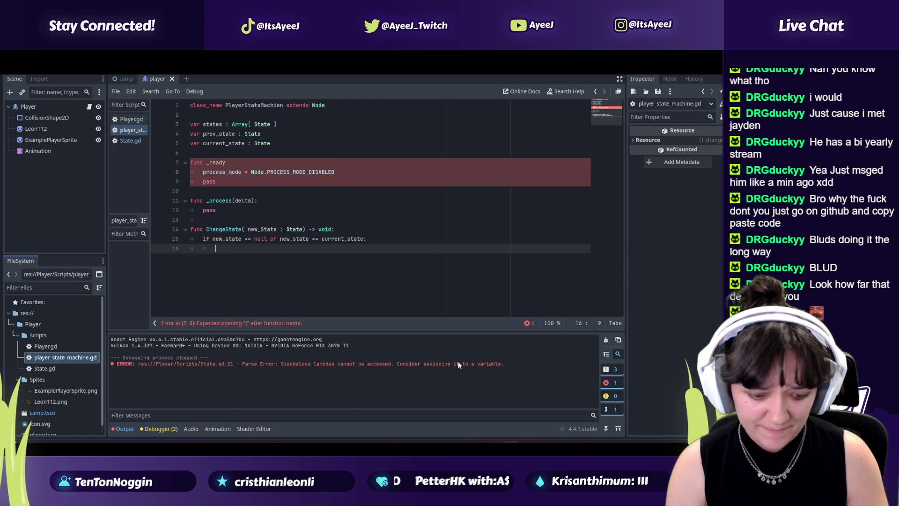
pyautogui.write('return')
# Add 'return' under the if and 'current_state.Exit()' on the next line, matching the tutorial
pyautogui.hotkey('alt', 'Tab')
pyautogui.click(458, 361)
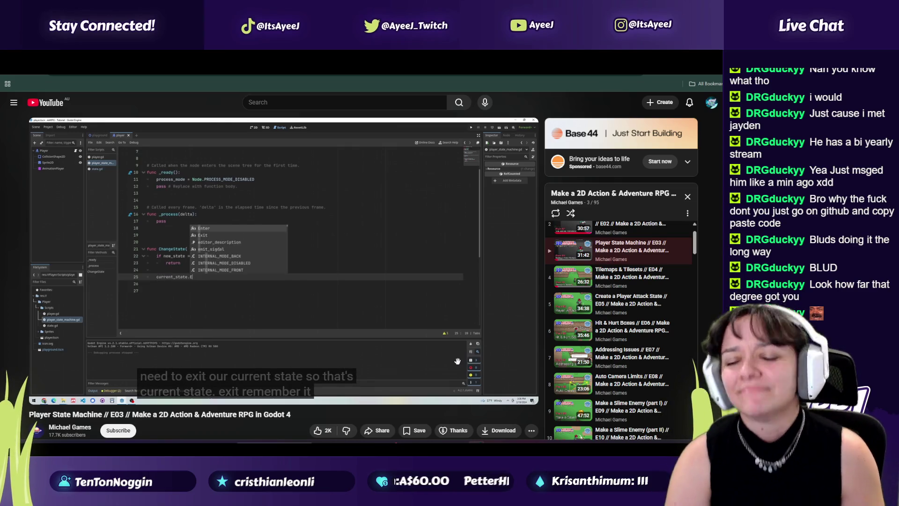
pyautogui.press('space')
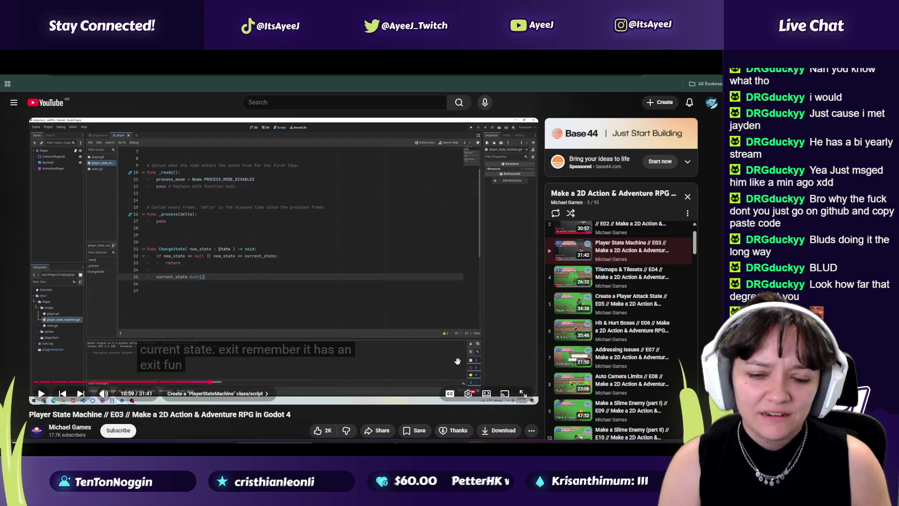
pyautogui.hotkey('alt', 'Tab')
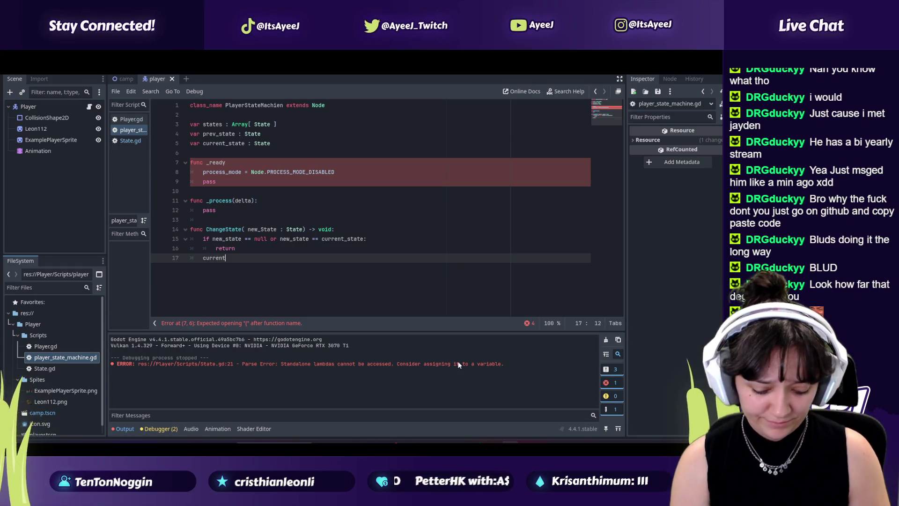
pyautogui.hotkey('alt', 'Tab')
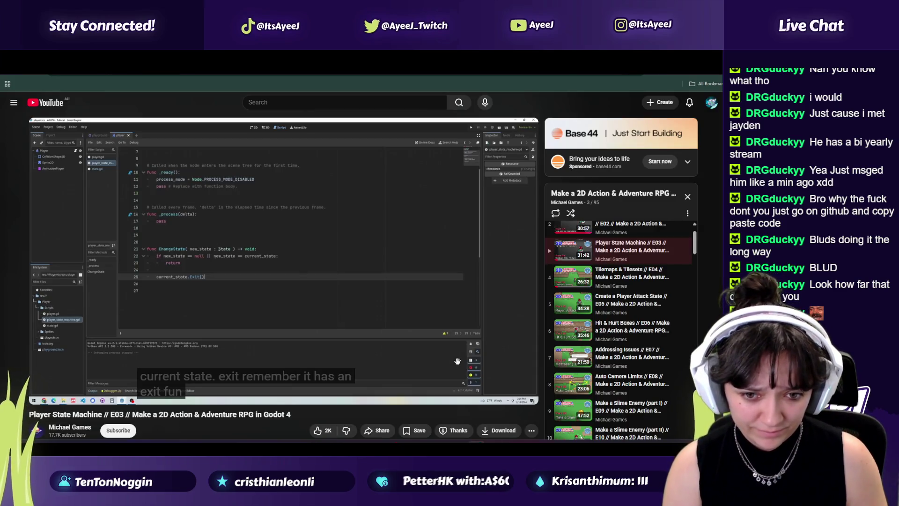
pyautogui.hotkey('alt', 'Tab')
pyautogui.hotkey('alt', 'Tab')
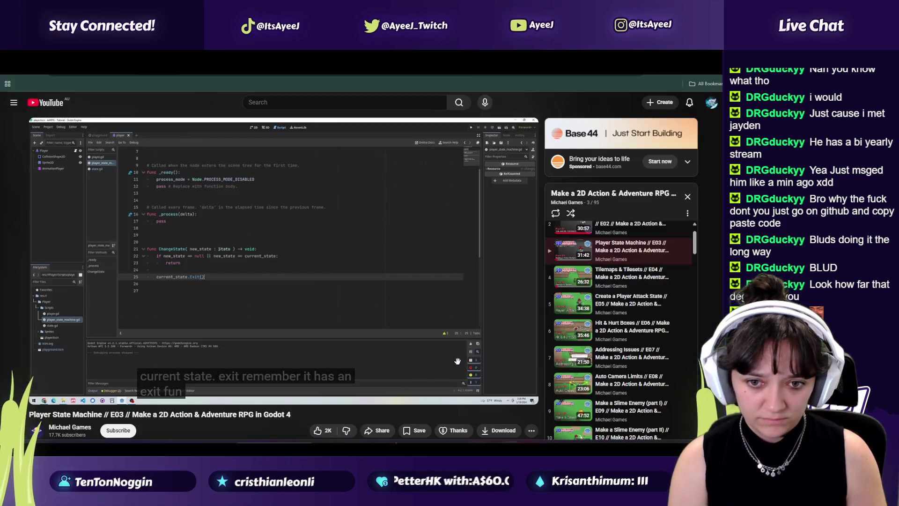
pyautogui.hotkey('alt', 'Tab')
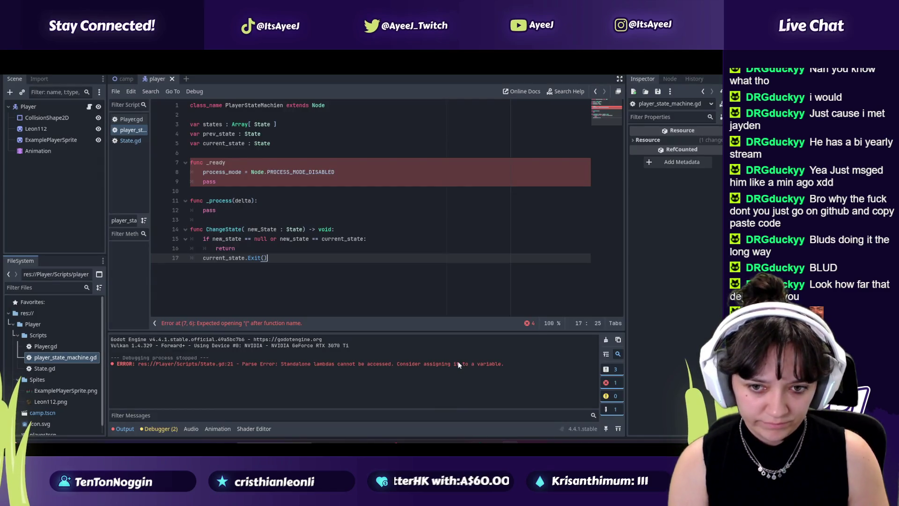
pyautogui.hotkey('alt', 'Tab')
pyautogui.click(457, 362)
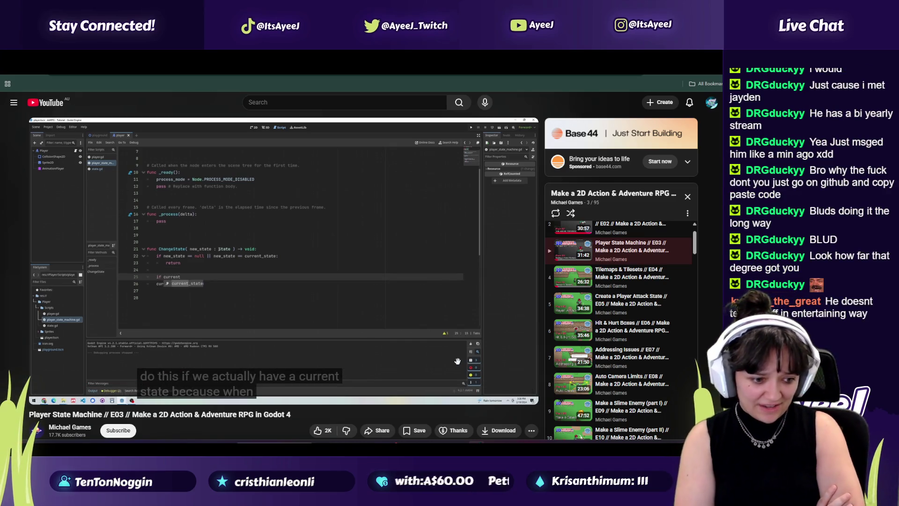
pyautogui.click(458, 361)
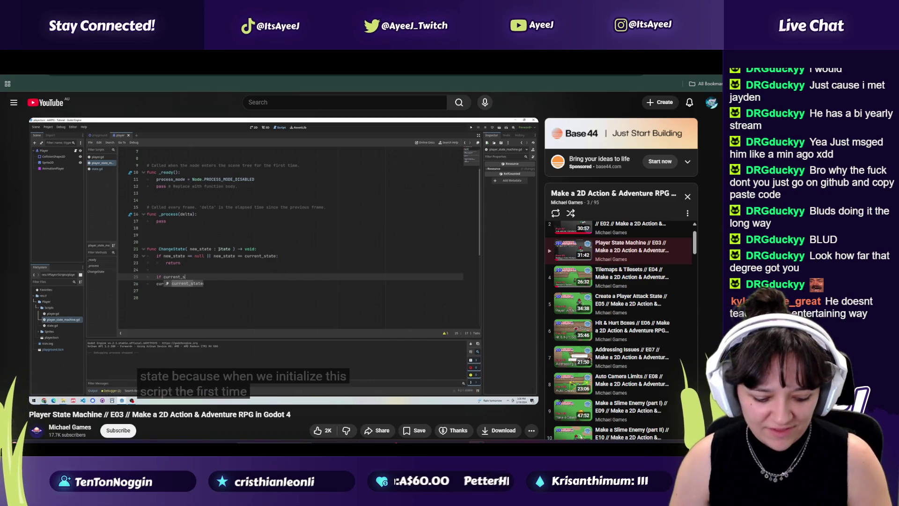
pyautogui.press('super')
pyautogui.press('Escape')
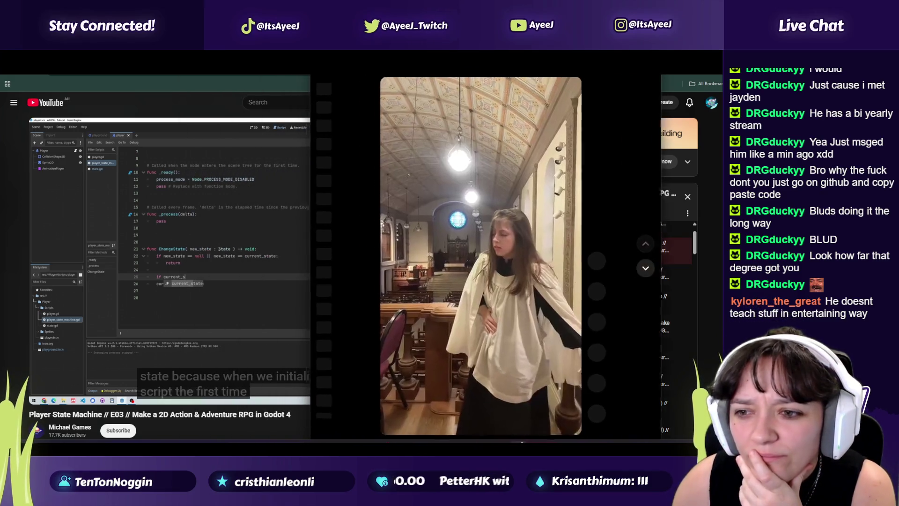
# Shrink the TikTok window toward the right and bring it in front of the tutorial
pyautogui.moveTo(346, 435)
pyautogui.mouseDown()
pyautogui.moveTo(382, 412)
pyautogui.moveTo(461, 387)
pyautogui.mouseUp()
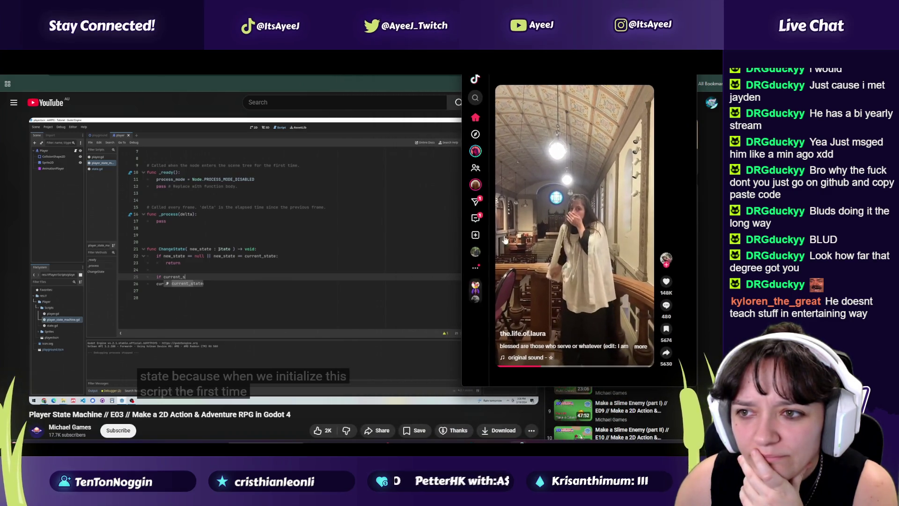
pyautogui.moveTo(522, 98)
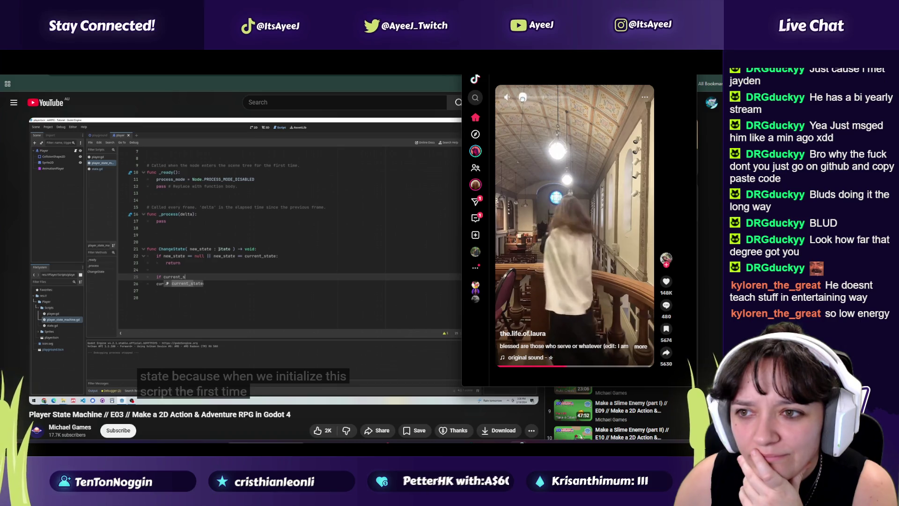
pyautogui.click(246, 362)
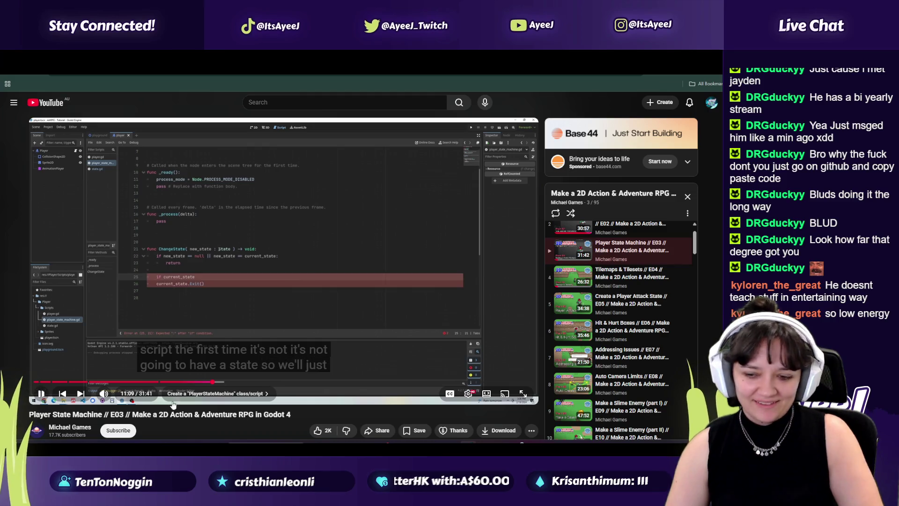
pyautogui.click(132, 401)
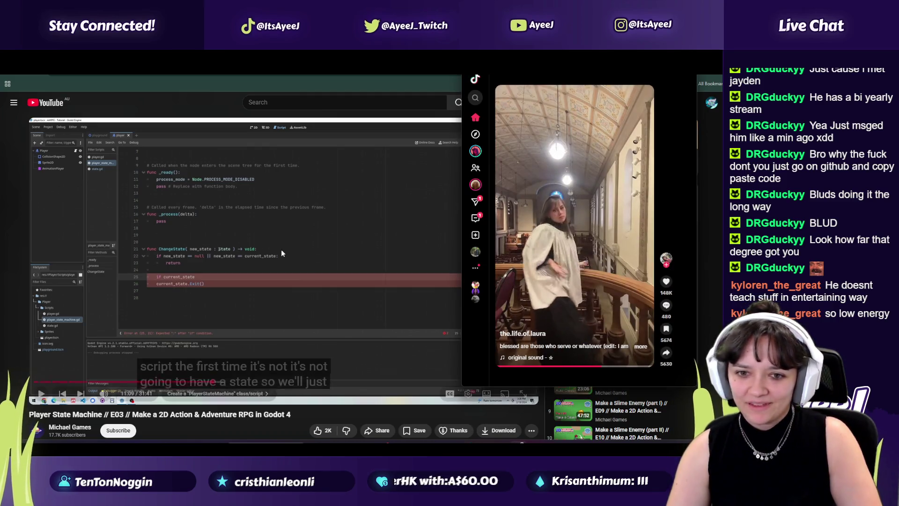
# Scroll through the TikTok For You feed to the 'POV you own a gelding' clip
pyautogui.scroll(-1, 619, 186)
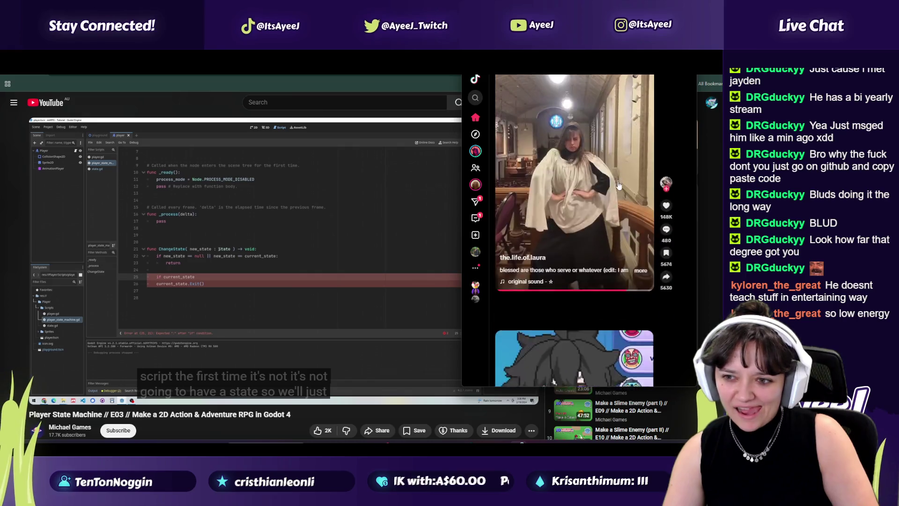
pyautogui.scroll(-1, 619, 186)
pyautogui.scroll(-1, 619, 186)
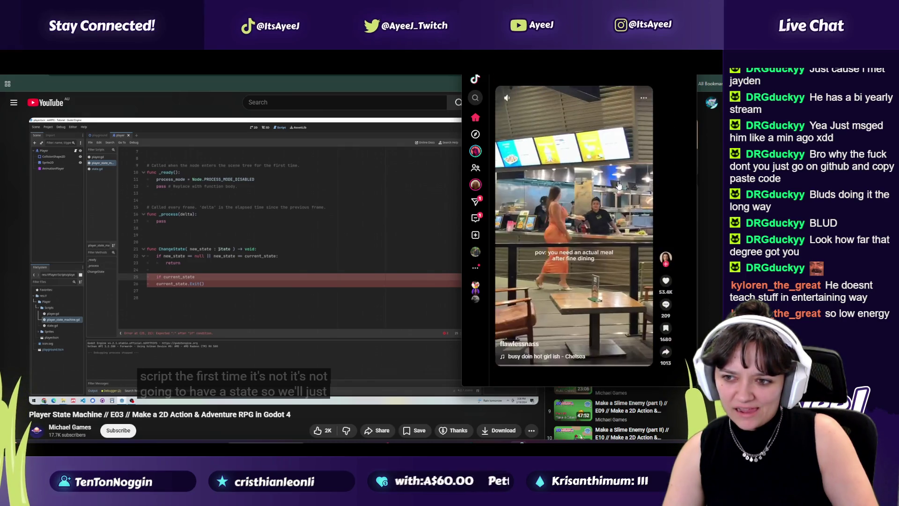
pyautogui.scroll(-1, 619, 186)
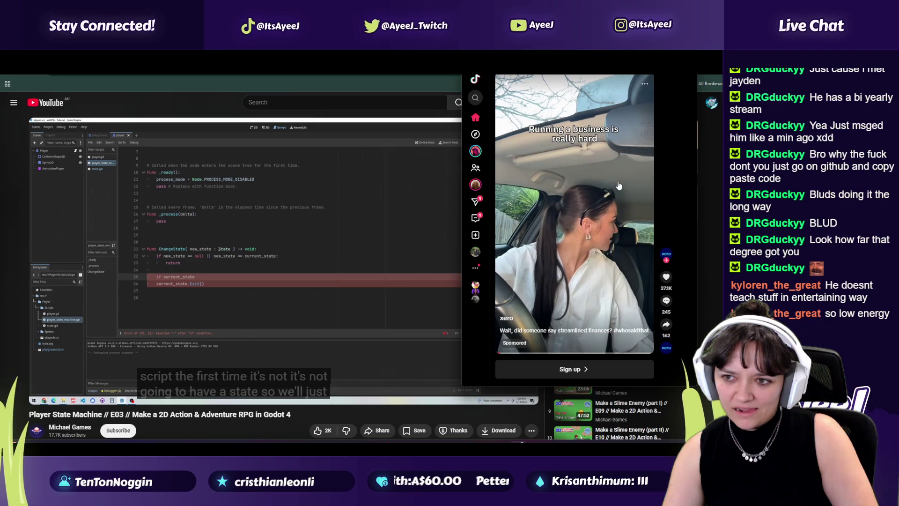
pyautogui.scroll(-1, 619, 186)
pyautogui.scroll(-1, 619, 185)
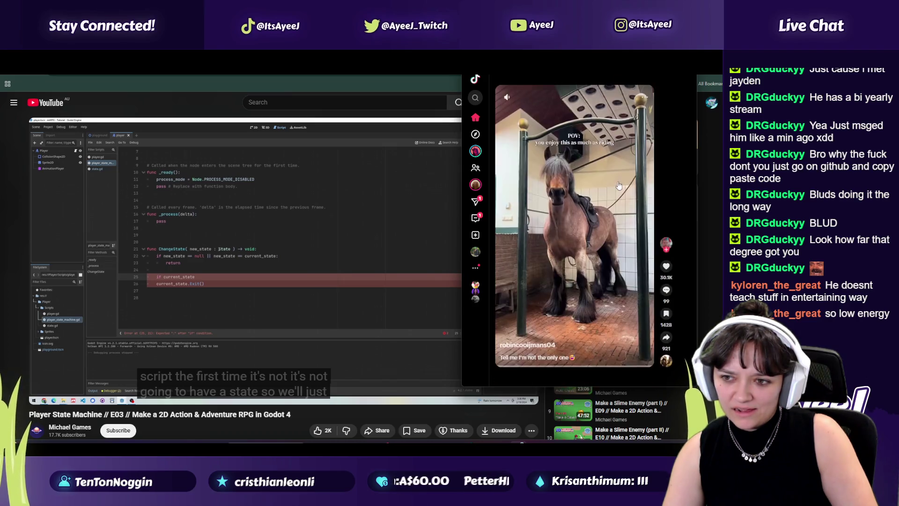
pyautogui.scroll(-1, 561, 203)
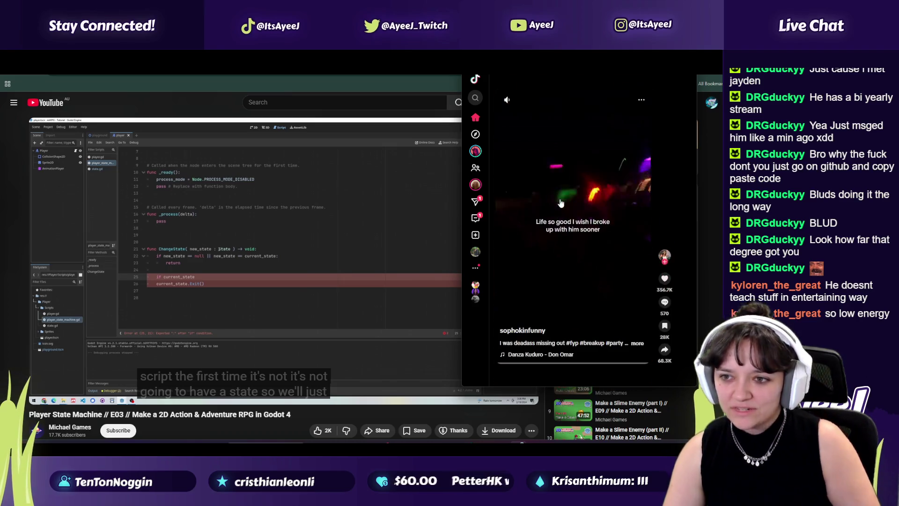
pyautogui.scroll(-1, 561, 203)
pyautogui.scroll(1, 564, 225)
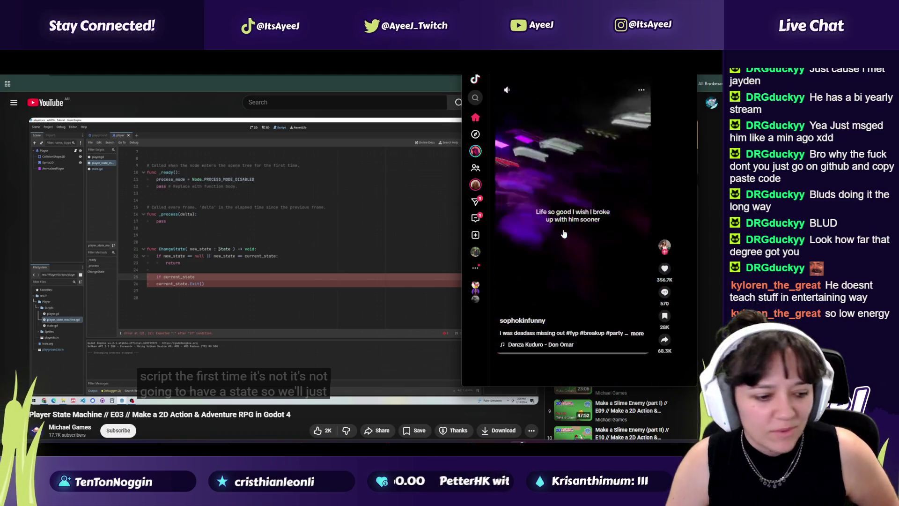
pyautogui.scroll(-1, 565, 234)
pyautogui.scroll(-1, 564, 234)
pyautogui.scroll(-1, 565, 234)
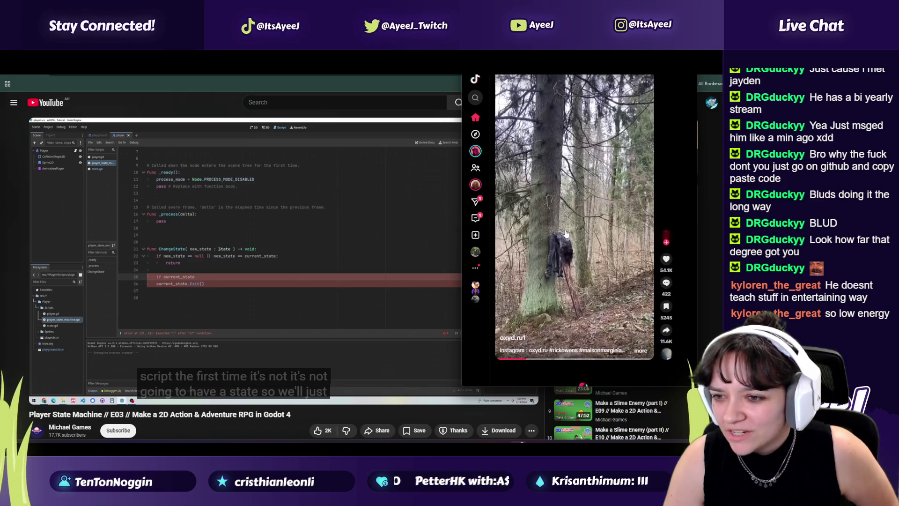
pyautogui.scroll(-1, 566, 233)
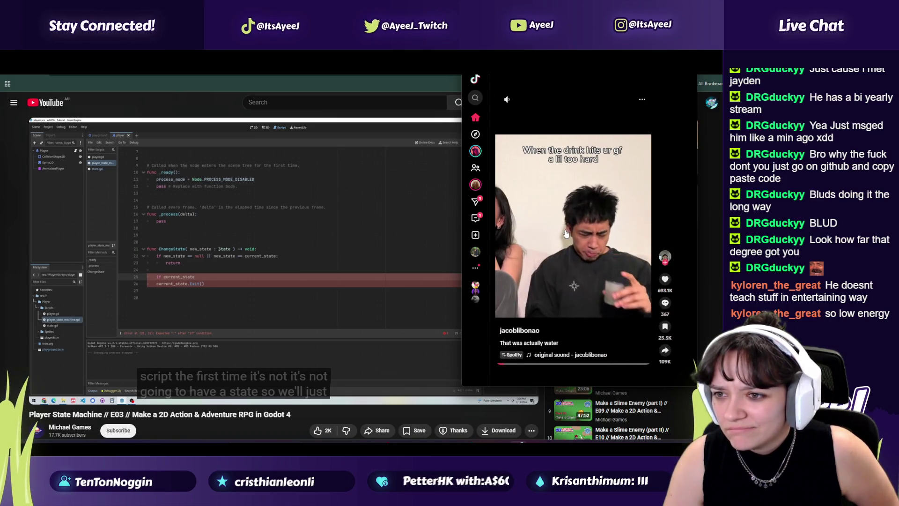
pyautogui.scroll(-1, 566, 233)
pyautogui.scroll(-1, 565, 233)
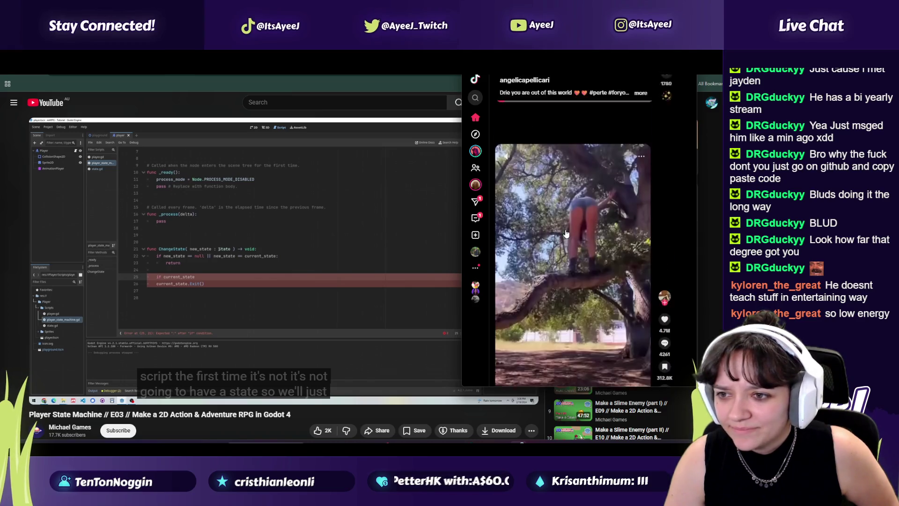
pyautogui.scroll(-1, 566, 233)
pyautogui.scroll(-1, 566, 233)
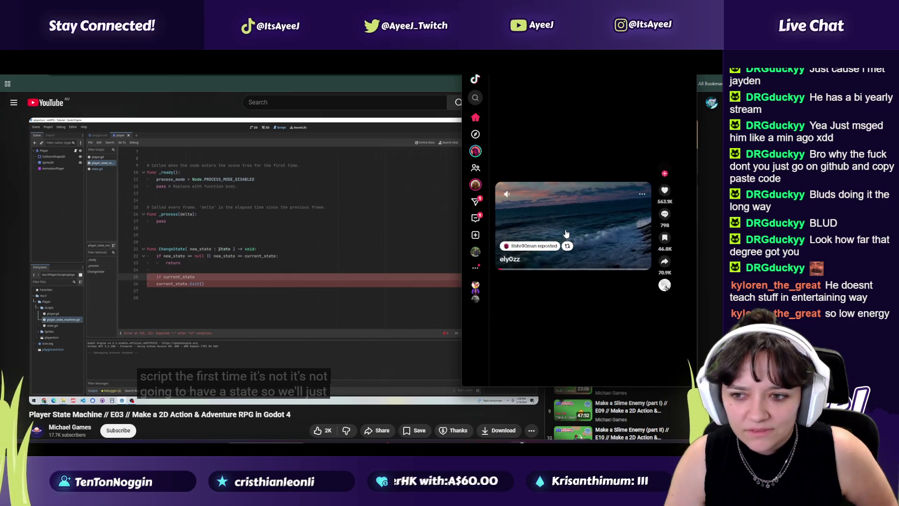
pyautogui.scroll(-1, 565, 234)
pyautogui.scroll(-1, 566, 233)
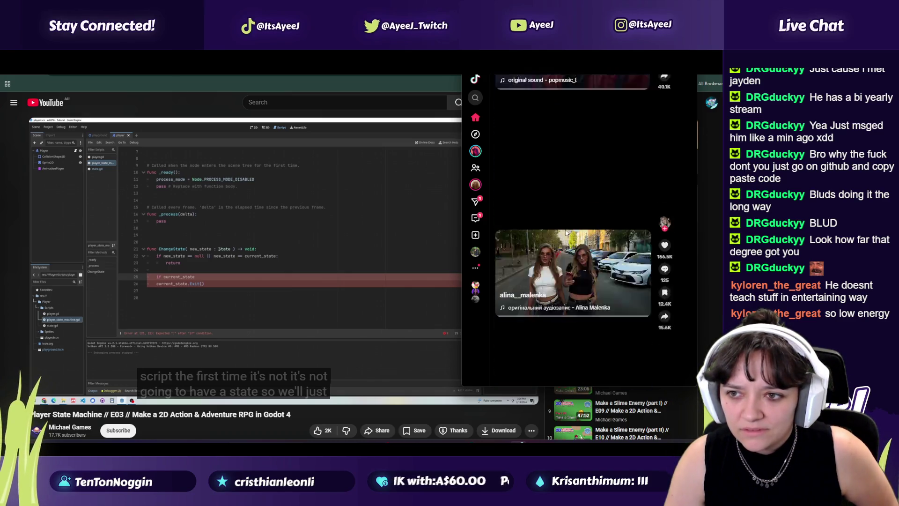
pyautogui.scroll(-1, 566, 233)
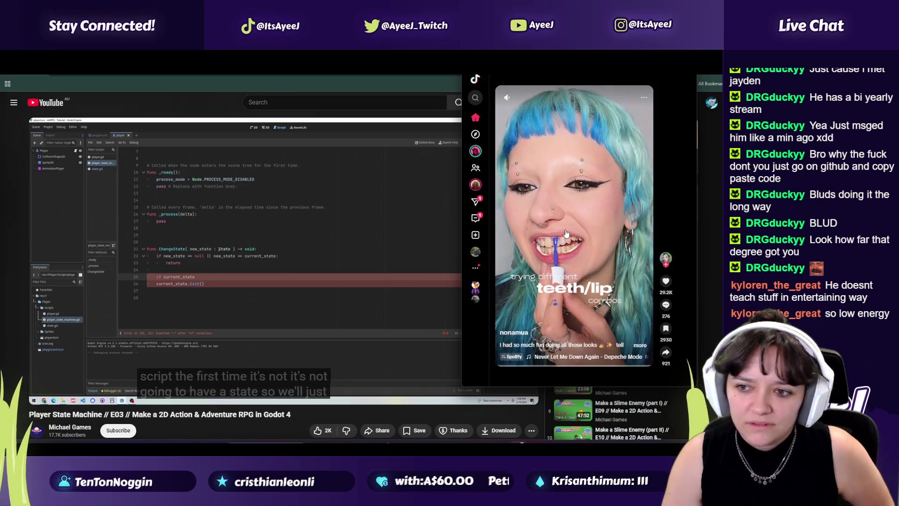
pyautogui.scroll(1, 565, 233)
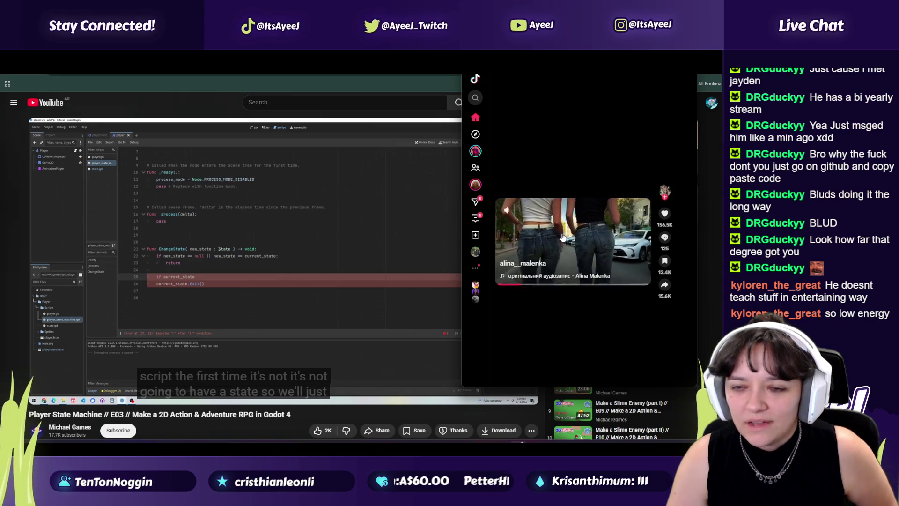
pyautogui.scroll(1, 563, 237)
pyautogui.scroll(-1, 563, 237)
pyautogui.scroll(-1, 563, 237)
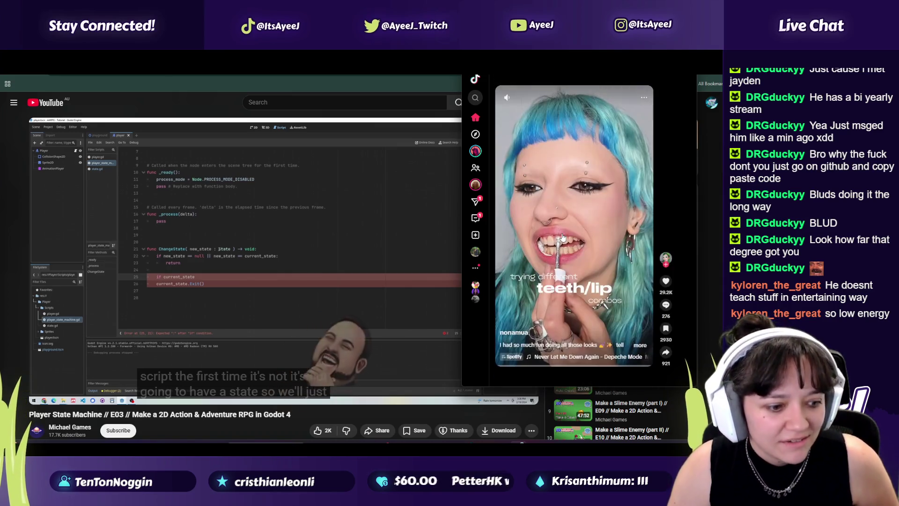
pyautogui.scroll(-1, 563, 238)
pyautogui.scroll(-1, 563, 239)
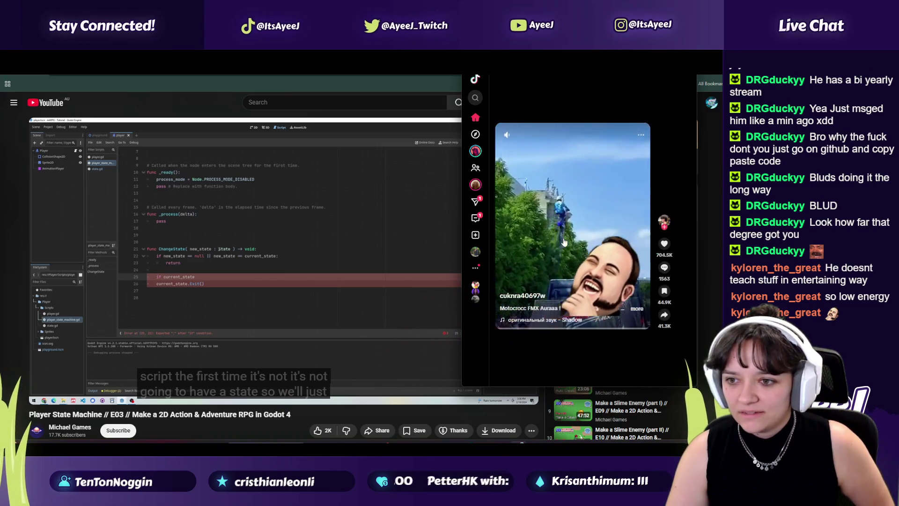
pyautogui.scroll(-1, 564, 242)
pyautogui.scroll(-1, 564, 241)
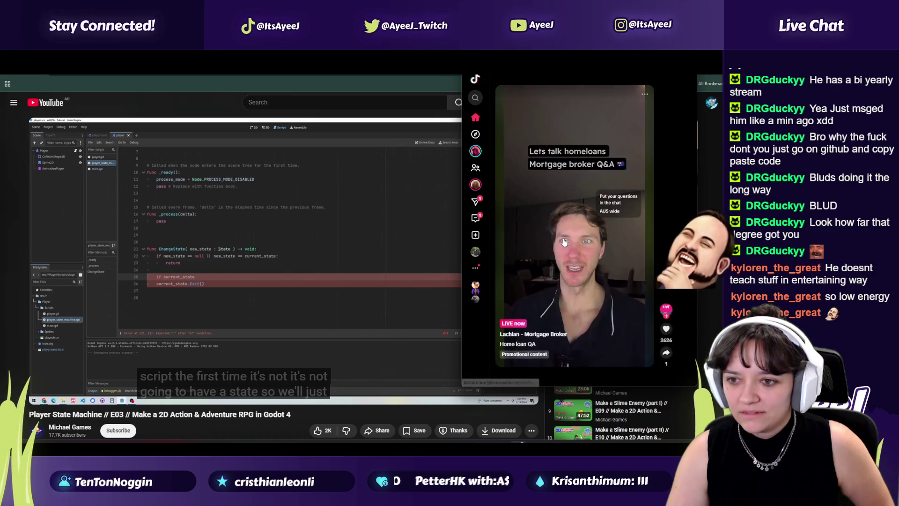
pyautogui.scroll(-1, 564, 242)
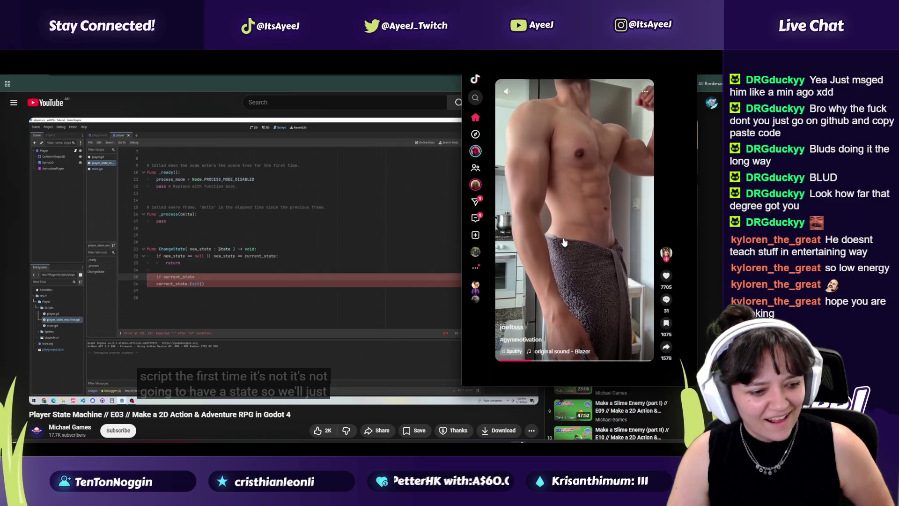
pyautogui.scroll(-1, 564, 242)
pyautogui.scroll(-1, 592, 317)
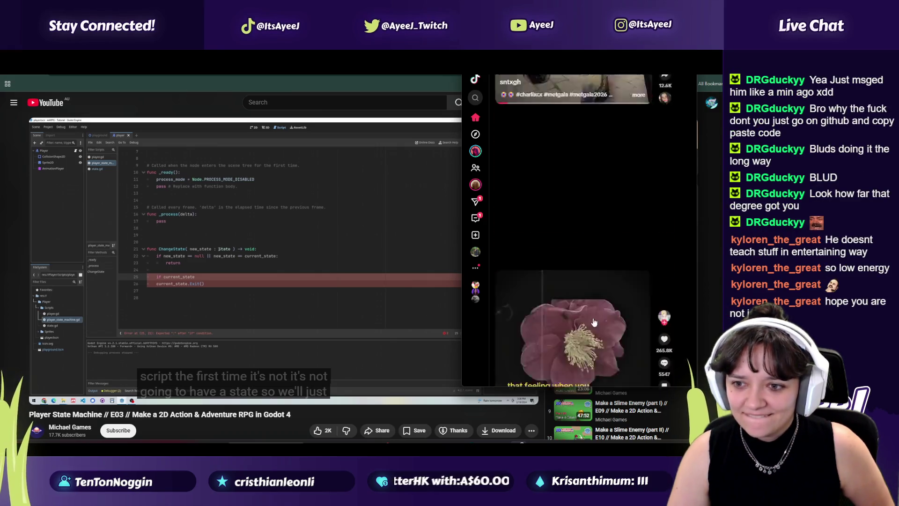
pyautogui.scroll(-1, 593, 322)
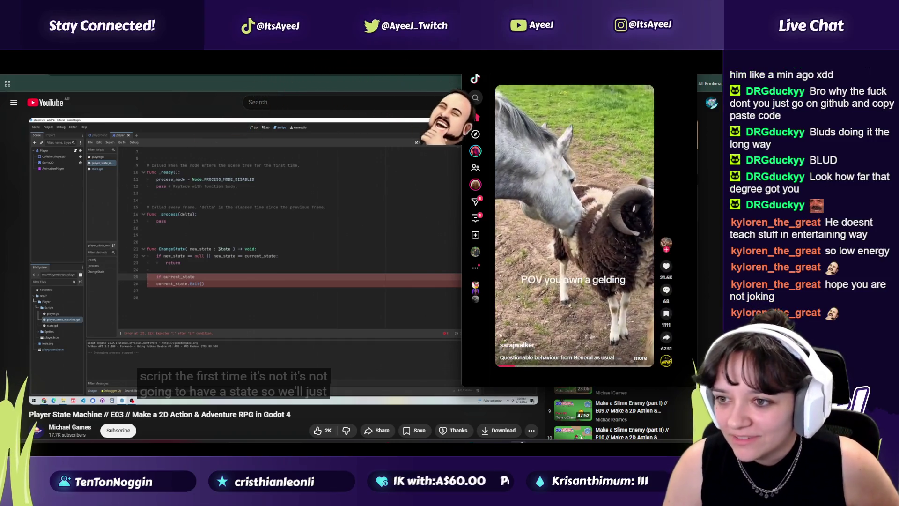
# Close the TikTok feed, raise the volume, and resume the tutorial at about 11:12
pyautogui.click(249, 291)
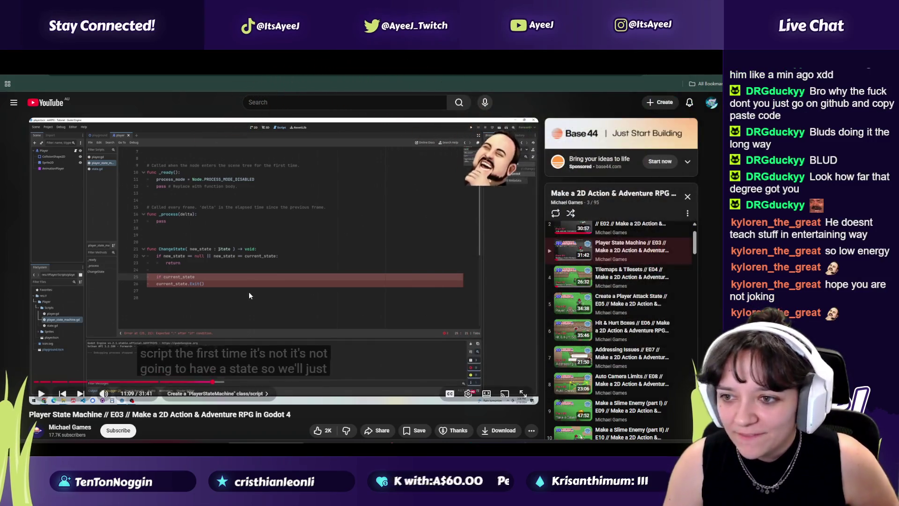
pyautogui.click(119, 313)
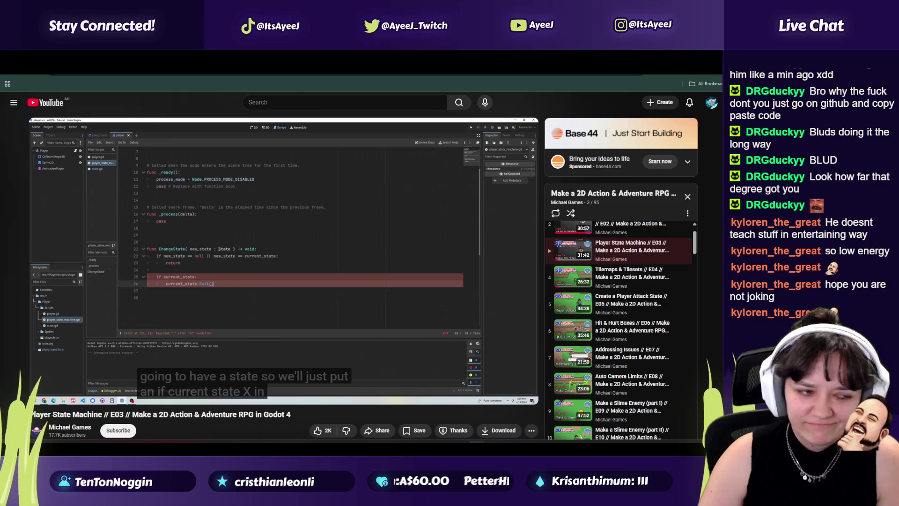
pyautogui.click(119, 312)
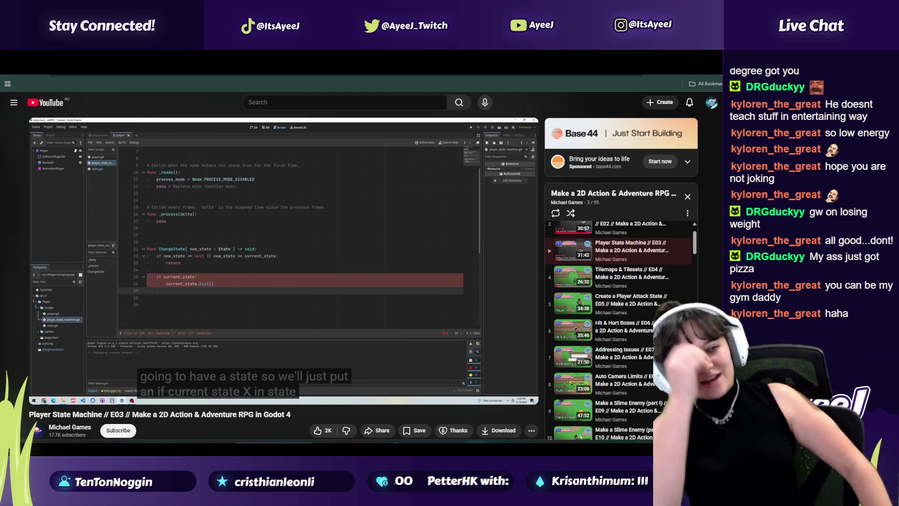
pyautogui.press('XF86AudioRaiseVolume')
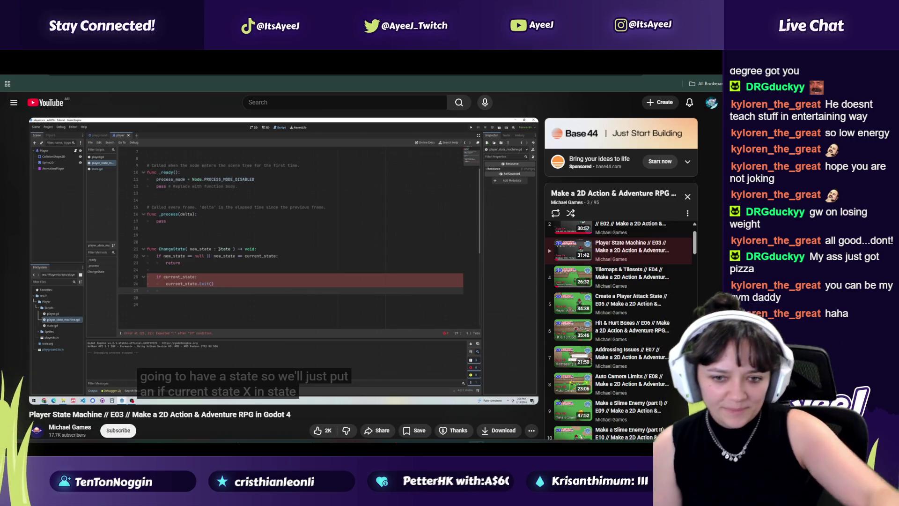
pyautogui.click(118, 311)
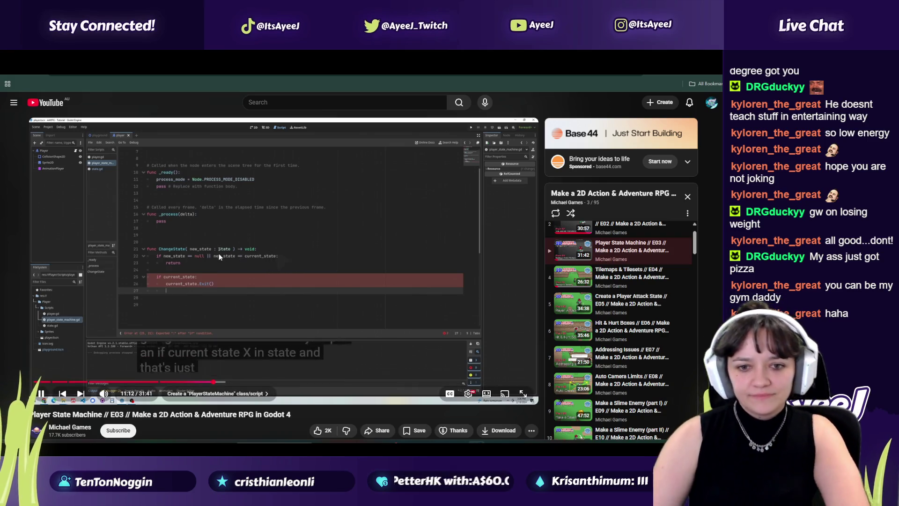
# Step the tutorial from 11:14 to 11:26, pausing on its prev_state line
pyautogui.click(301, 281)
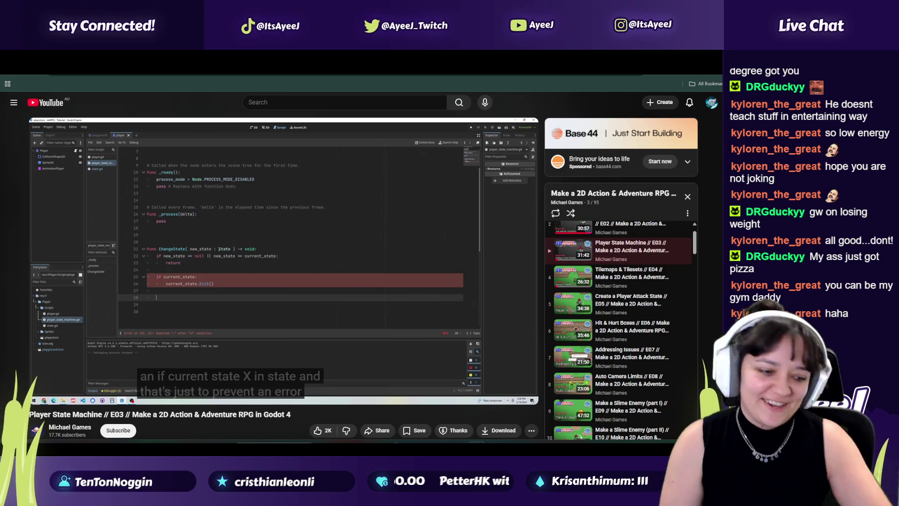
pyautogui.click(285, 295)
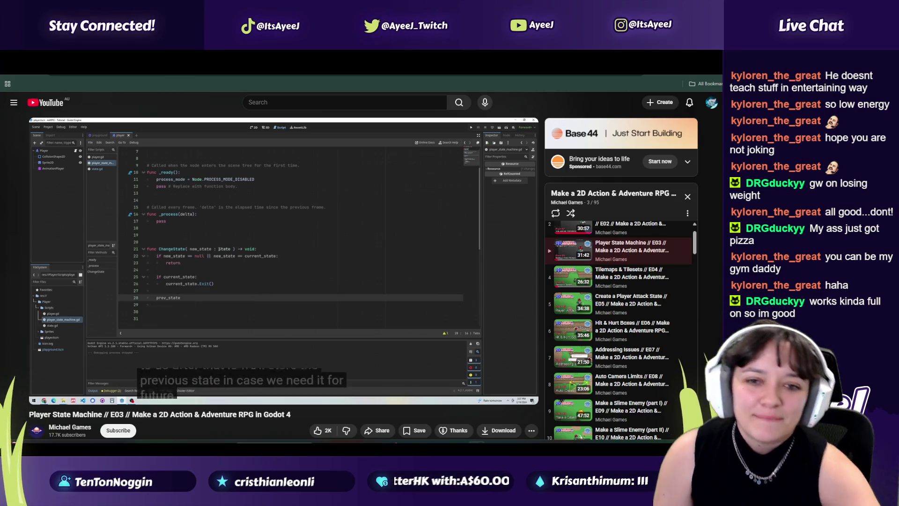
pyautogui.click(284, 293)
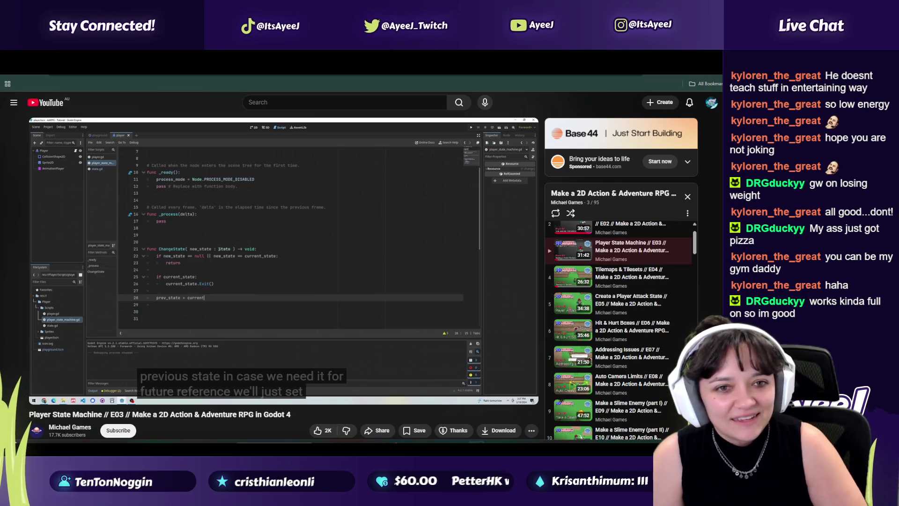
pyautogui.click(284, 294)
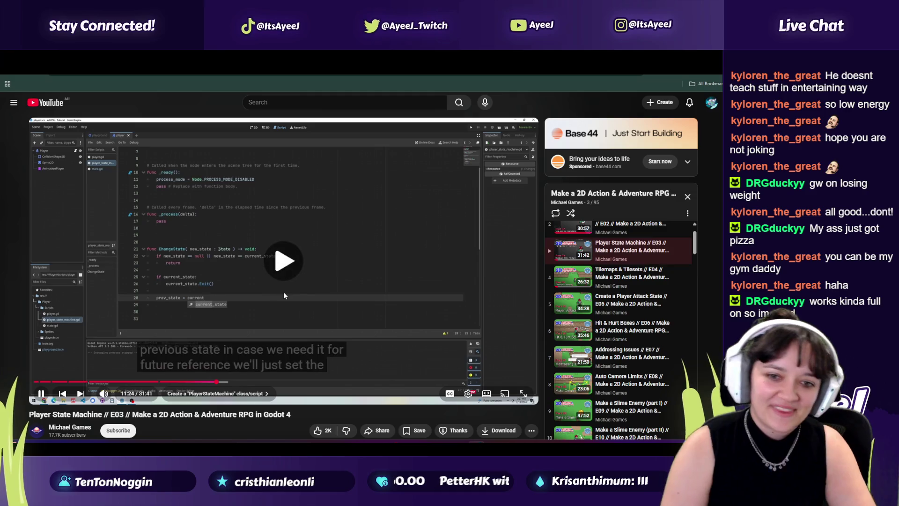
pyautogui.click(284, 294)
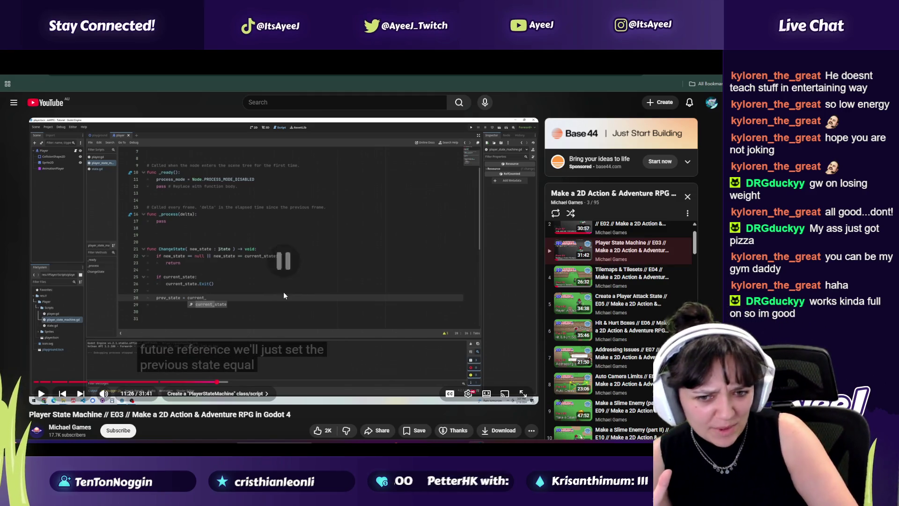
pyautogui.hotkey('alt', 'Tab')
pyautogui.hotkey('alt', 'Tab')
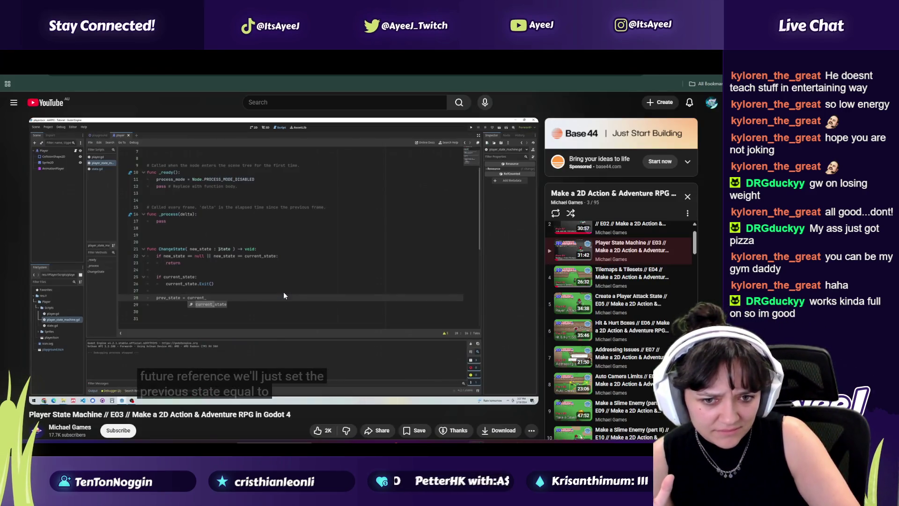
pyautogui.hotkey('alt', 'Tab')
pyautogui.hotkey('alt', 'Tab')
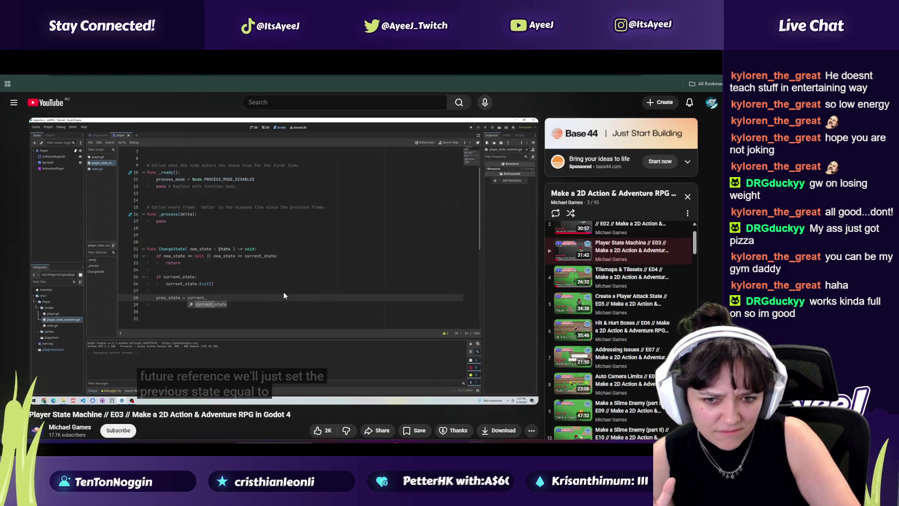
pyautogui.hotkey('alt', 'Tab')
pyautogui.hotkey('alt', 'Tab')
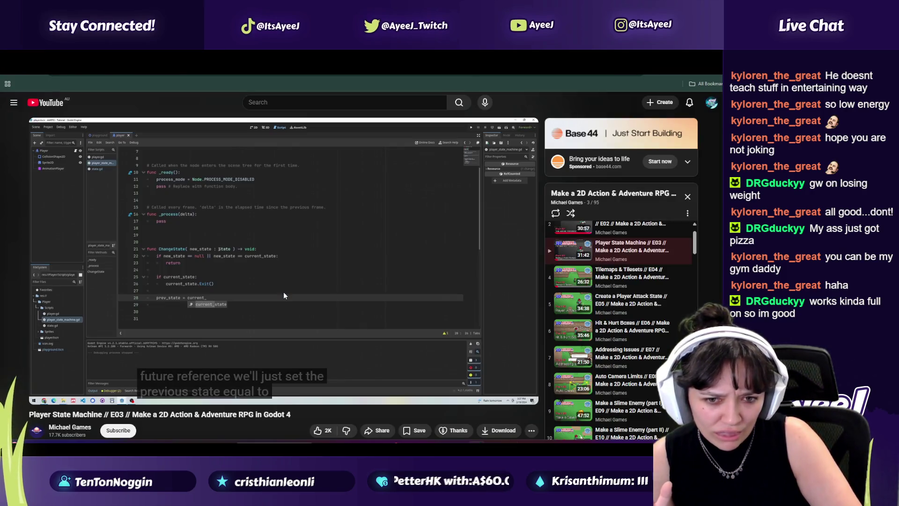
pyautogui.hotkey('alt', 'Tab')
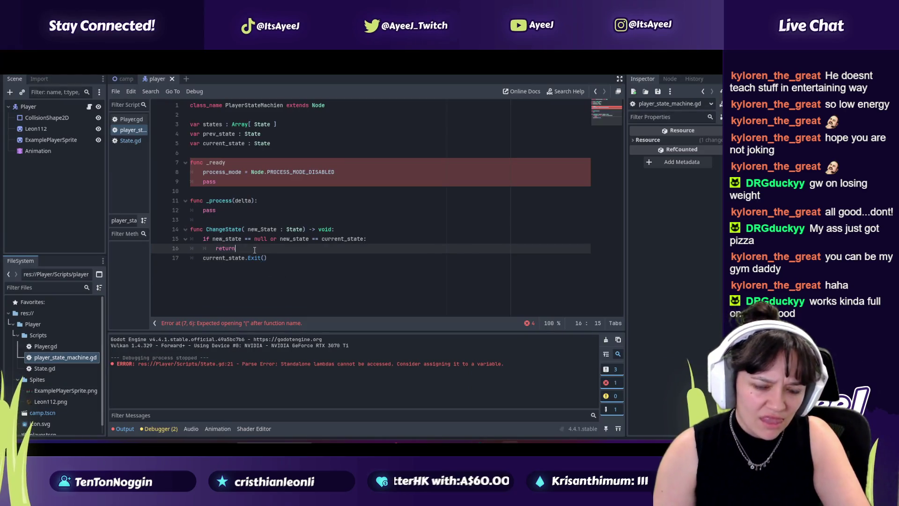
# Add 'if current_state:' below return and indent current_state.Exit() under it
pyautogui.click(255, 250)
pyautogui.press('Return')
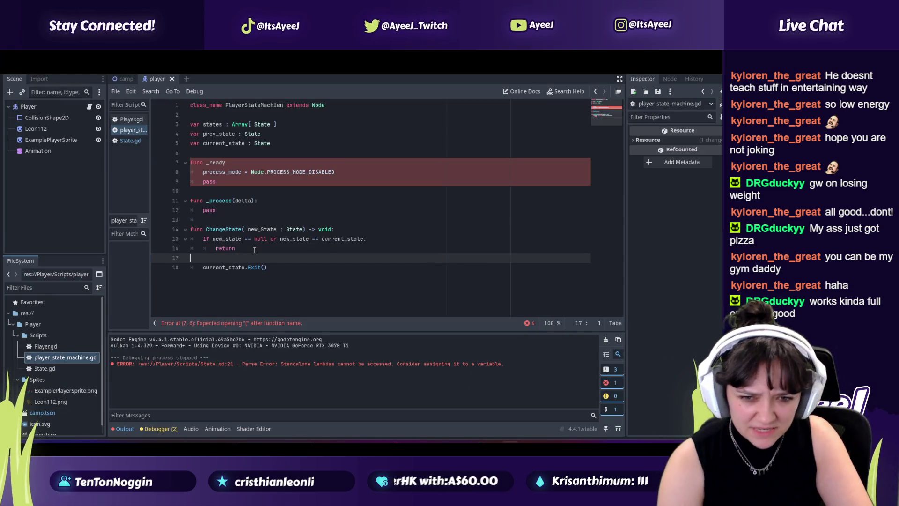
pyautogui.hotkey('alt', 'Tab')
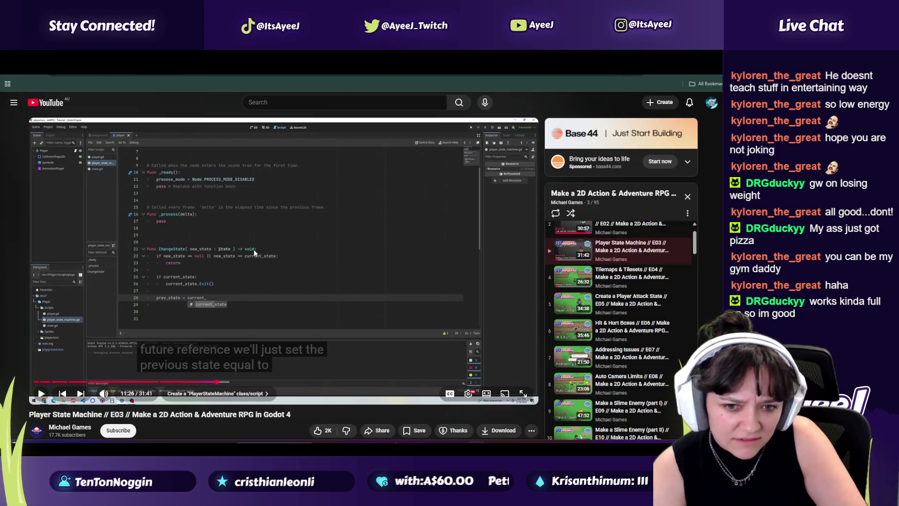
pyautogui.hotkey('alt', 'Tab')
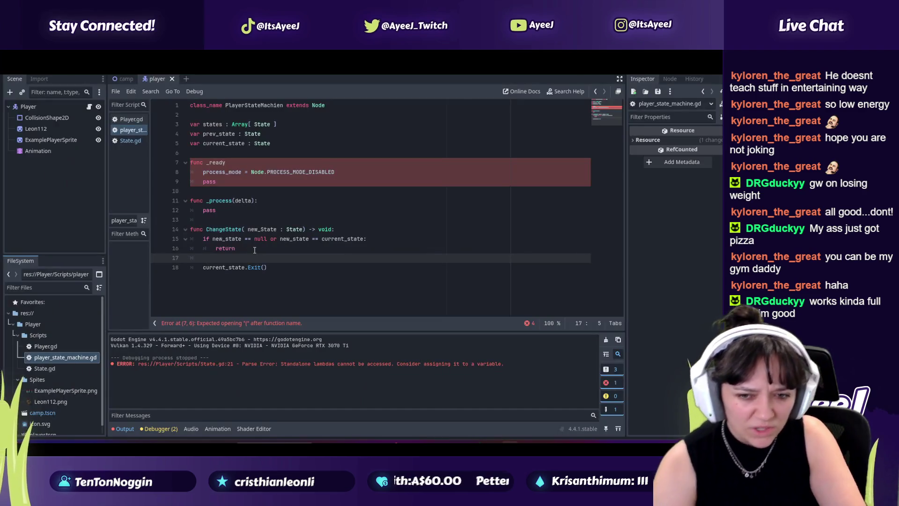
pyautogui.write('if current ')
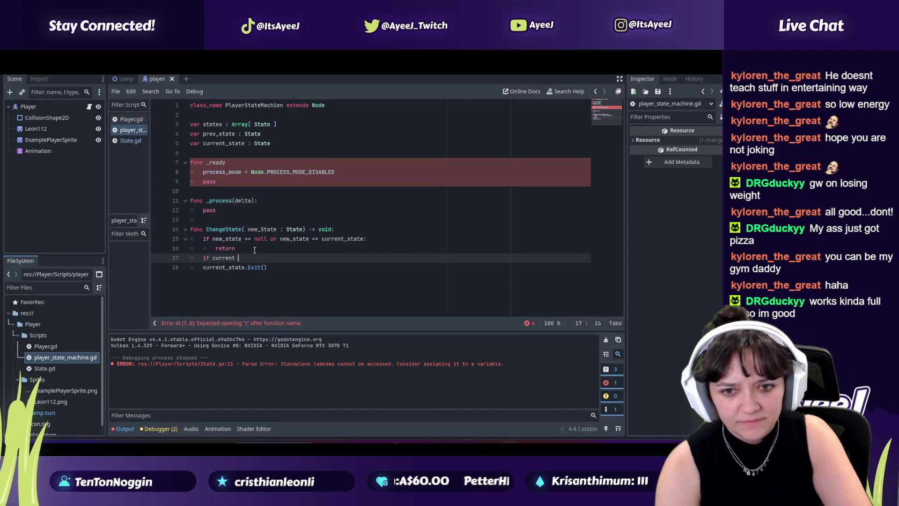
pyautogui.write('_state:')
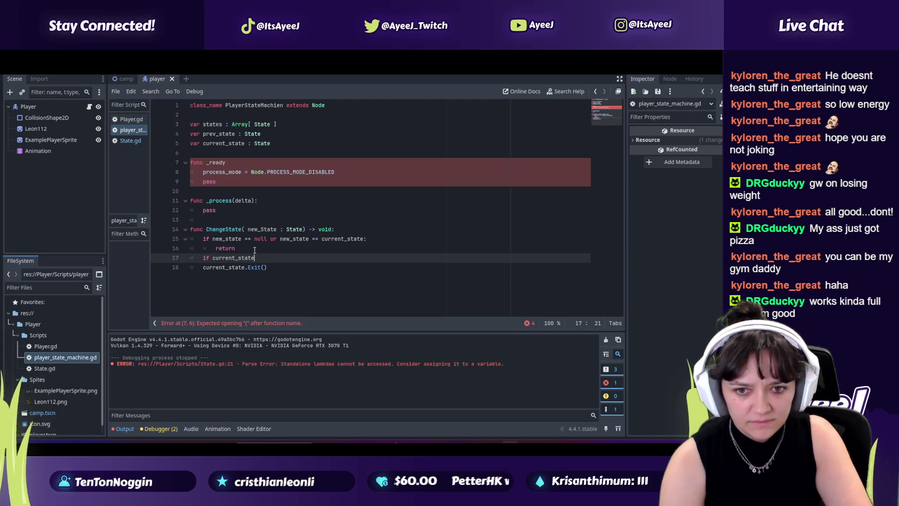
pyautogui.hotkey('alt', 'Tab')
pyautogui.hotkey('alt', 'Tab')
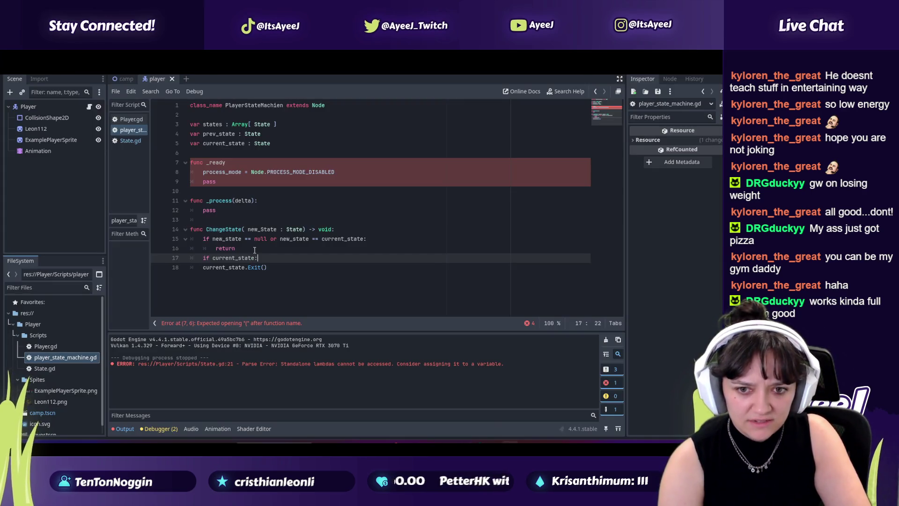
pyautogui.hotkey('alt', 'Tab')
pyautogui.hotkey('alt', 'Tab')
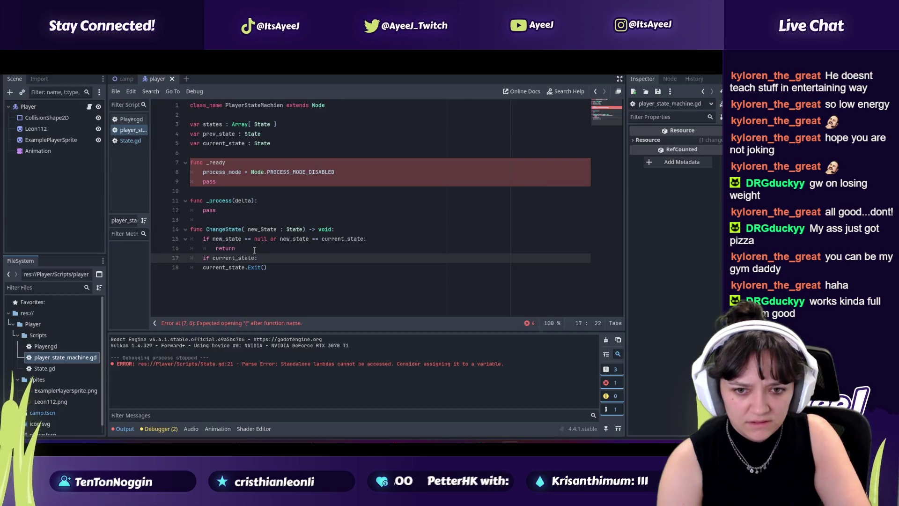
pyautogui.click(197, 267)
pyautogui.press('Tab')
pyautogui.click(285, 273)
# Play the tutorial forward and start a new line after the Exit call
pyautogui.hotkey('alt', 'Tab')
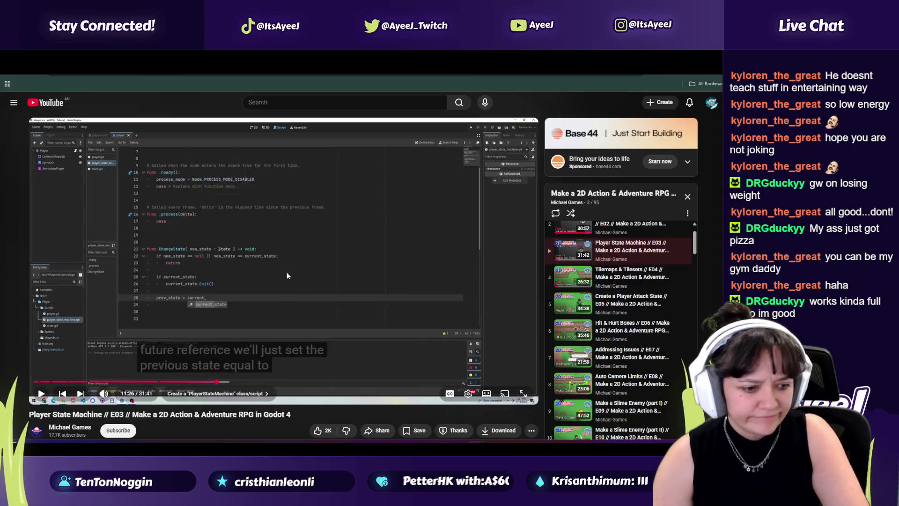
pyautogui.hotkey('alt', 'Tab')
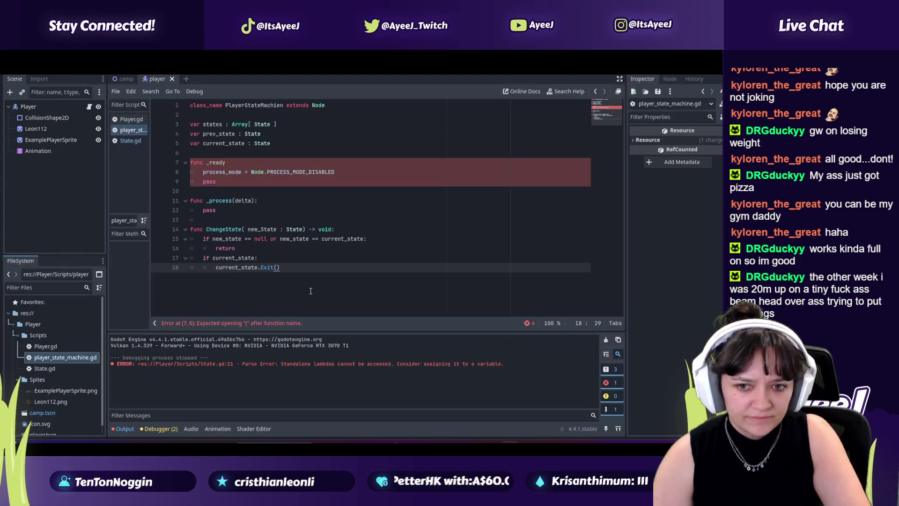
pyautogui.hotkey('alt', 'Tab')
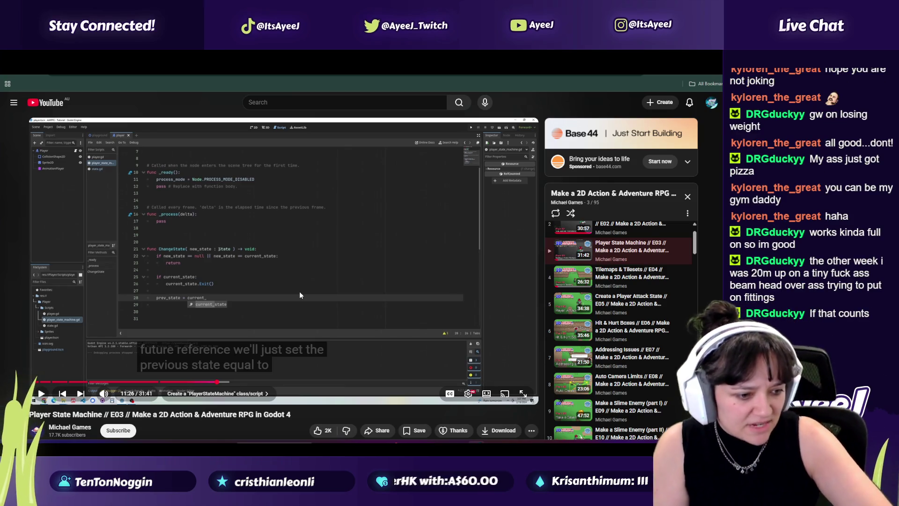
pyautogui.press('space')
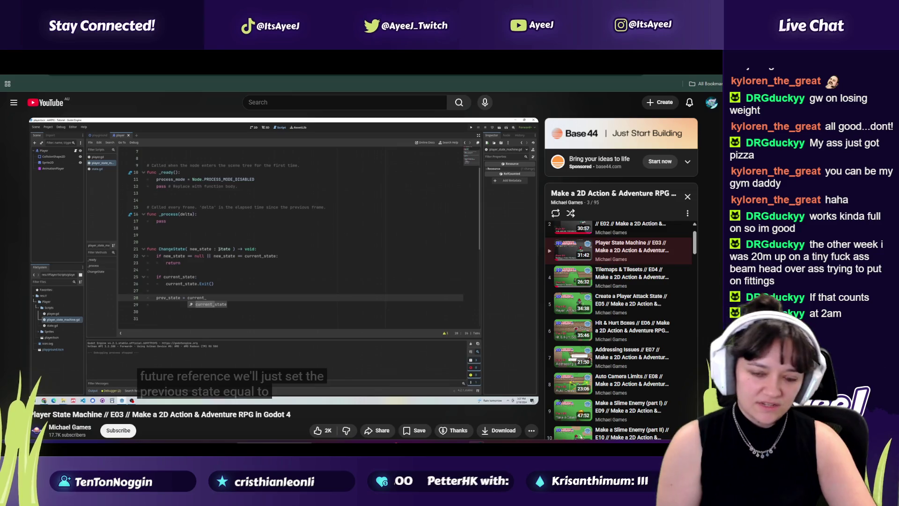
pyautogui.click(300, 295)
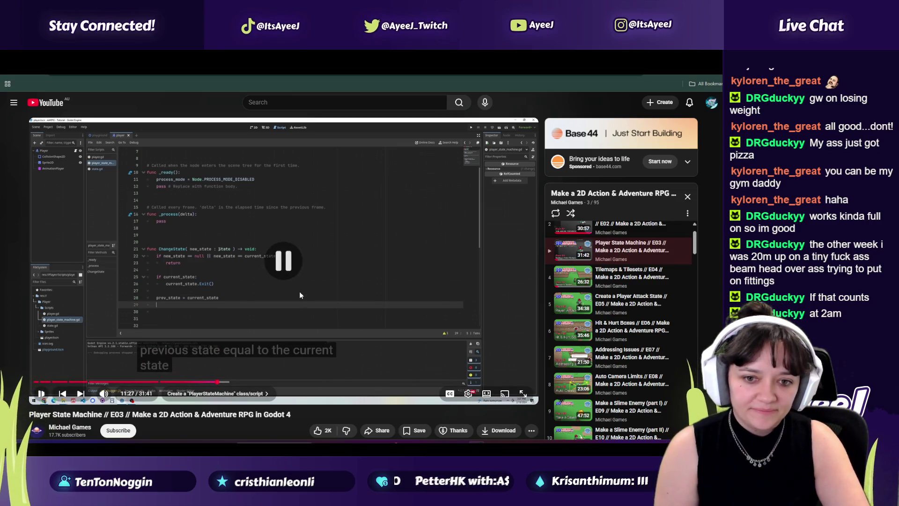
pyautogui.hotkey('alt', 'Tab')
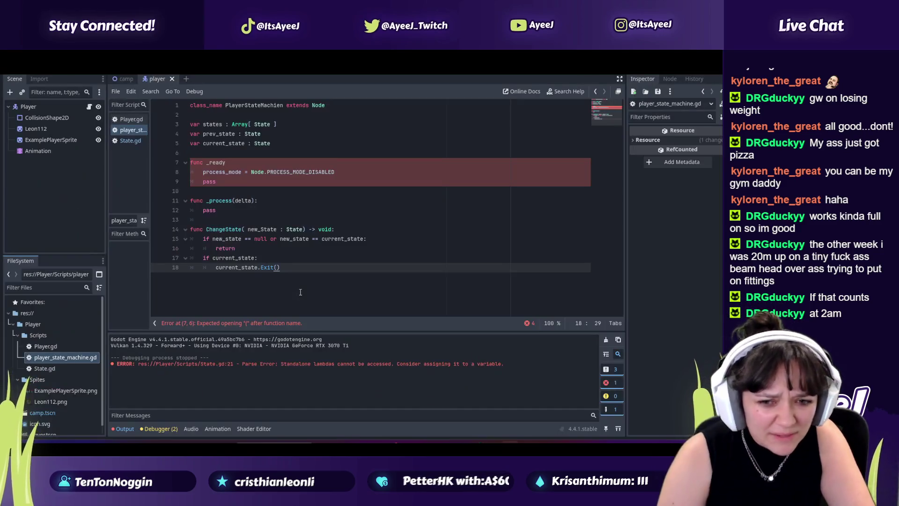
pyautogui.press('Return')
pyautogui.hotkey('alt', 'Tab')
pyautogui.click(299, 292)
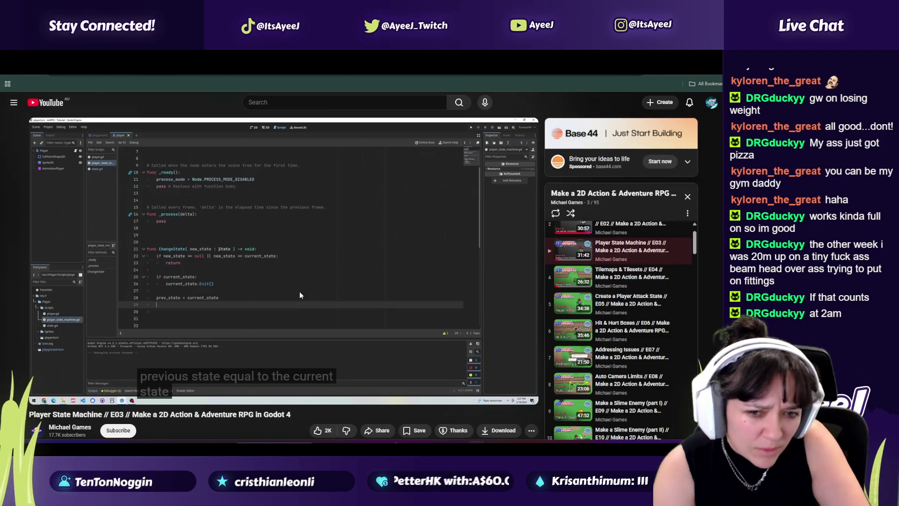
pyautogui.hotkey('alt', 'Tab')
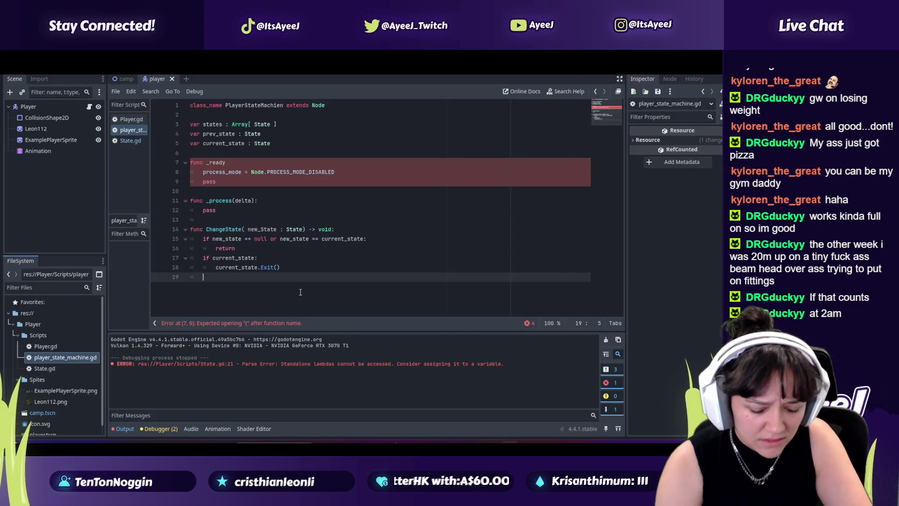
# Type 'prev_state = current_state' on the new line, fixing a stray dot
pyautogui.write('prev.')
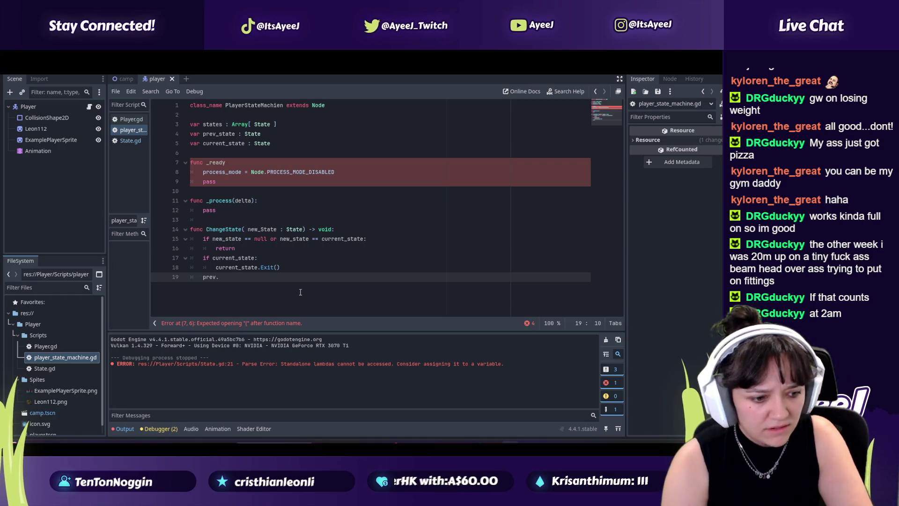
pyautogui.hotkey('alt', 'Tab')
pyautogui.hotkey('alt', 'Tab')
pyautogui.press('BackSpace')
pyautogui.write('_s')
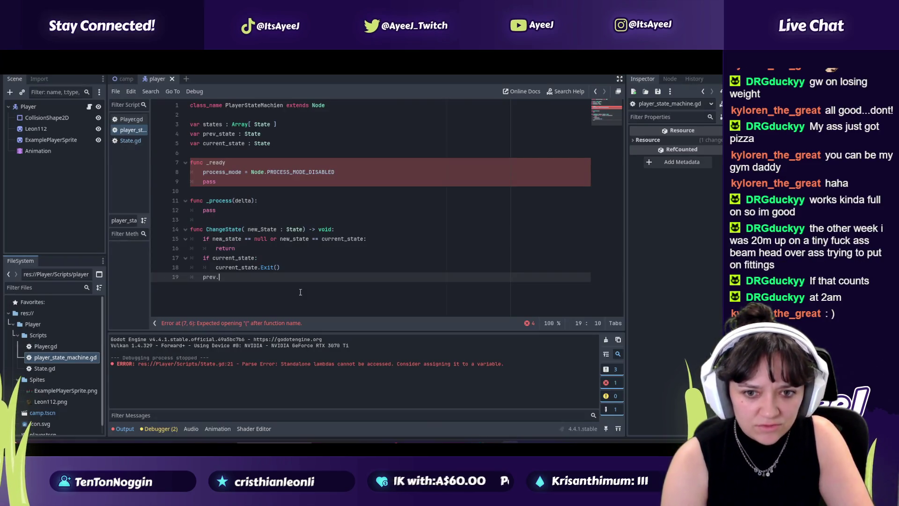
pyautogui.write('tate')
pyautogui.hotkey('alt', 'Tab')
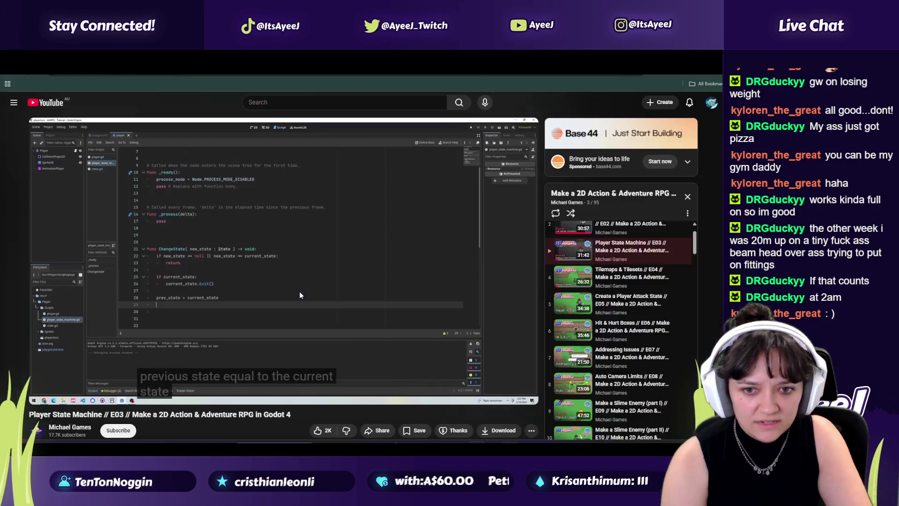
pyautogui.hotkey('alt', 'Tab')
pyautogui.write('current_state.')
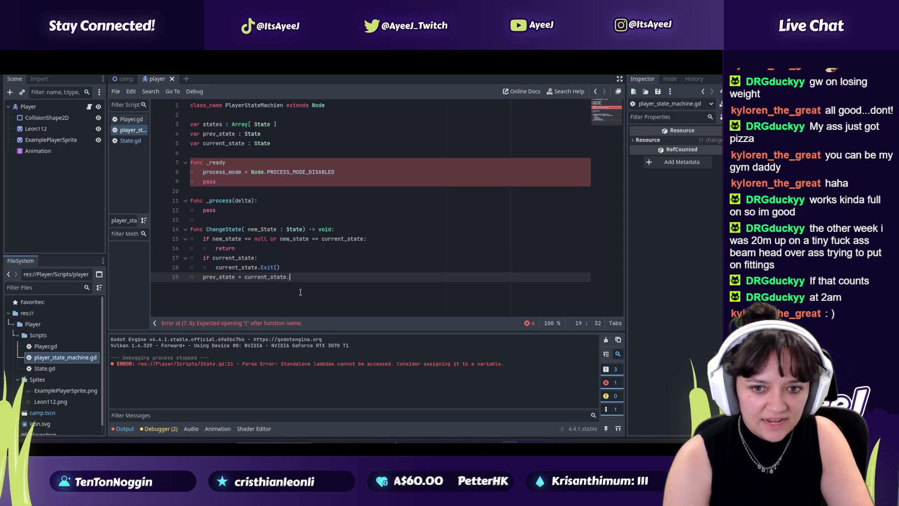
pyautogui.hotkey('alt', 'Tab')
pyautogui.hotkey('alt', 'Tab')
pyautogui.hotkey('alt', 'Tab')
pyautogui.click(299, 292)
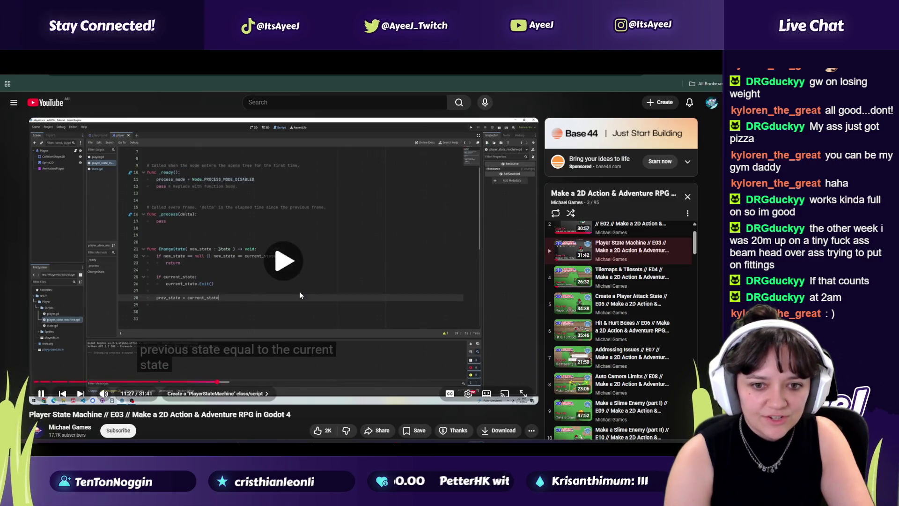
# Play the tutorial to about 11:41, where it sets current_state = new_state and calls Enter()
pyautogui.click(299, 292)
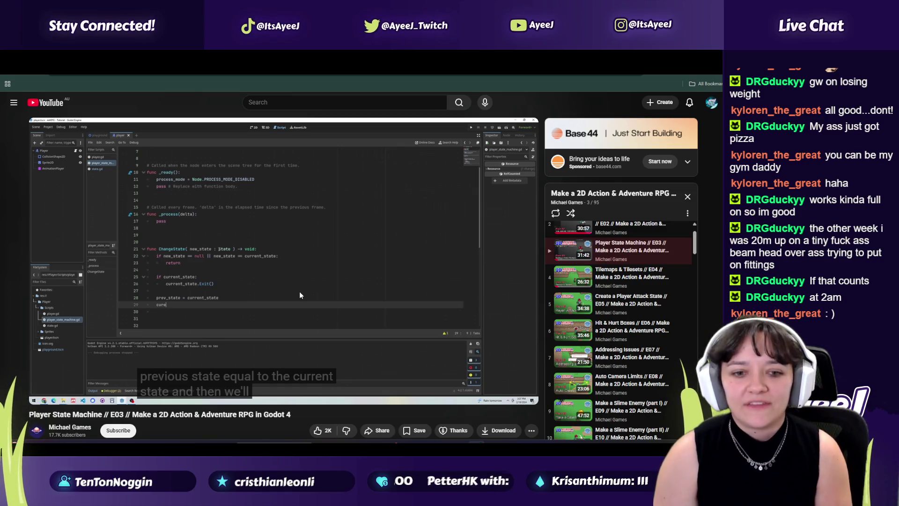
pyautogui.click(300, 295)
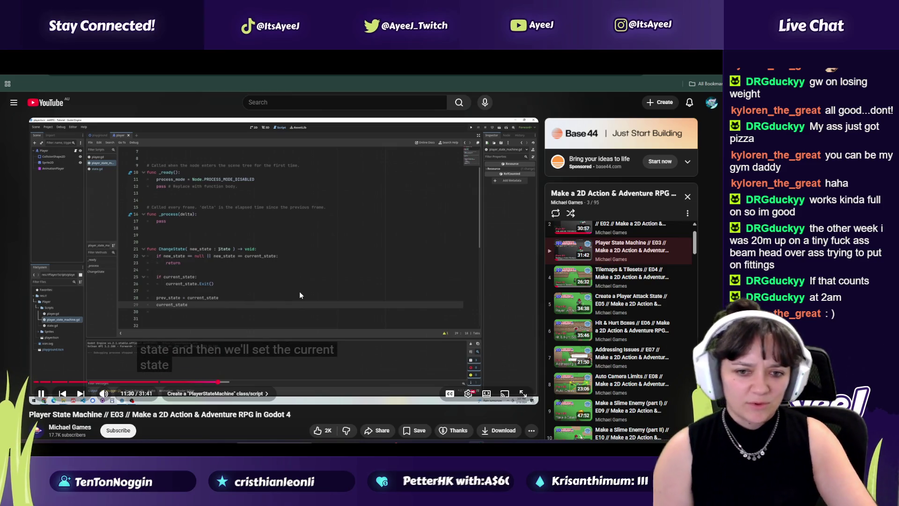
pyautogui.hotkey('alt', 'Tab')
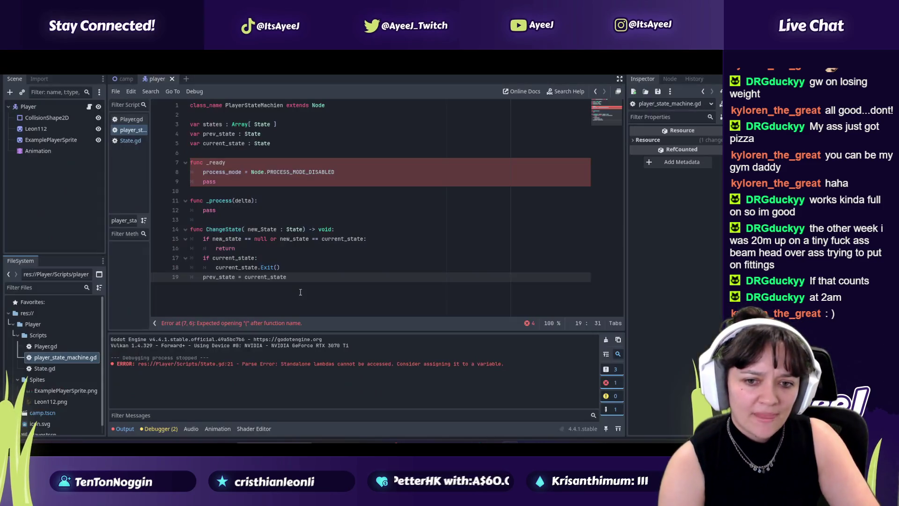
pyautogui.hotkey('alt', 'Tab')
pyautogui.click(300, 292)
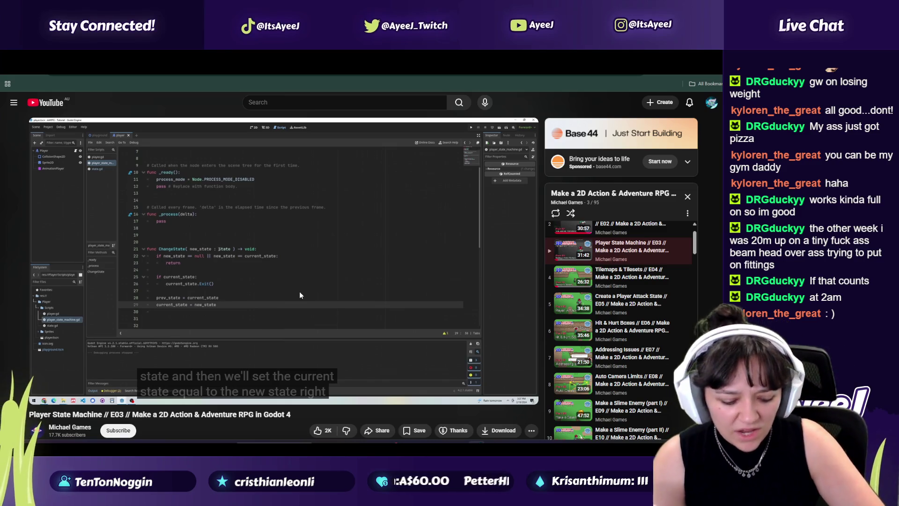
pyautogui.click(300, 294)
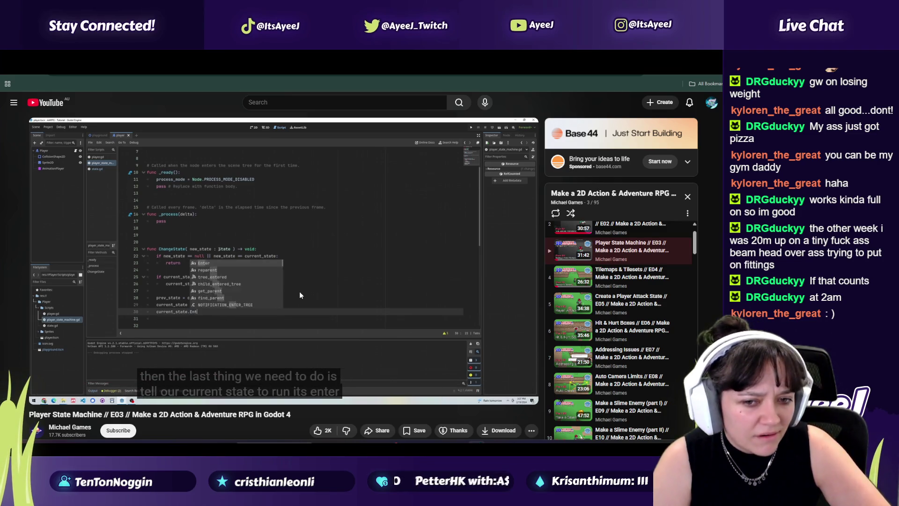
pyautogui.click(301, 293)
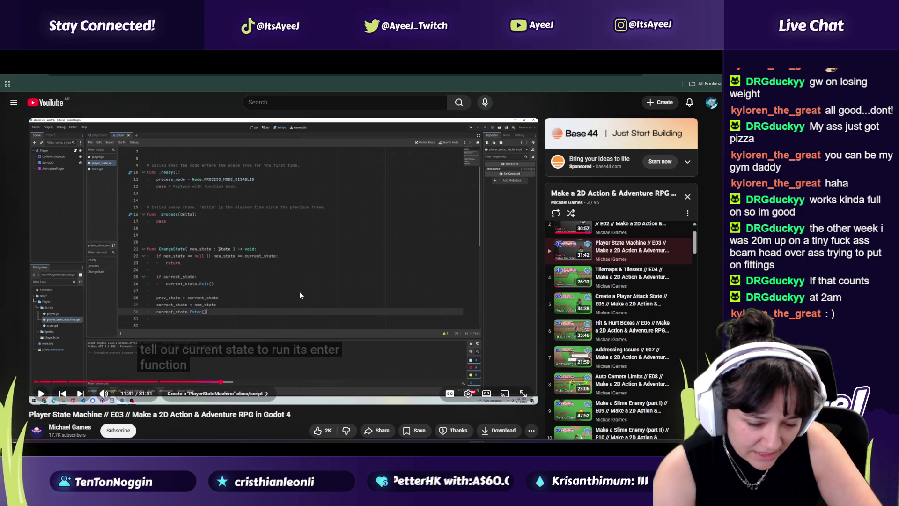
pyautogui.hotkey('alt', 'Tab')
pyautogui.press('Return')
pyautogui.hotkey('alt', 'Tab')
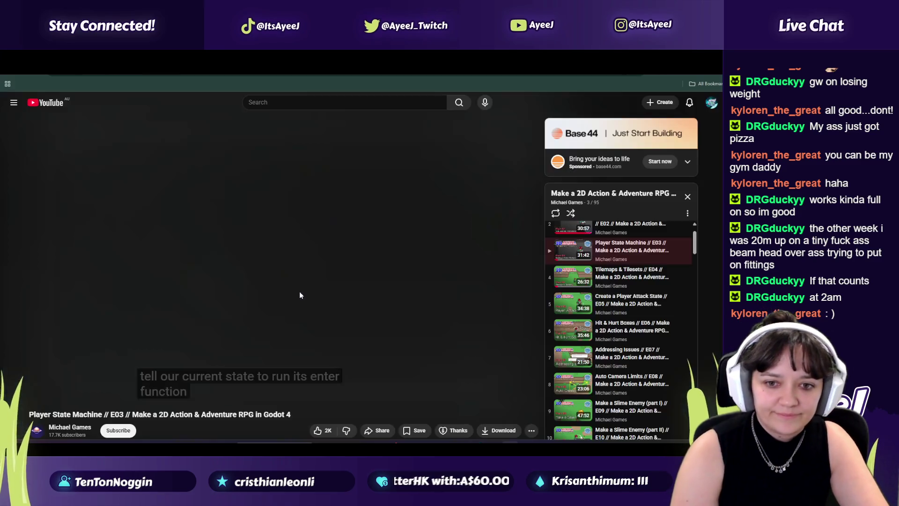
# Type 'current_state = new_state' on line 20 and 'current_state.Enter' on line 21
pyautogui.hotkey('alt', 'Tab')
pyautogui.write('current')
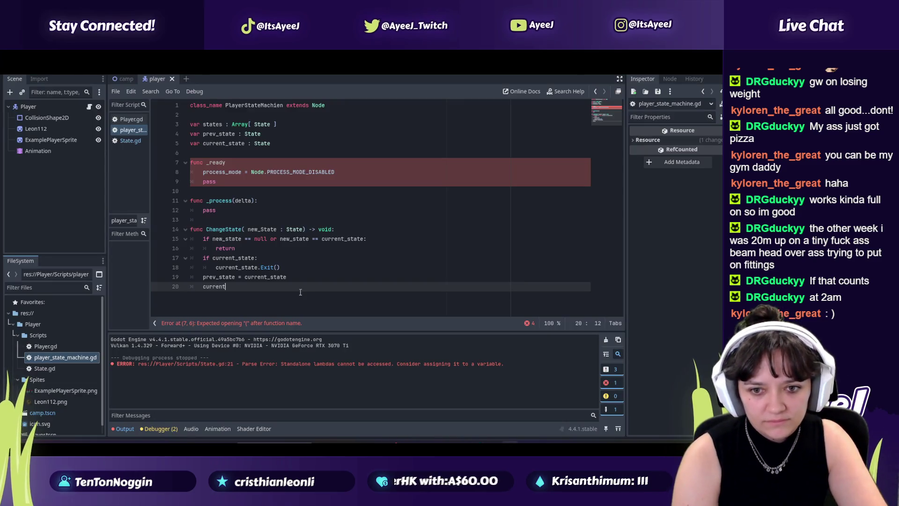
pyautogui.write('_state =')
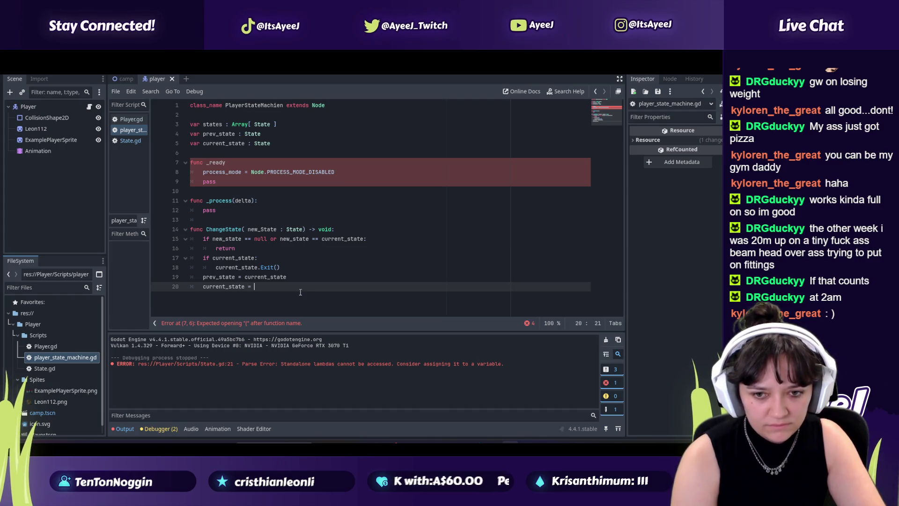
pyautogui.hotkey('alt', 'Tab')
pyautogui.hotkey('alt', 'Tab')
pyautogui.write('new')
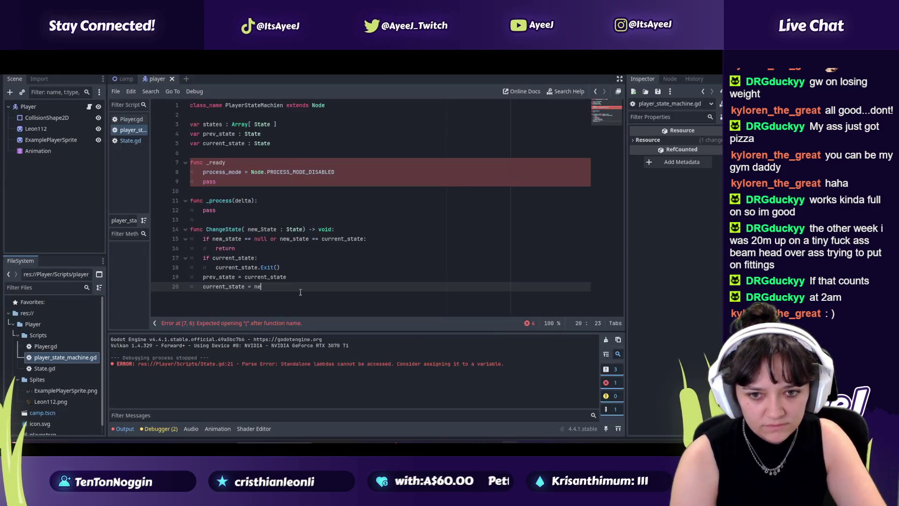
pyautogui.write('_state')
pyautogui.press('Return')
pyautogui.write('cu')
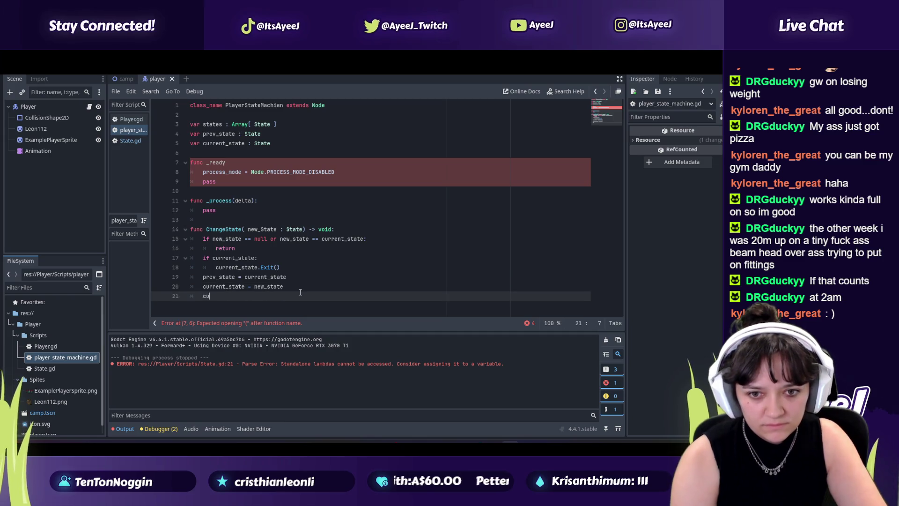
pyautogui.write('rrent_state')
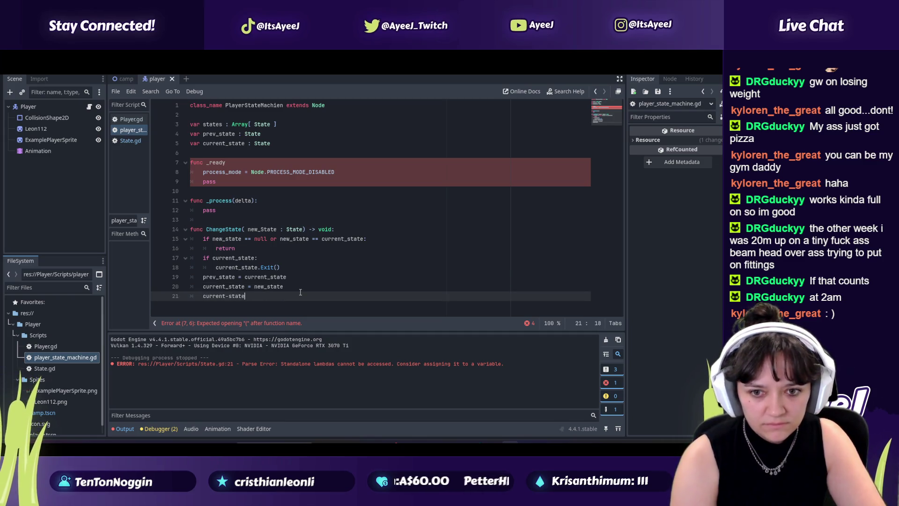
pyautogui.hotkey('alt', 'Tab')
pyautogui.hotkey('alt', 'Tab')
pyautogui.write('.Enter')
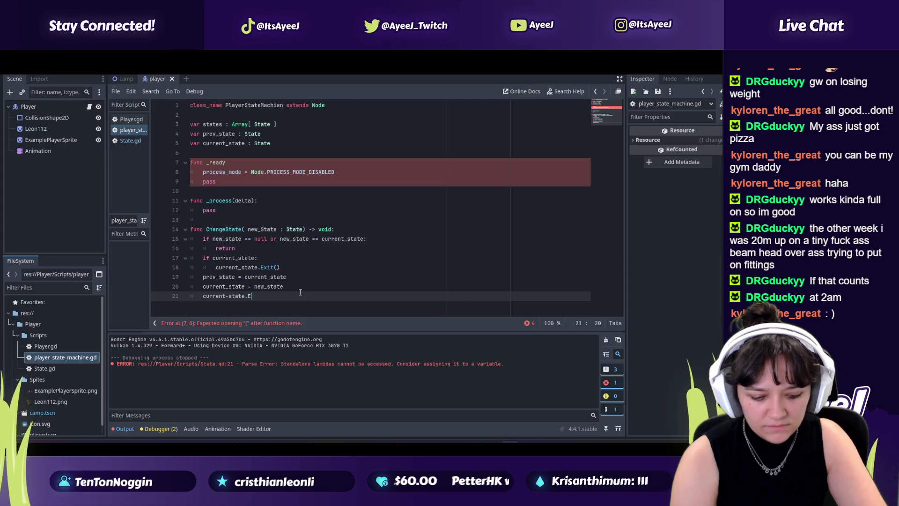
pyautogui.hotkey('alt', 'Tab')
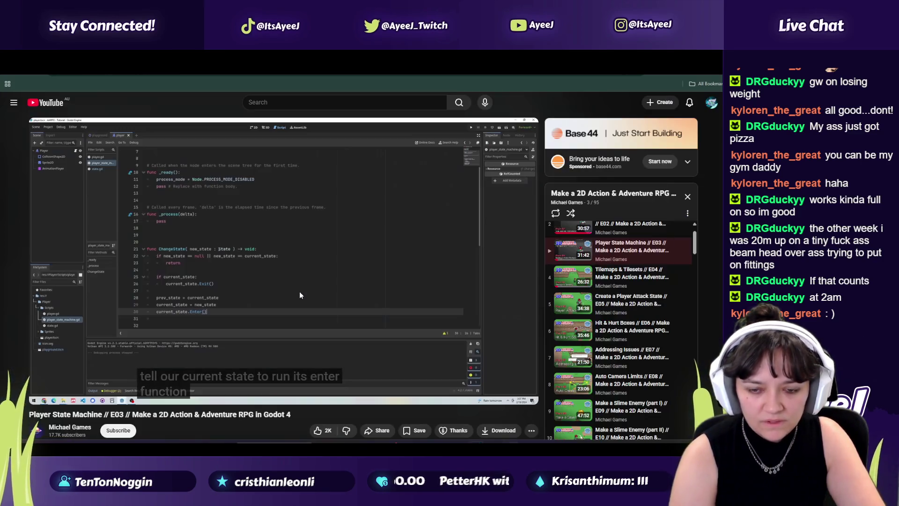
pyautogui.click(300, 295)
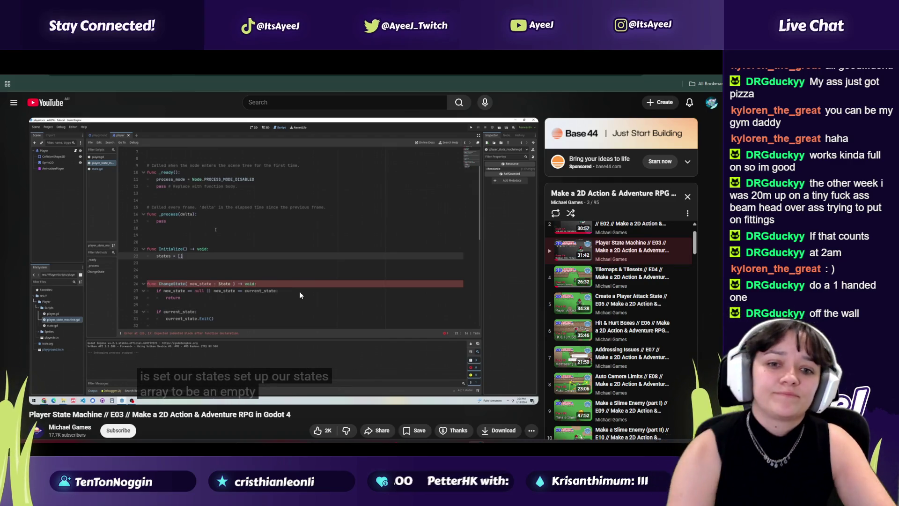
# Pause the tutorial and add '():' after func _ready on line 7
pyautogui.press('space')
pyautogui.hotkey('alt', 'Tab')
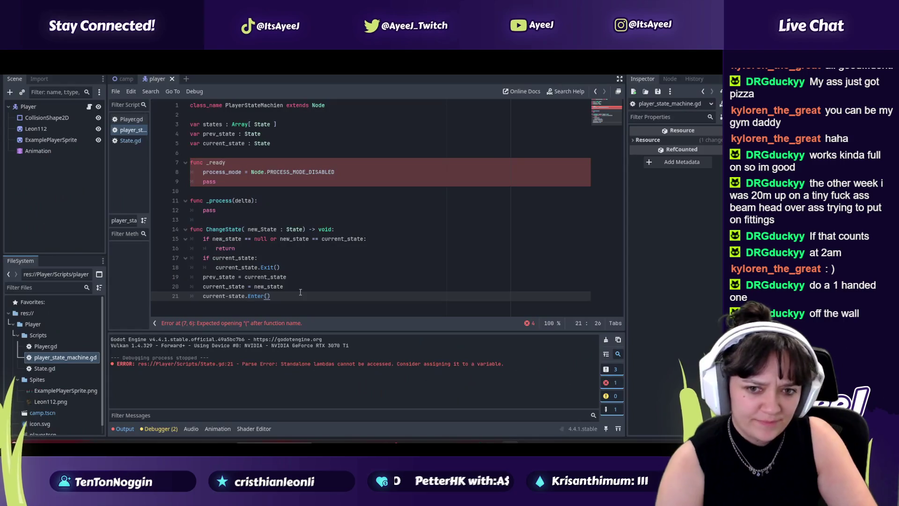
pyautogui.hotkey('alt', 'Tab')
pyautogui.hotkey('alt', 'Tab')
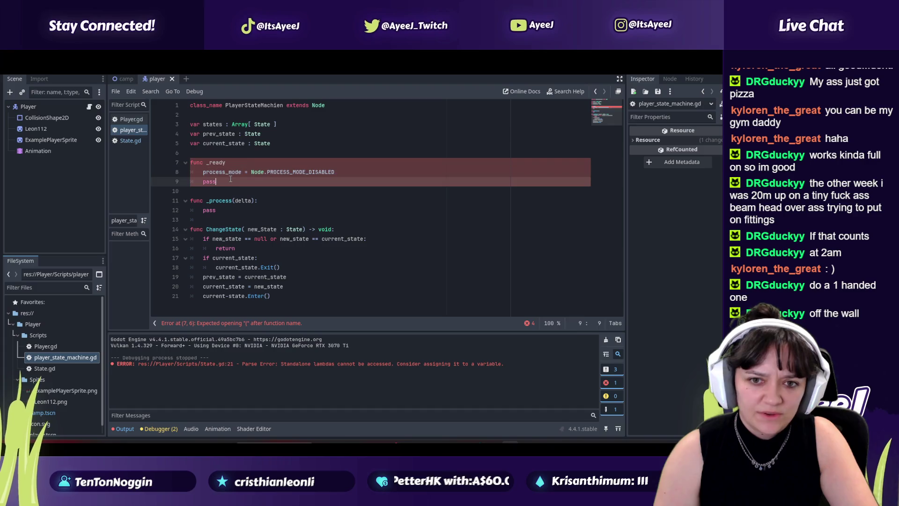
pyautogui.click(231, 181)
pyautogui.click(232, 163)
pyautogui.hotkey('alt', 'Tab')
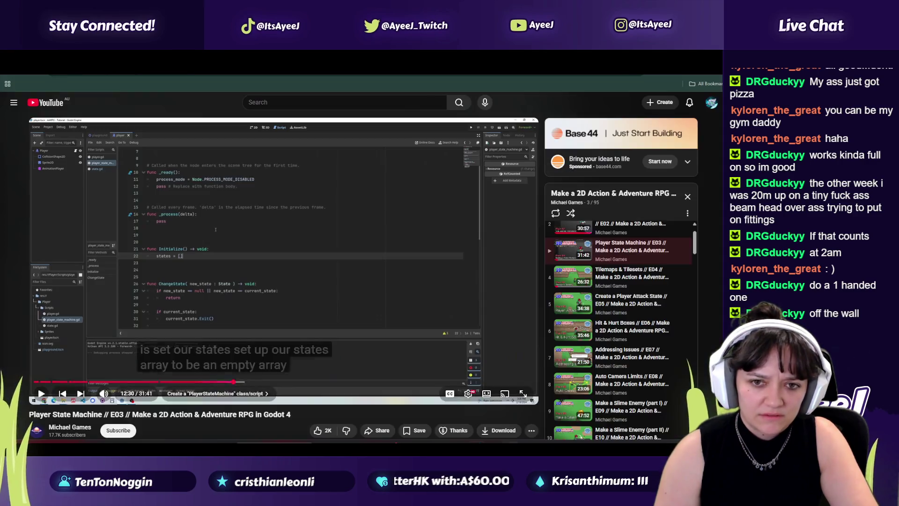
pyautogui.hotkey('alt', 'Tab')
pyautogui.write('():')
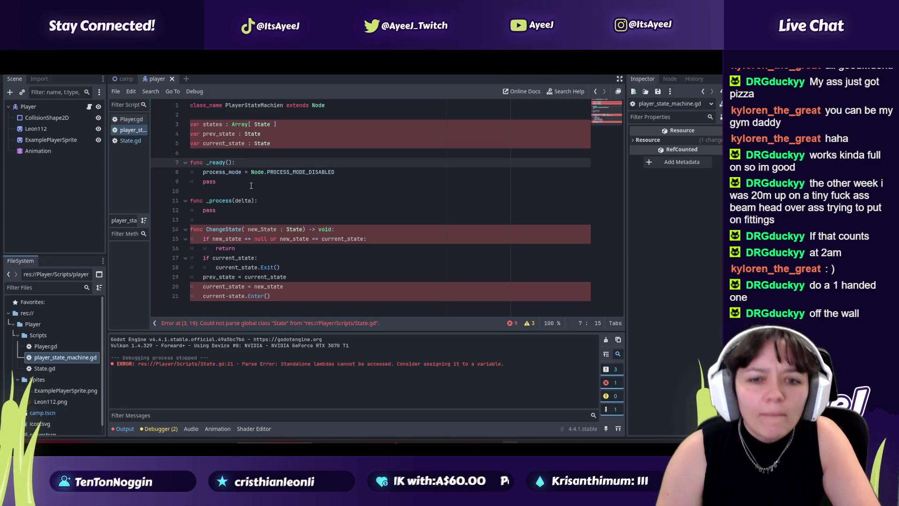
# Insert a blank indented line below the _process function on line 13
pyautogui.hotkey('alt', 'Tab')
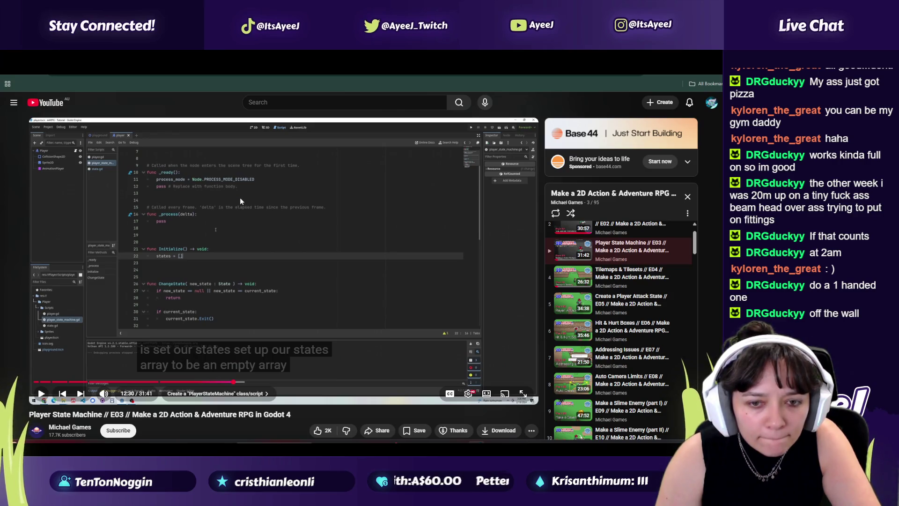
pyautogui.hotkey('alt', 'Tab')
pyautogui.click(235, 189)
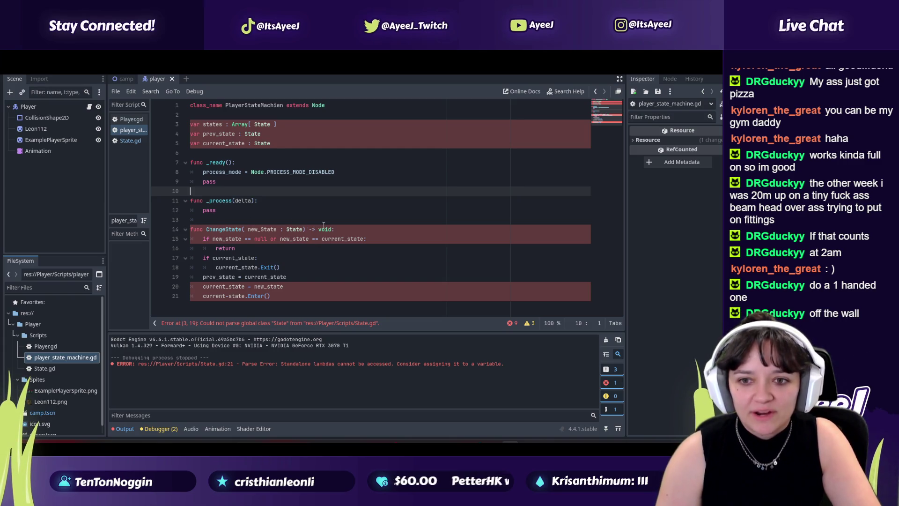
pyautogui.hotkey('alt', 'Tab')
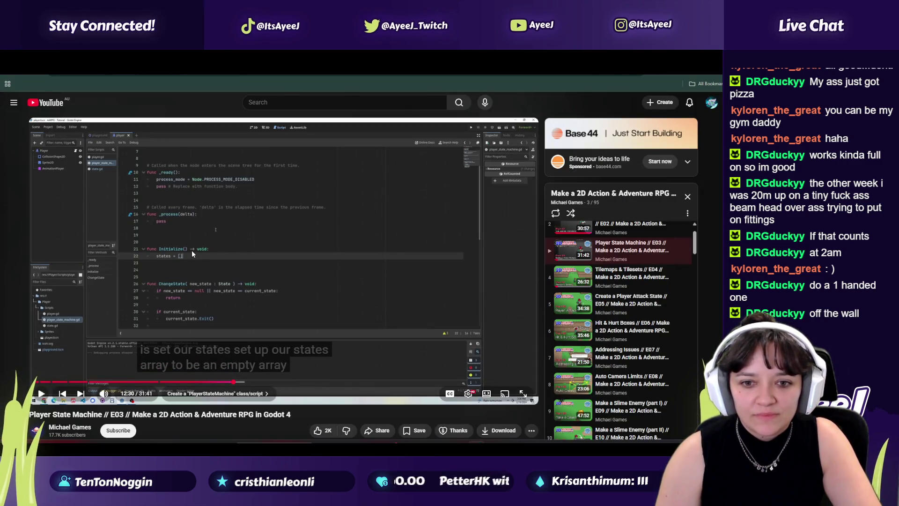
pyautogui.hotkey('alt', 'Tab')
pyautogui.click(208, 214)
pyautogui.click(210, 219)
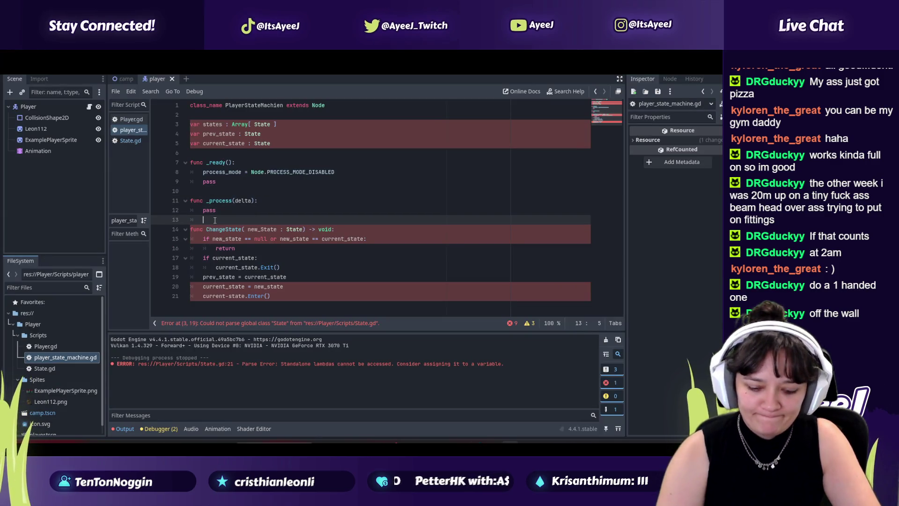
pyautogui.press('Return')
# Compare the script with the tutorial, playing it briefly to reveal the next line
pyautogui.hotkey('alt', 'Tab')
pyautogui.hotkey('alt', 'Tab')
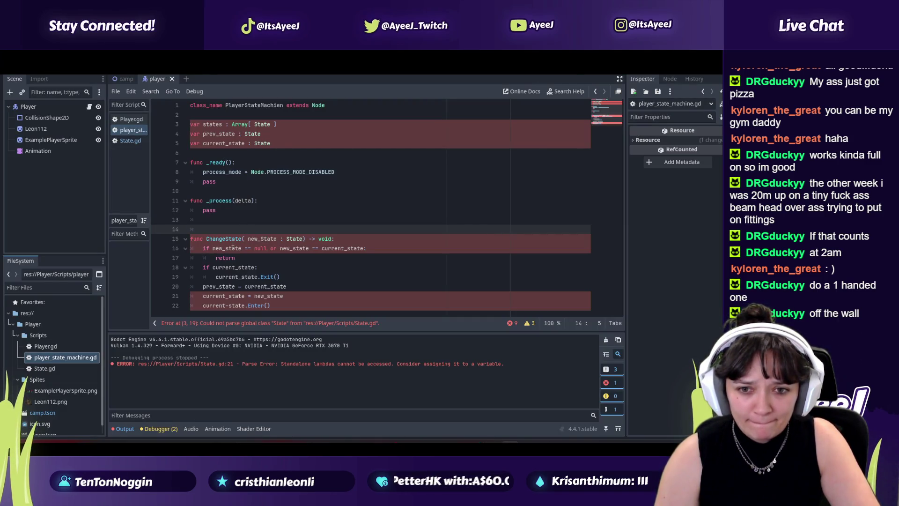
pyautogui.hotkey('alt', 'Tab')
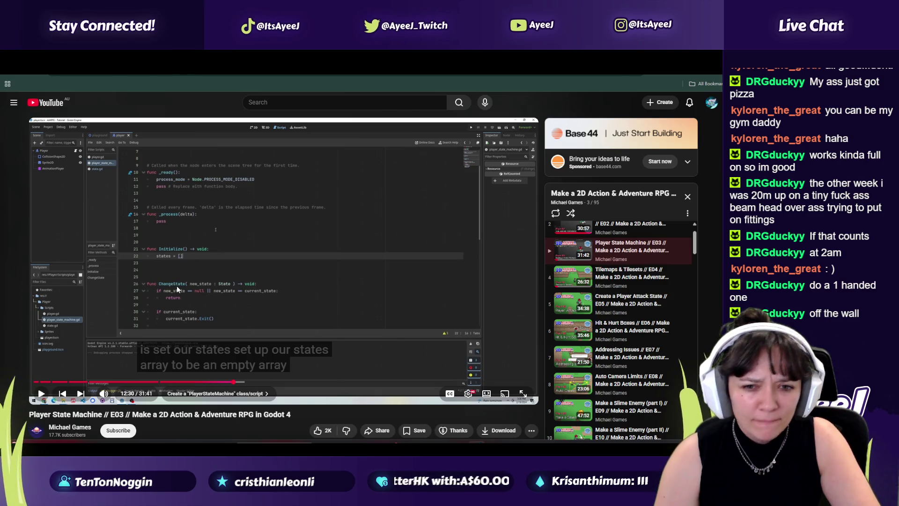
pyautogui.hotkey('alt', 'Tab')
pyautogui.hotkey('alt', 'Tab')
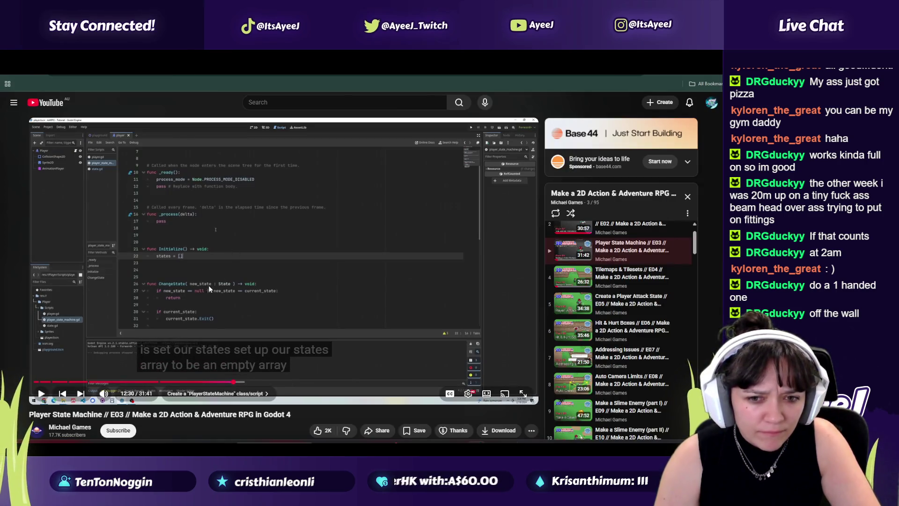
pyautogui.hotkey('alt', 'Tab')
pyautogui.hotkey('alt', 'Tab')
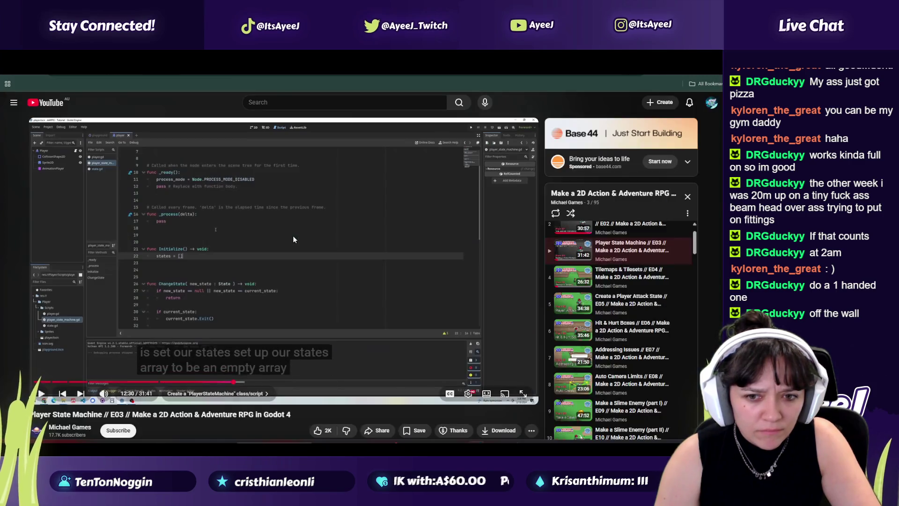
pyautogui.hotkey('alt', 'Tab')
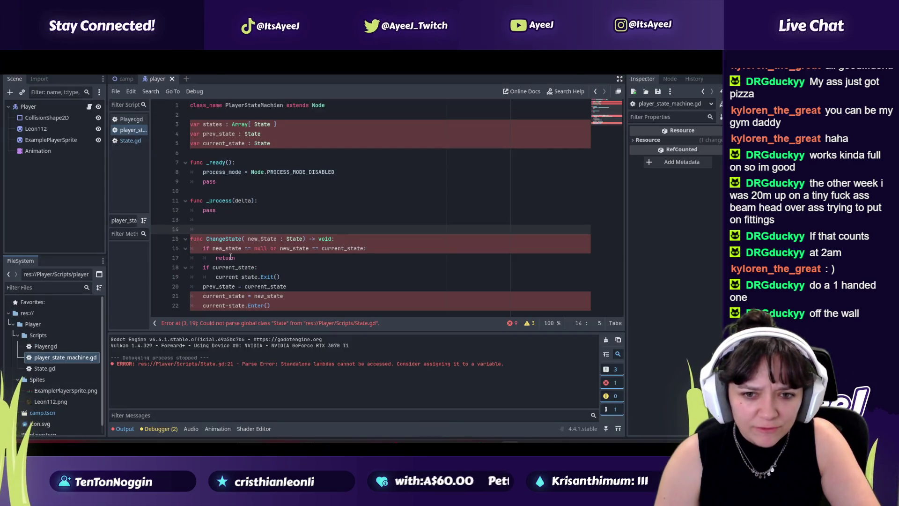
pyautogui.hotkey('alt', 'Tab')
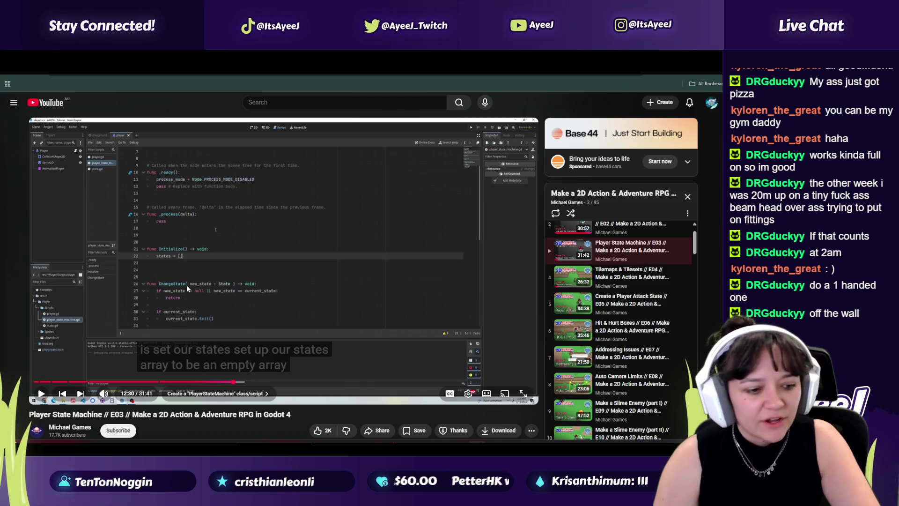
pyautogui.click(237, 258)
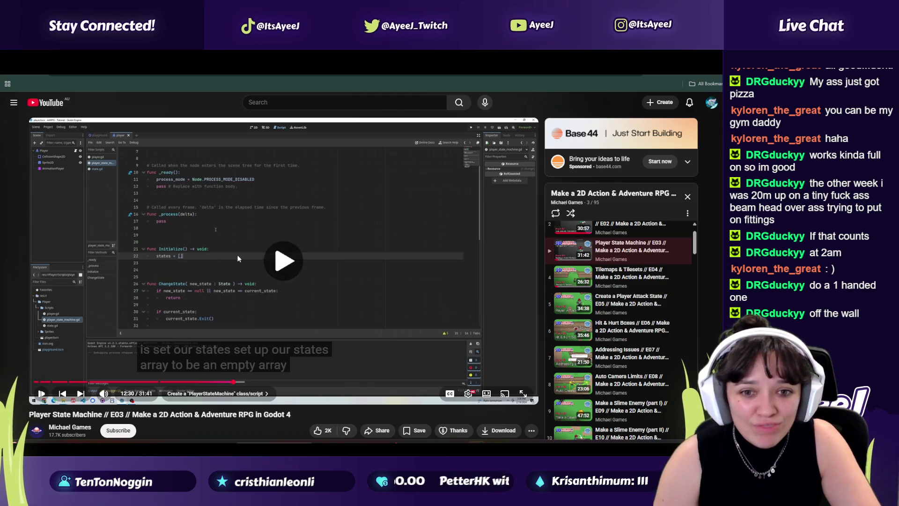
pyautogui.click(238, 258)
# Add a line above ChangeState and start typing the func Initialise header
pyautogui.hotkey('alt', 'Tab')
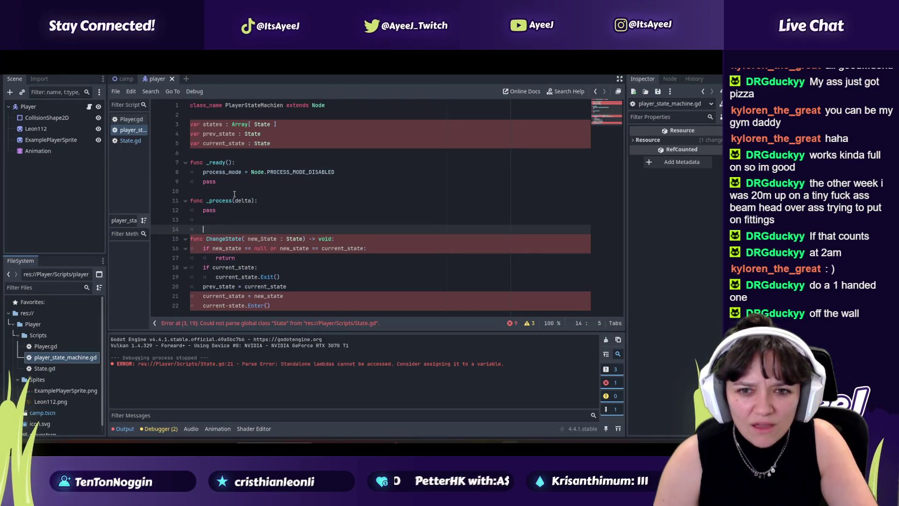
pyautogui.hotkey('alt', 'Tab')
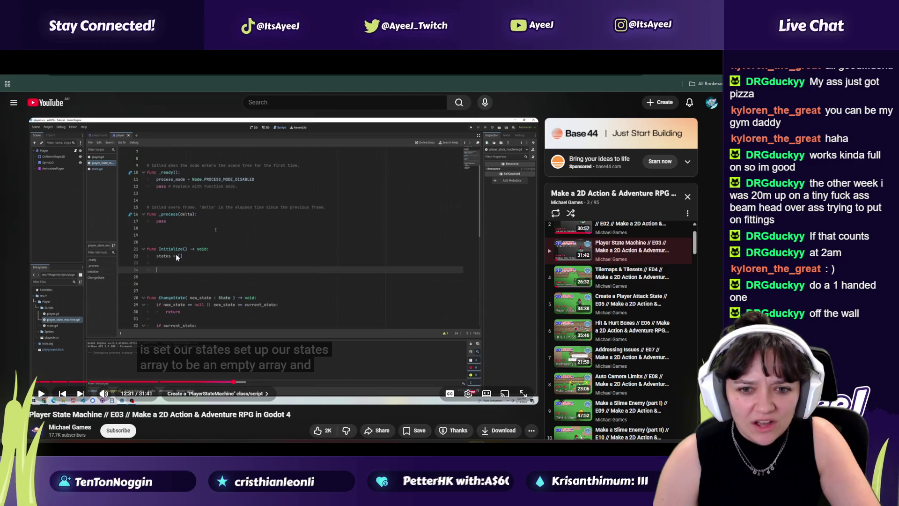
pyautogui.hotkey('alt', 'Tab')
pyautogui.hotkey('alt', 'Tab')
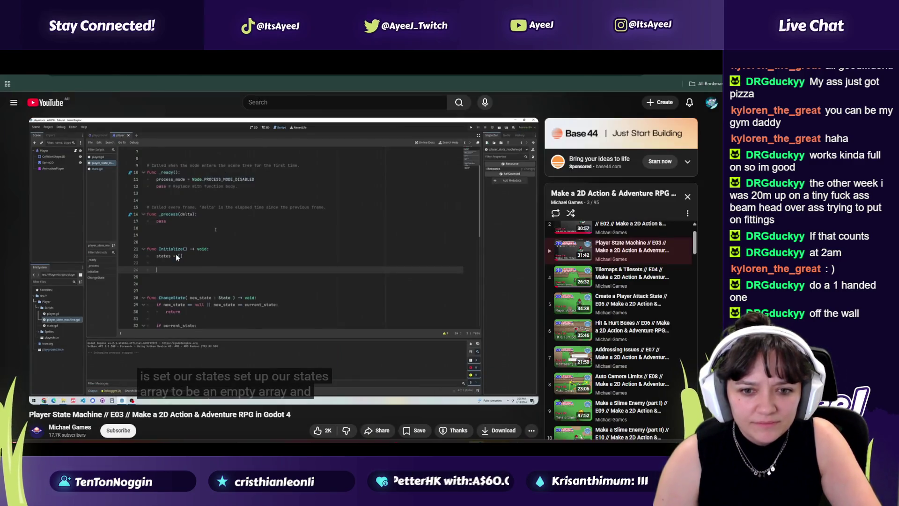
pyautogui.hotkey('alt', 'Tab')
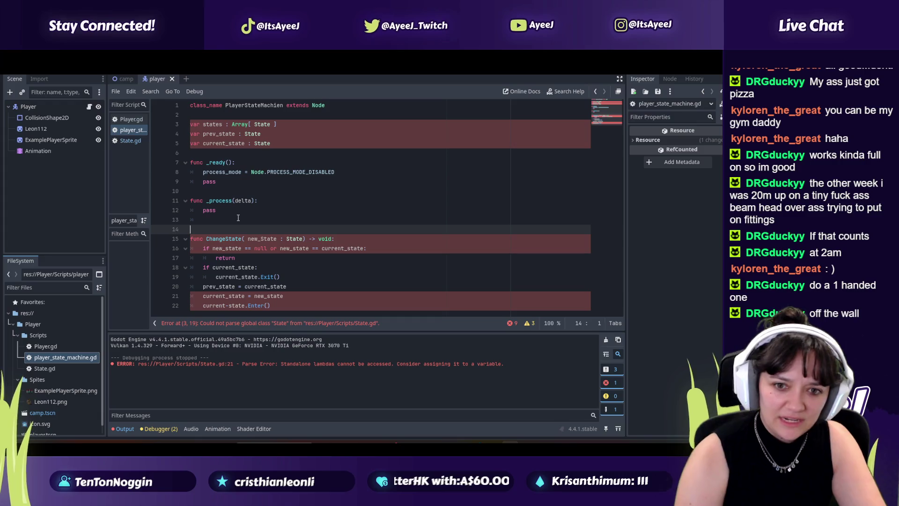
pyautogui.press('Return')
pyautogui.write('func')
pyautogui.hotkey('alt', 'Tab')
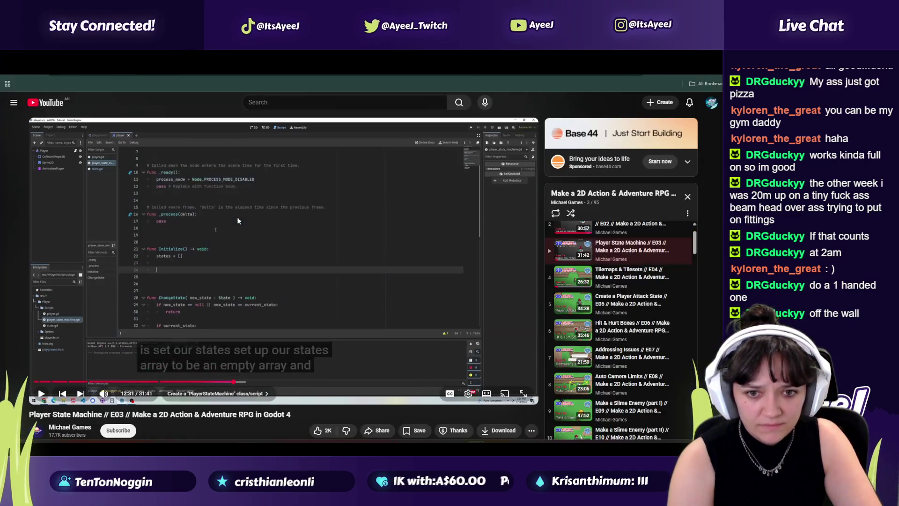
pyautogui.hotkey('alt', 'Tab')
pyautogui.write('Intri')
pyautogui.press('BackSpace')
pyautogui.press('BackSpace')
pyautogui.press('BackSpace')
# Complete the function name as Initialise and end the header line with a colon
pyautogui.write('itialise')
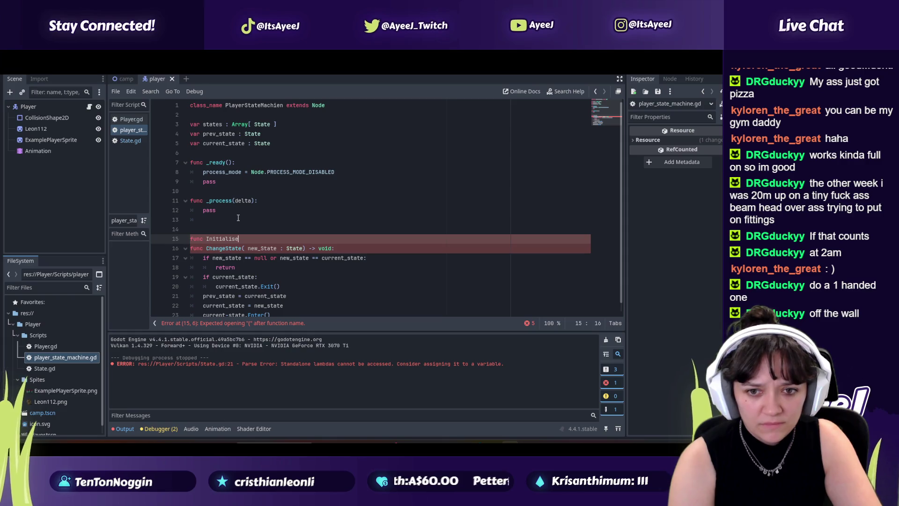
pyautogui.hotkey('alt', 'Tab')
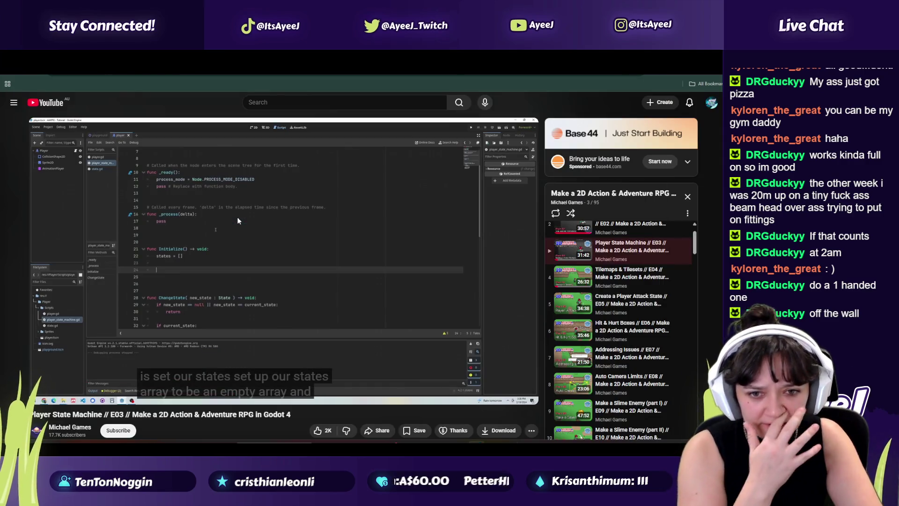
pyautogui.hotkey('alt', 'Tab')
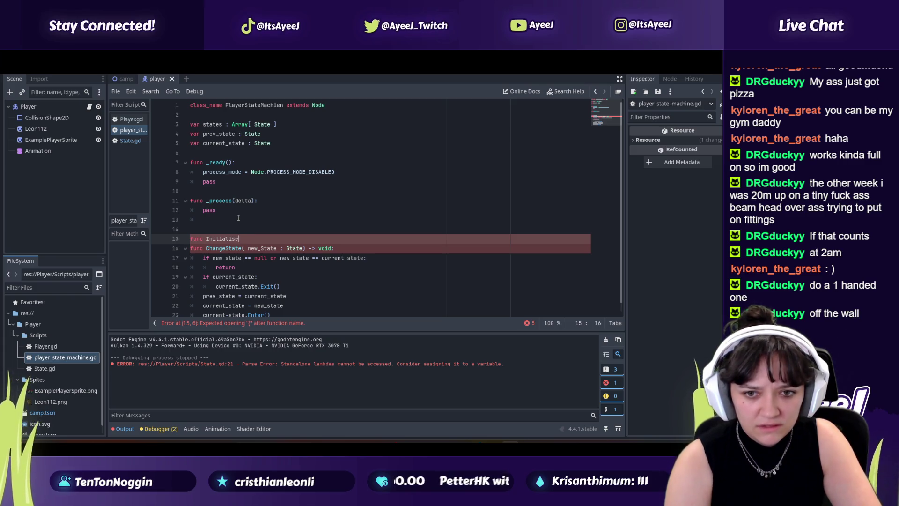
pyautogui.hotkey('alt', 'Tab')
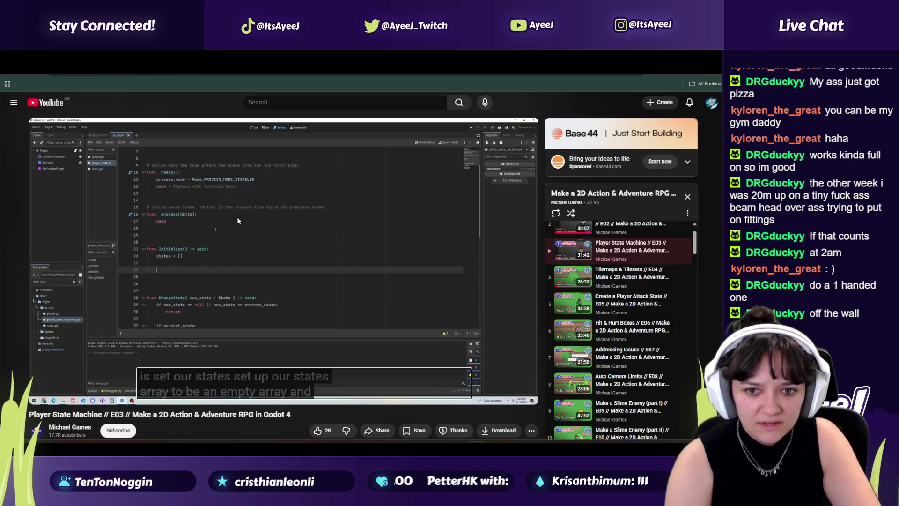
pyautogui.hotkey('alt', 'Tab')
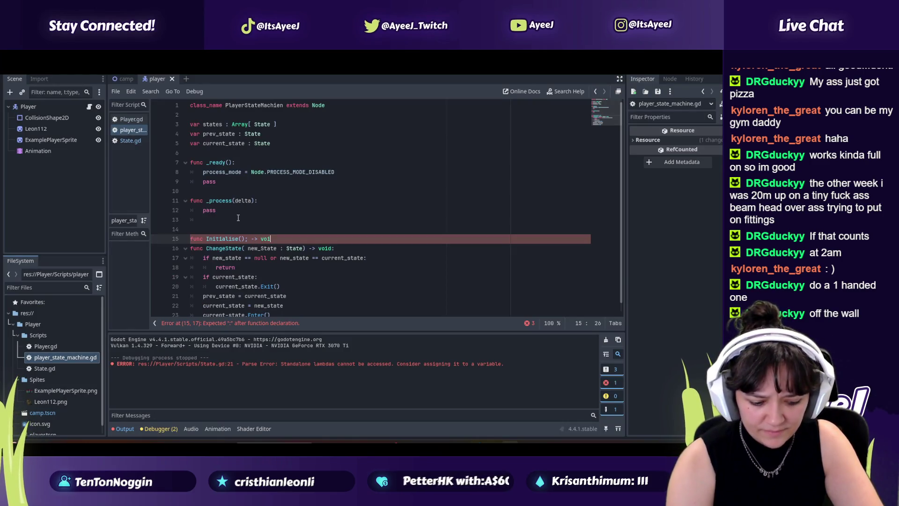
pyautogui.write(':')
pyautogui.press('Return')
pyautogui.press('Return')
pyautogui.press('Up')
# Replace the semicolon after Initialise() with a colon
pyautogui.hotkey('alt', 'Tab')
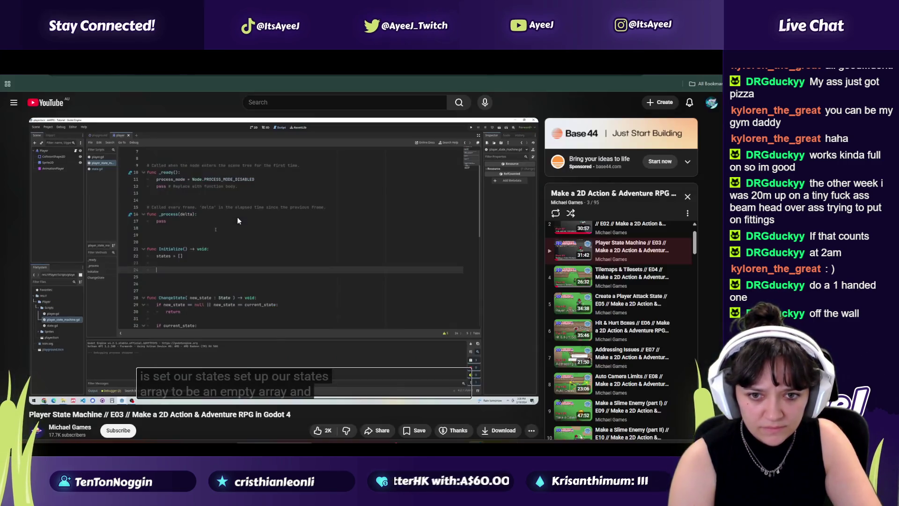
pyautogui.hotkey('alt', 'Tab')
pyautogui.click(247, 239)
pyautogui.press('BackSpace')
pyautogui.write(':')
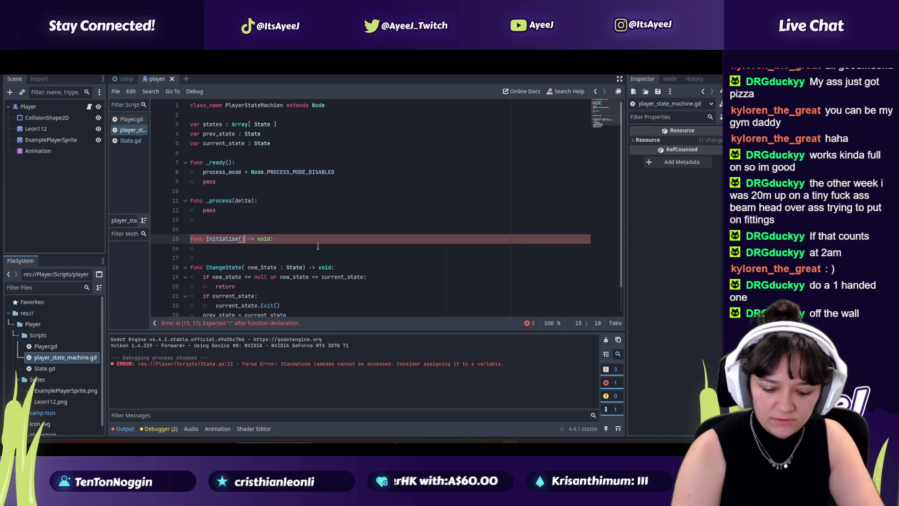
pyautogui.click(202, 248)
# Begin the function body with states[ while watching more of the tutorial
pyautogui.hotkey('alt', 'Tab')
pyautogui.hotkey('alt', 'Tab')
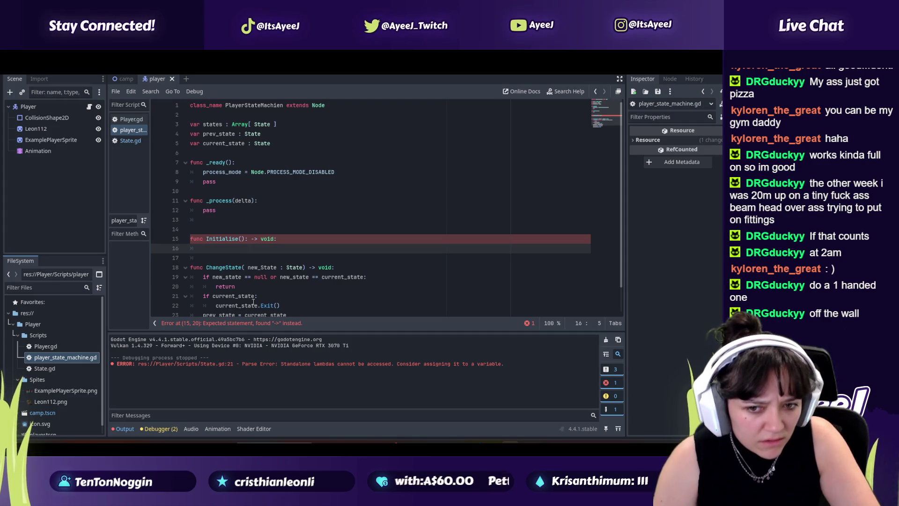
pyautogui.hotkey('alt', 'Tab')
pyautogui.hotkey('alt', 'Tab')
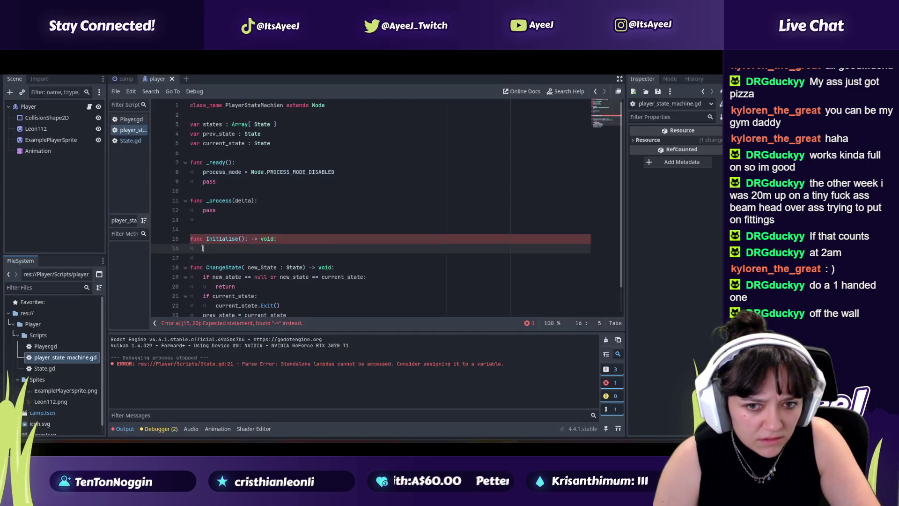
pyautogui.hotkey('alt', 'Tab')
pyautogui.hotkey('alt', 'Tab')
pyautogui.write('stater')
pyautogui.write('[')
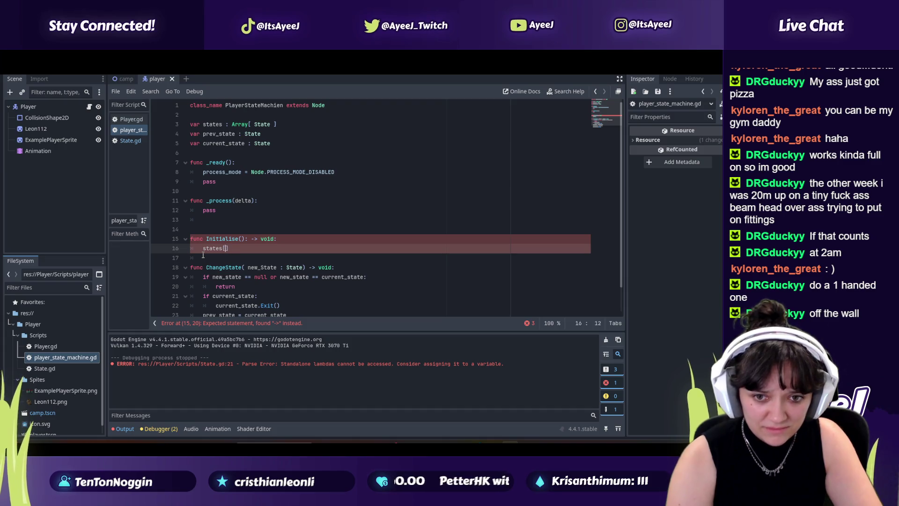
pyautogui.hotkey('alt', 'Tab')
pyautogui.click(202, 252)
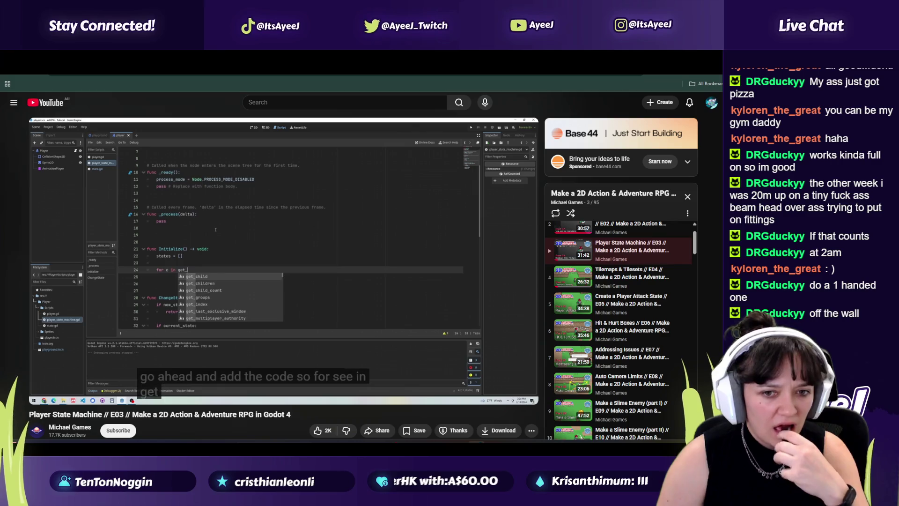
pyautogui.click(232, 271)
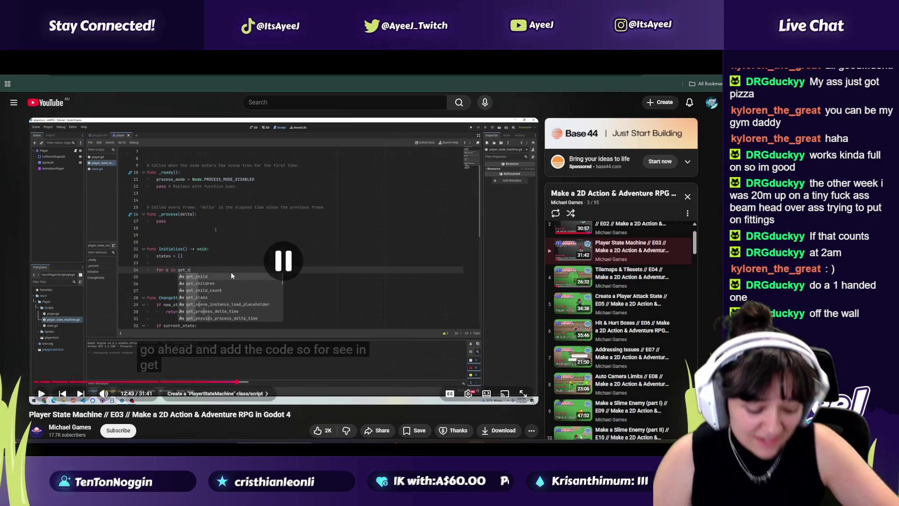
pyautogui.hotkey('alt', 'Tab')
# Undo a split of the states[] brackets and open a new line below it
pyautogui.press('Return')
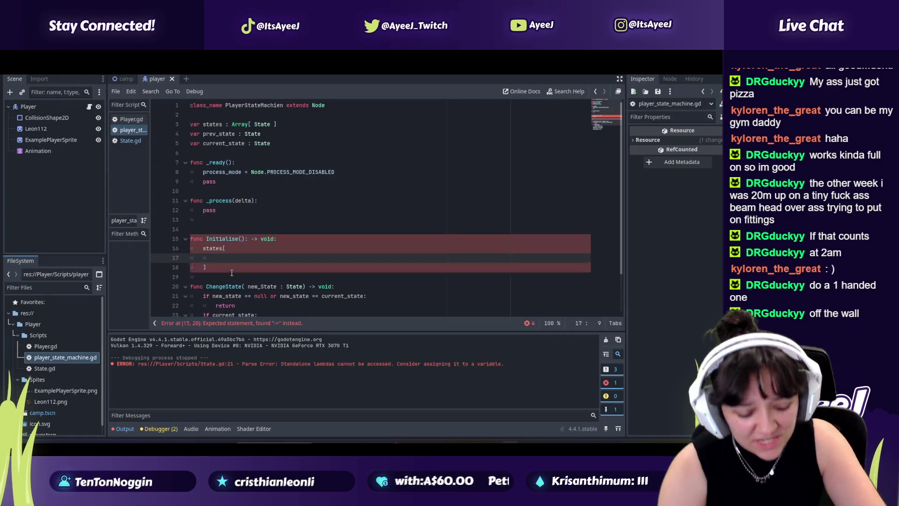
pyautogui.hotkey('ctrl', 'z')
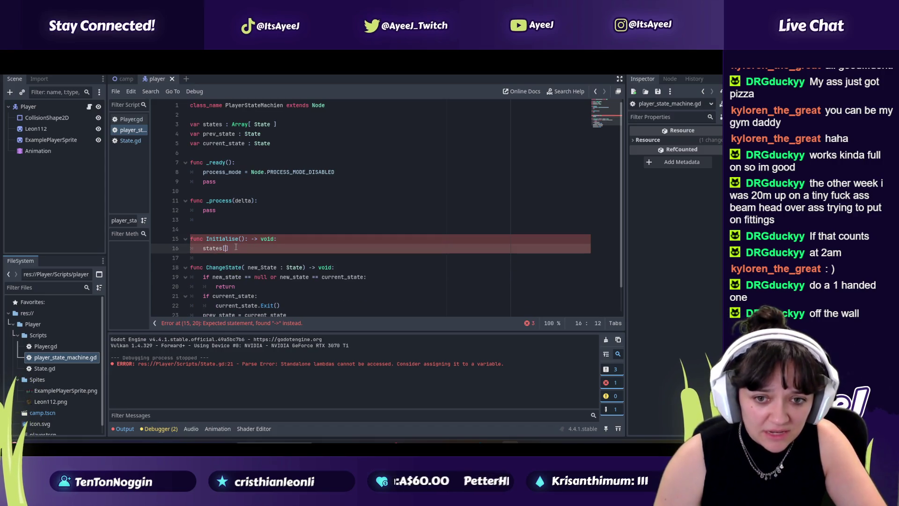
pyautogui.hotkey('alt', 'Tab')
pyautogui.hotkey('alt', 'Tab')
pyautogui.hotkey('alt', 'Tab')
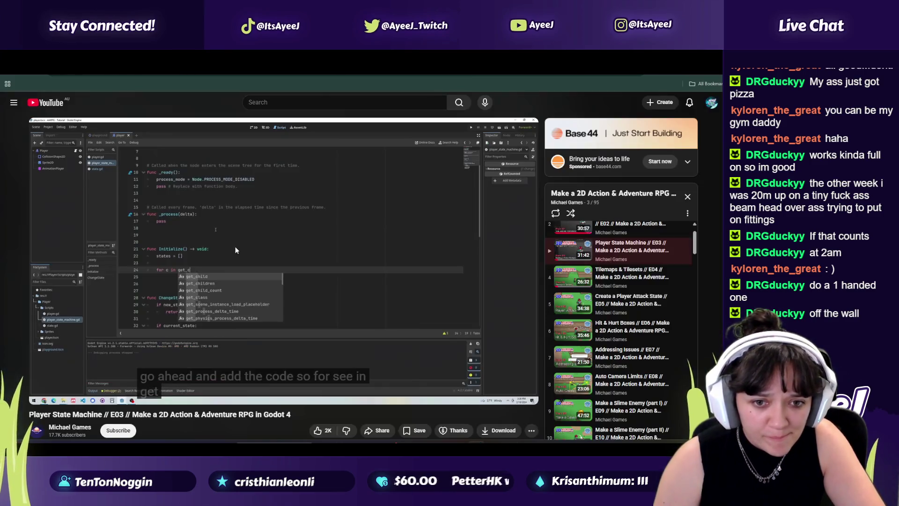
pyautogui.hotkey('alt', 'Tab')
pyautogui.press('End')
pyautogui.press('Return')
pyautogui.press('Return')
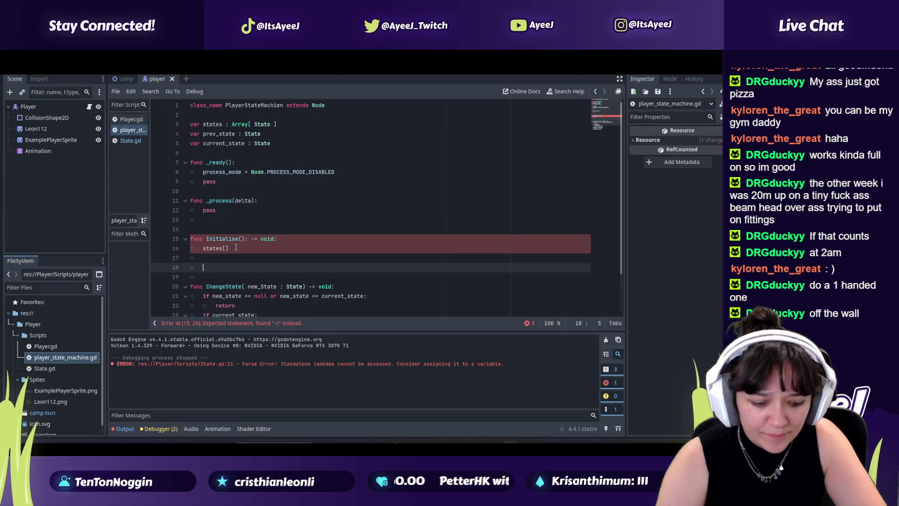
# Type the loop line 'for c in get_children()' on line 18, fixing typos
pyautogui.write('for c in get_cl')
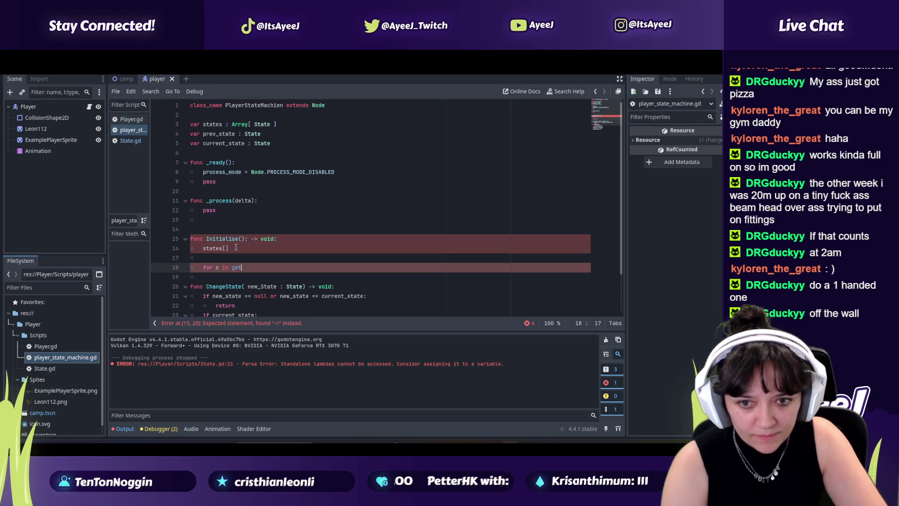
pyautogui.hotkey('alt', 'Tab')
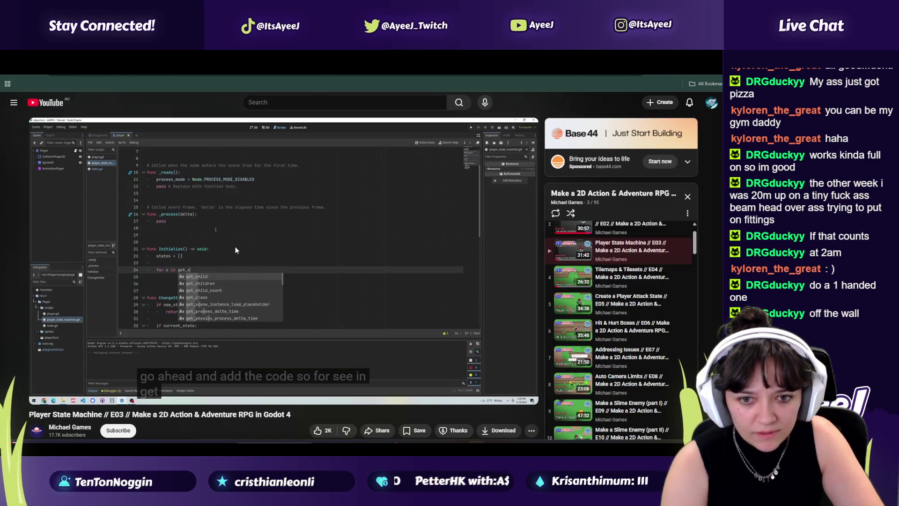
pyautogui.hotkey('alt', 'Tab')
pyautogui.press('BackSpace')
pyautogui.write('hi')
pyautogui.hotkey('alt', 'Tab')
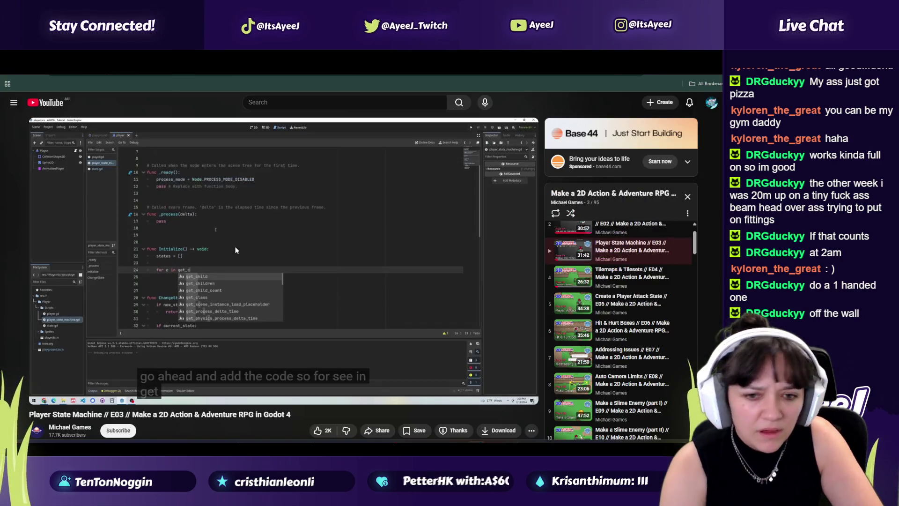
pyautogui.click(236, 249)
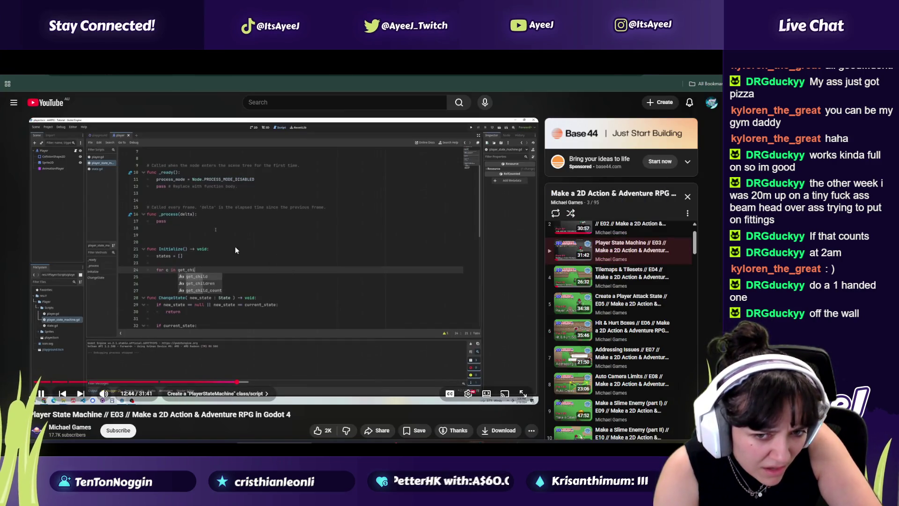
pyautogui.hotkey('alt', 'Tab')
pyautogui.write('ldr')
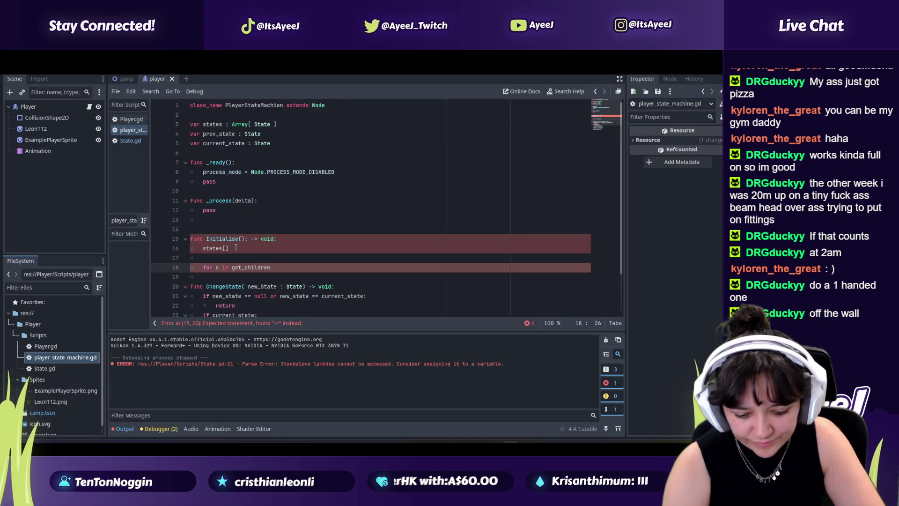
# Play more of the tutorial, then add 'if c is State:' inside the loop
pyautogui.hotkey('alt', 'Tab')
pyautogui.hotkey('alt', 'Tab')
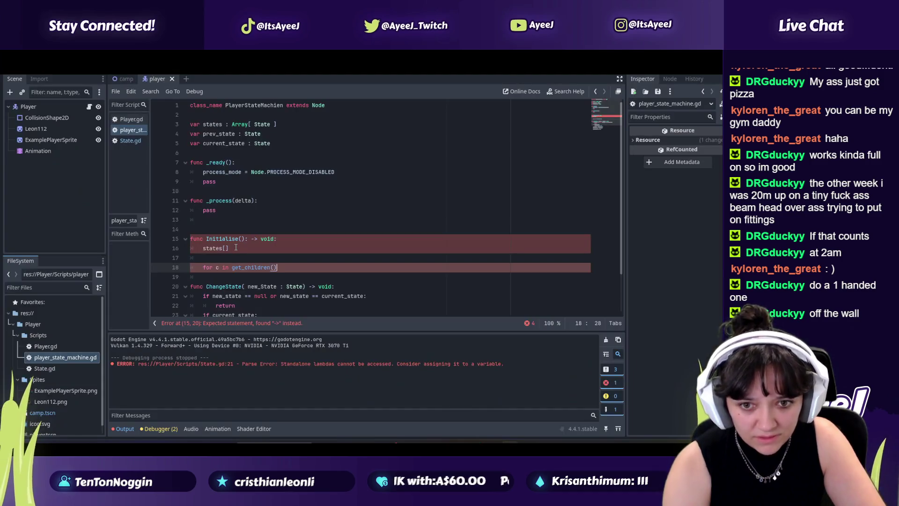
pyautogui.hotkey('alt', 'Tab')
pyautogui.click(235, 246)
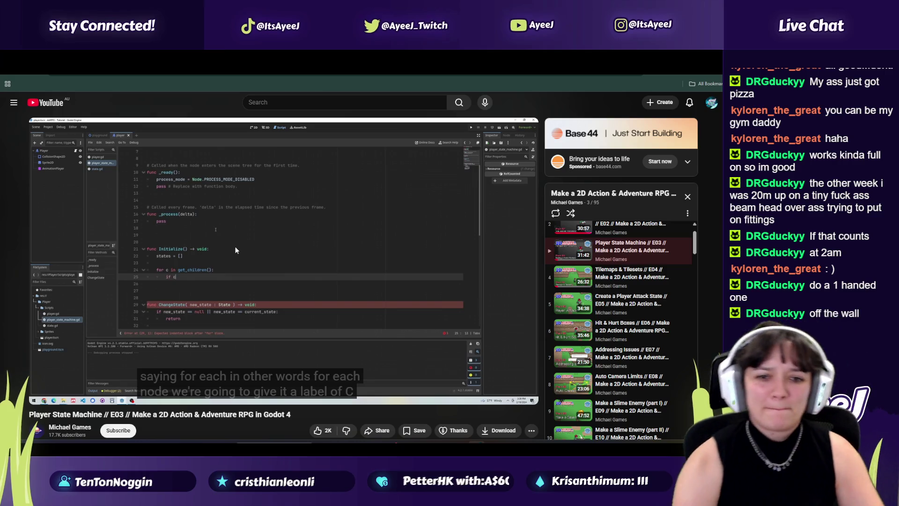
pyautogui.hotkey('alt', 'Tab')
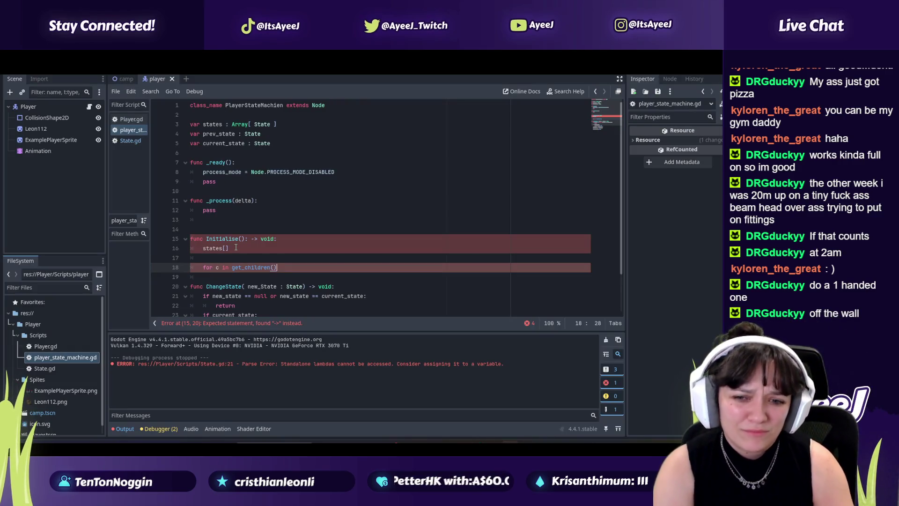
pyautogui.press('Return')
pyautogui.write('if c')
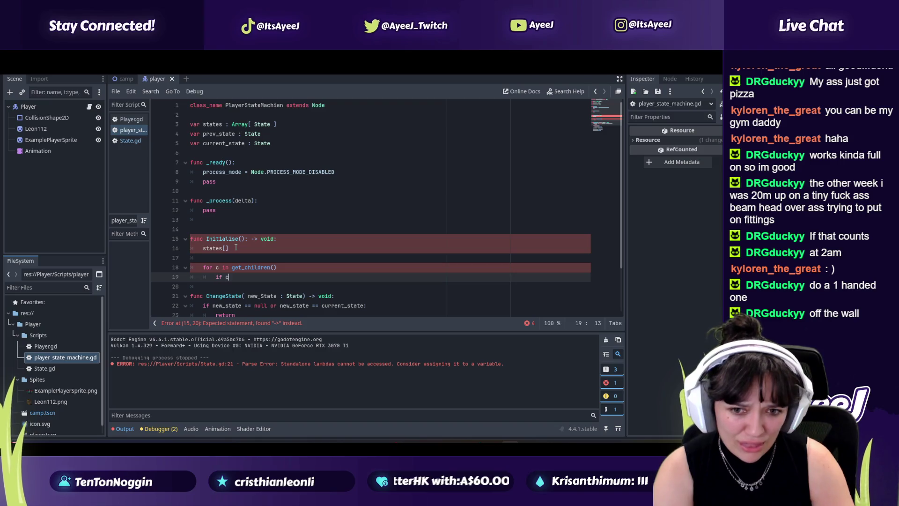
pyautogui.hotkey('alt', 'Tab')
pyautogui.hotkey('alt', 'Tab')
pyautogui.write(' is ')
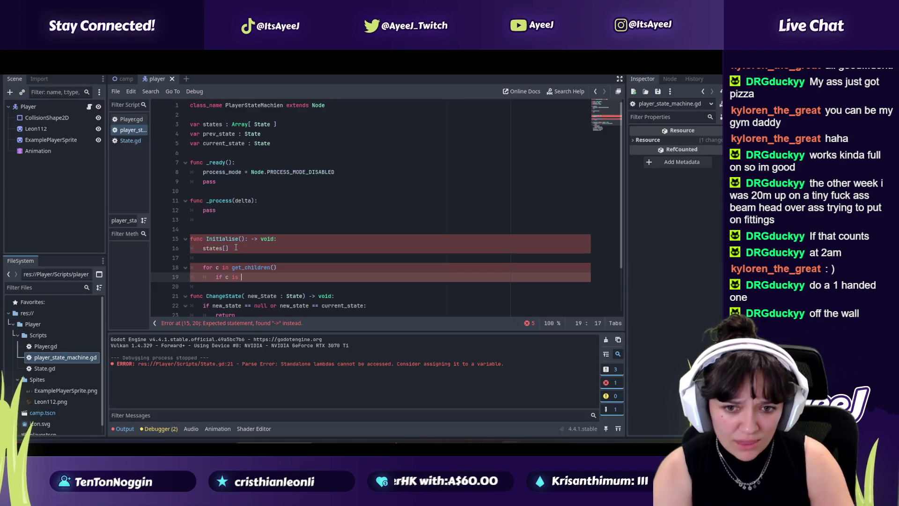
pyautogui.write('State:')
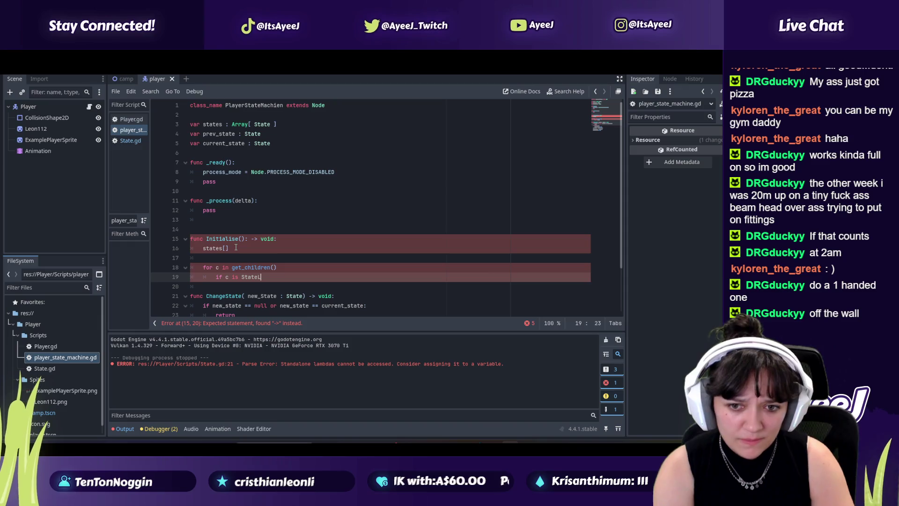
pyautogui.hotkey('alt', 'Tab')
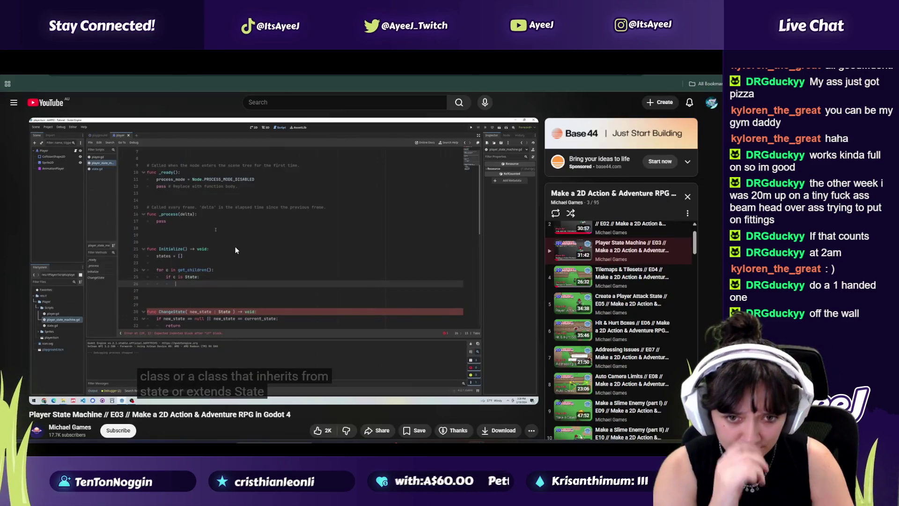
pyautogui.hotkey('alt', 'Tab')
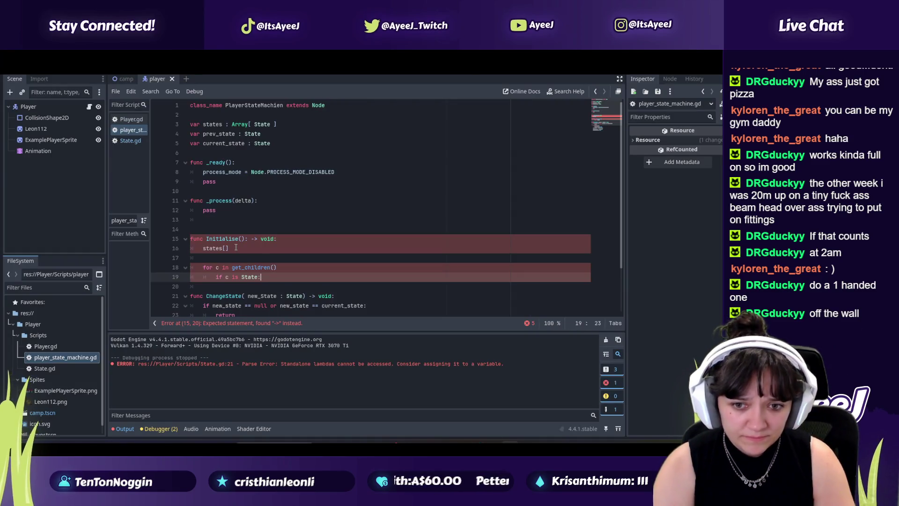
pyautogui.press('Return')
pyautogui.hotkey('alt', 'Tab')
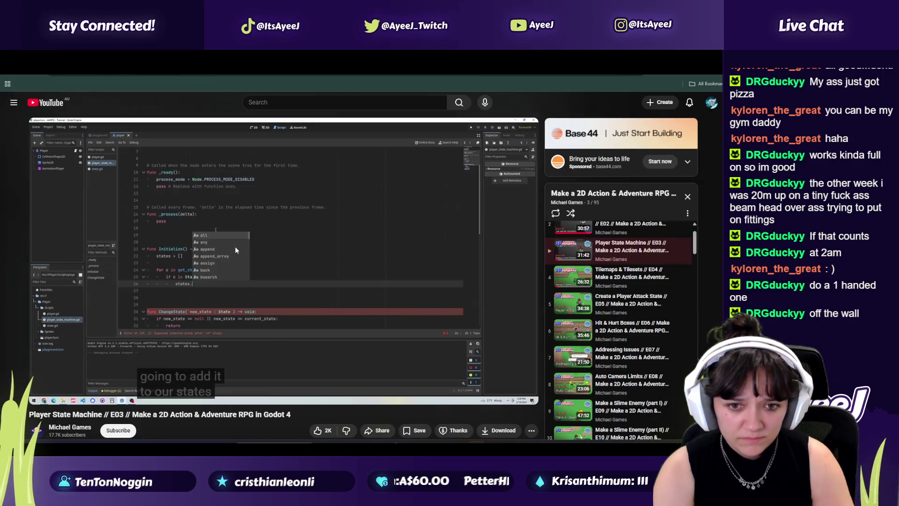
pyautogui.hotkey('alt', 'Tab')
pyautogui.write('stat')
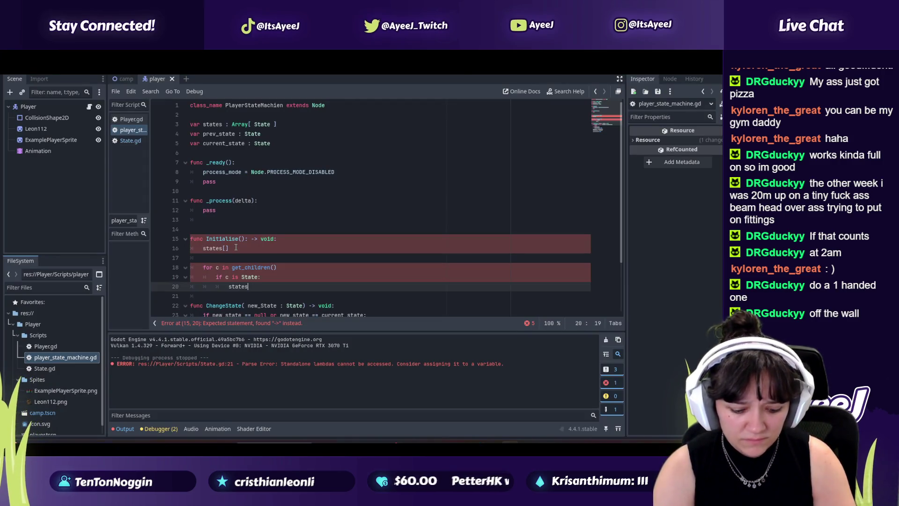
pyautogui.hotkey('alt', 'Tab')
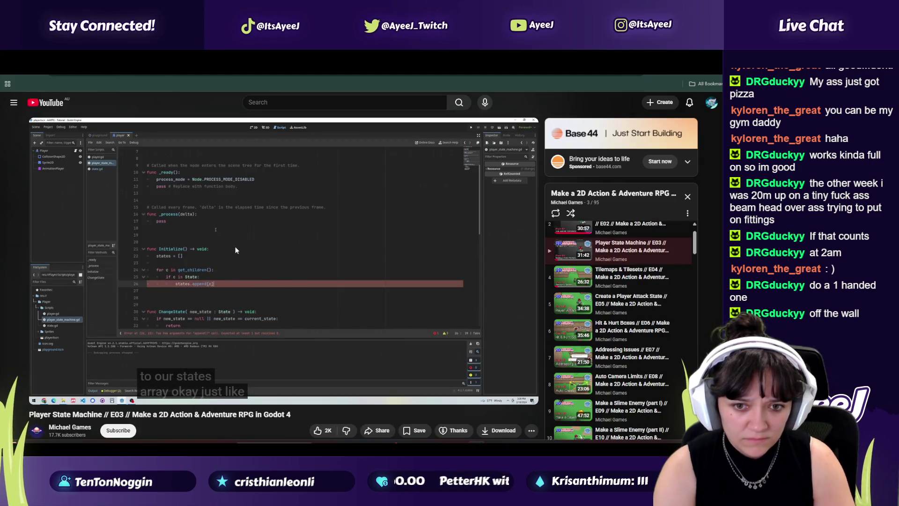
pyautogui.hotkey('alt', 'Tab')
pyautogui.press('BackSpace')
pyautogui.press('BackSpace')
pyautogui.press('BackSpace')
pyautogui.write('ppend')
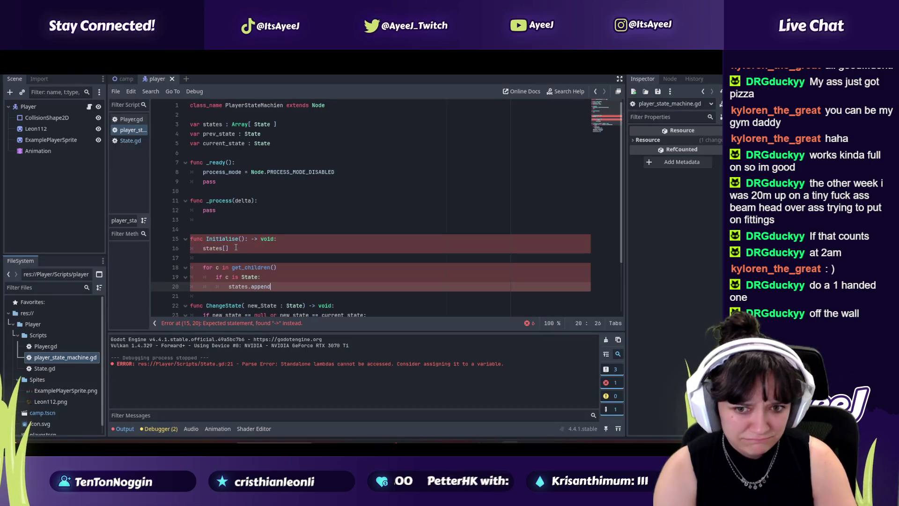
pyautogui.hotkey('alt', 'Tab')
pyautogui.hotkey('alt', 'Tab')
pyautogui.write('d(c')
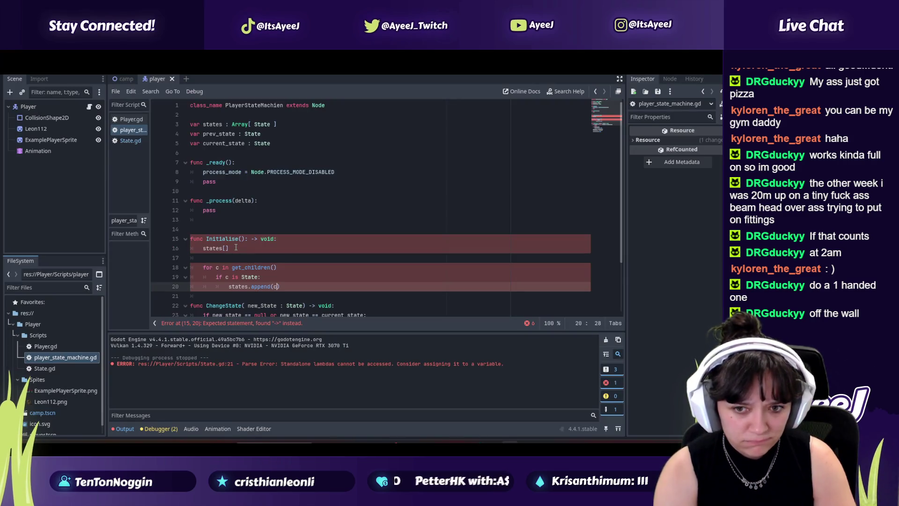
pyautogui.hotkey('alt', 'Tab')
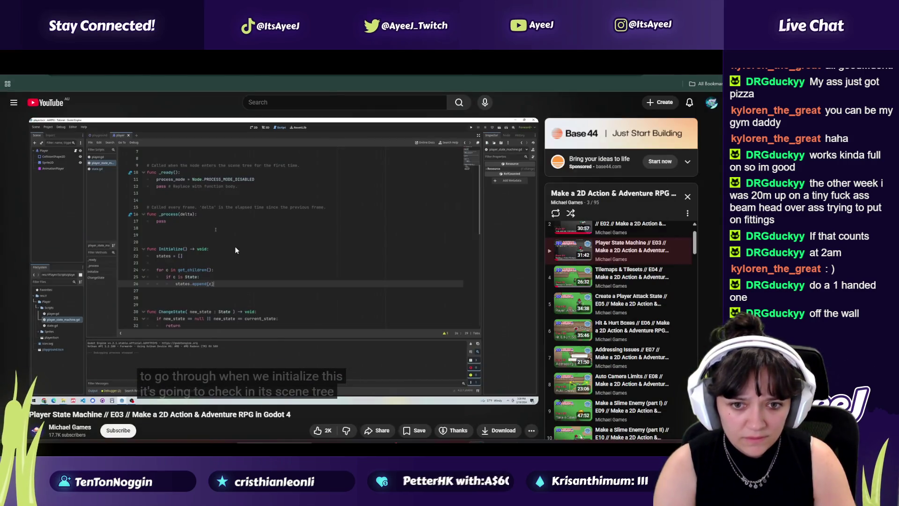
pyautogui.hotkey('alt', 'Tab')
pyautogui.press('Up')
pyautogui.press('Up')
pyautogui.press('Down')
pyautogui.press('Down')
pyautogui.press('Down')
pyautogui.press('Up')
pyautogui.hotkey('alt', 'Tab')
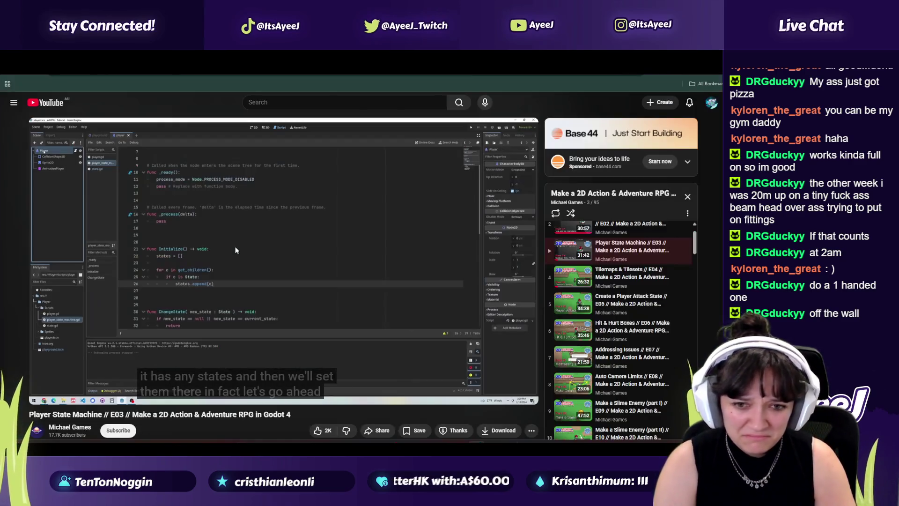
pyautogui.click(197, 294)
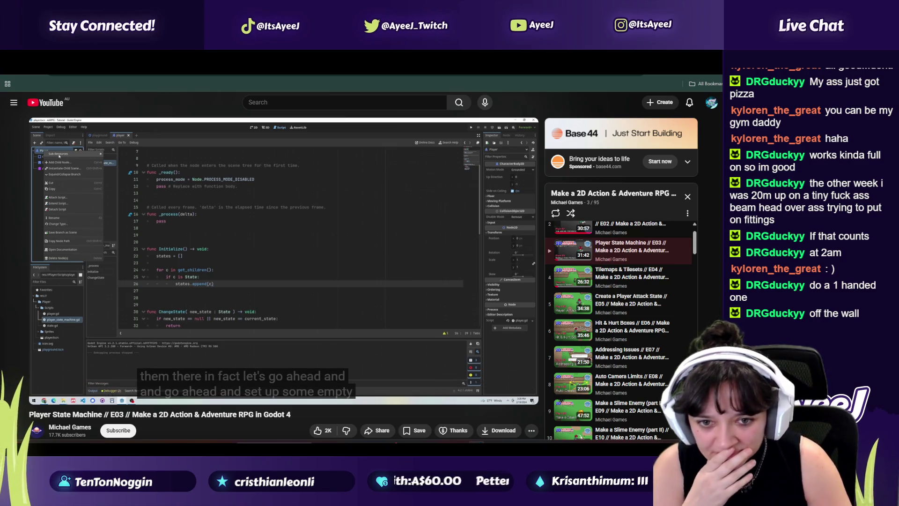
pyautogui.hotkey('alt', 'Tab')
pyautogui.hotkey('alt', 'Tab')
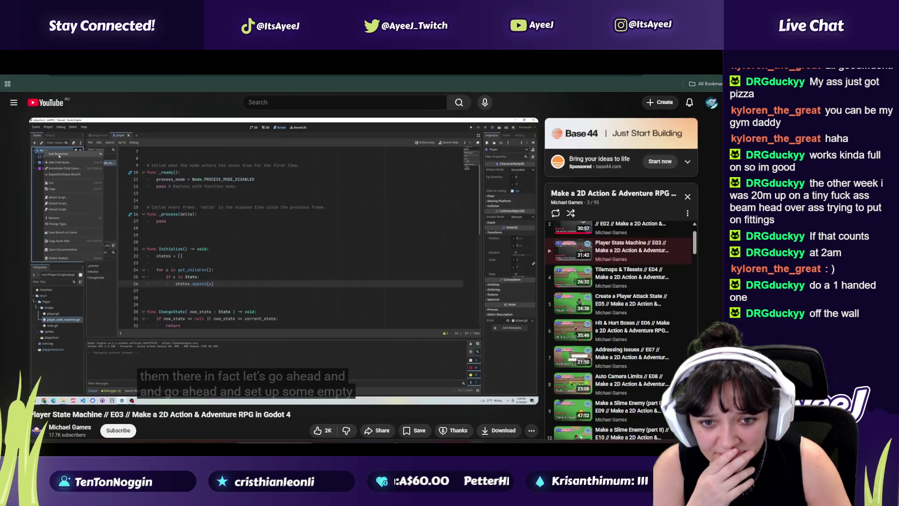
pyautogui.hotkey('alt', 'Tab')
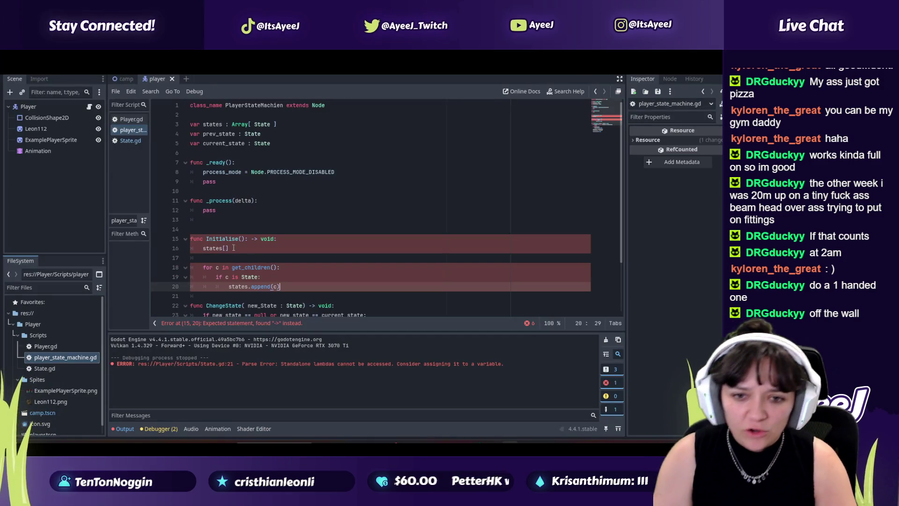
pyautogui.click(225, 249)
# Change line 16 to 'states = []' and remove a stray colon after Initialise()
pyautogui.write('=')
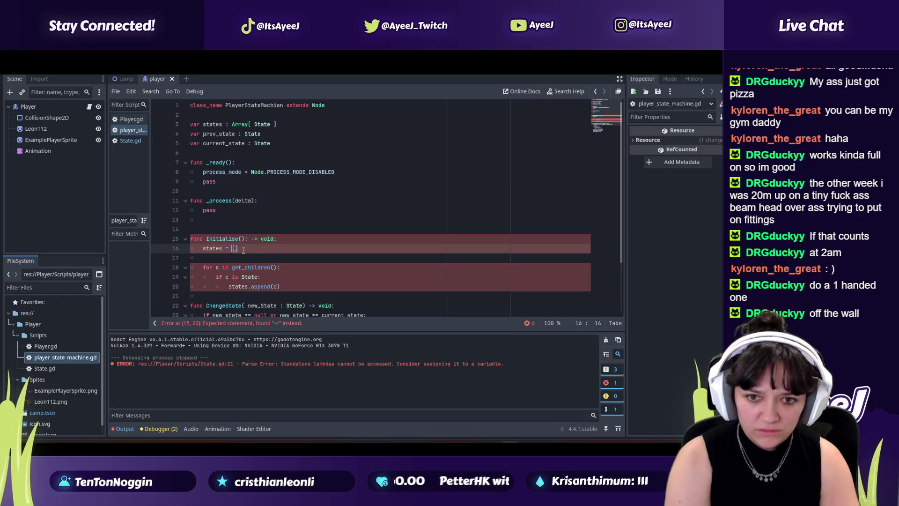
pyautogui.hotkey('alt', 'Tab')
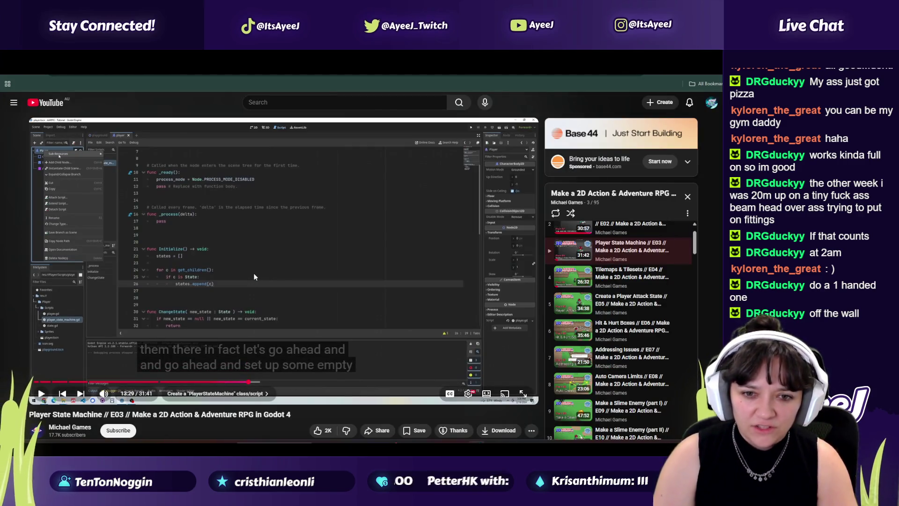
pyautogui.hotkey('alt', 'Tab')
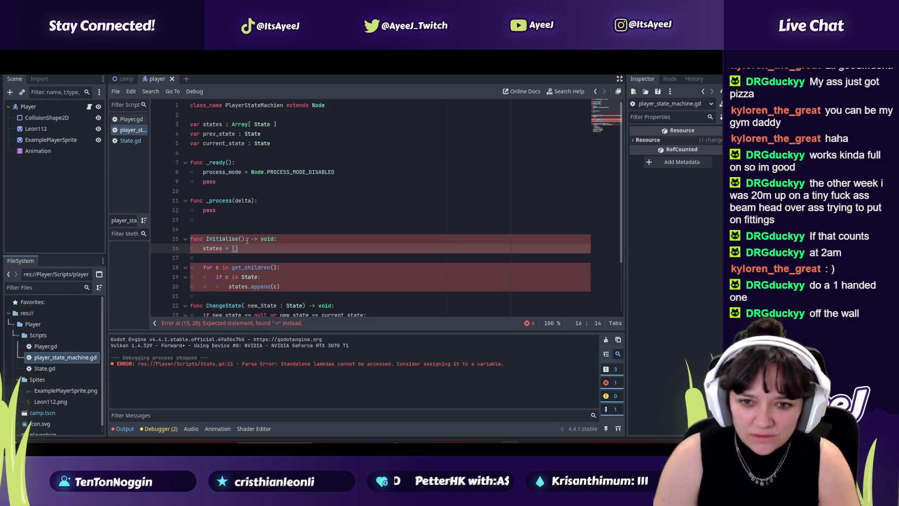
pyautogui.hotkey('alt', 'Tab')
pyautogui.hotkey('alt', 'Tab')
pyautogui.click(247, 238)
pyautogui.write(':')
pyautogui.press('BackSpace')
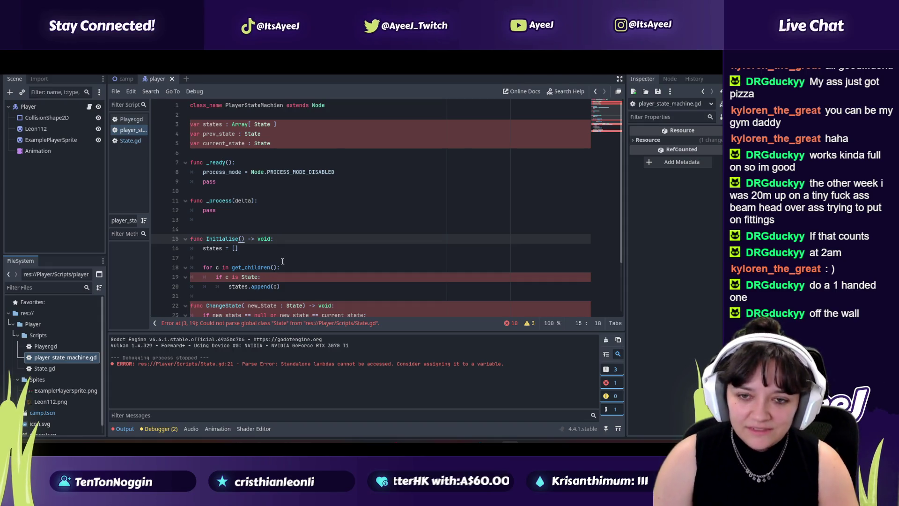
pyautogui.hotkey('alt', 'Tab')
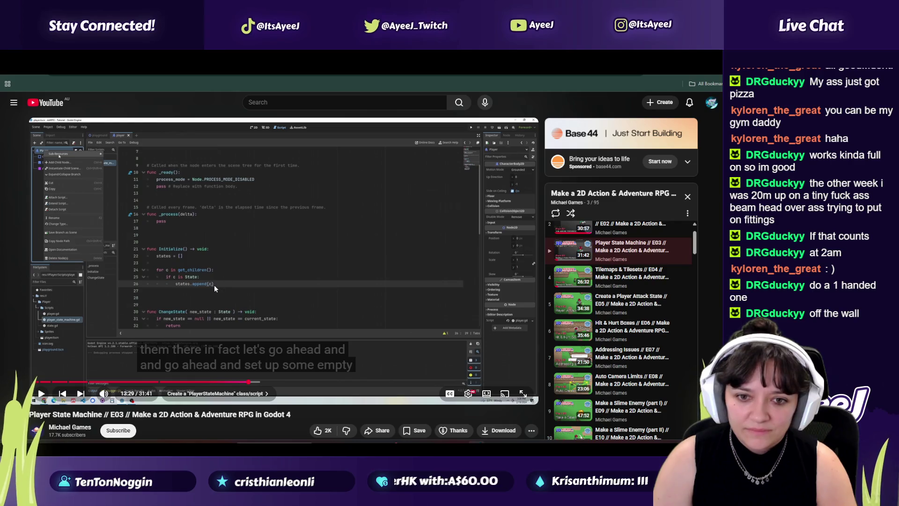
pyautogui.hotkey('alt', 'Tab')
pyautogui.hotkey('alt', 'Tab')
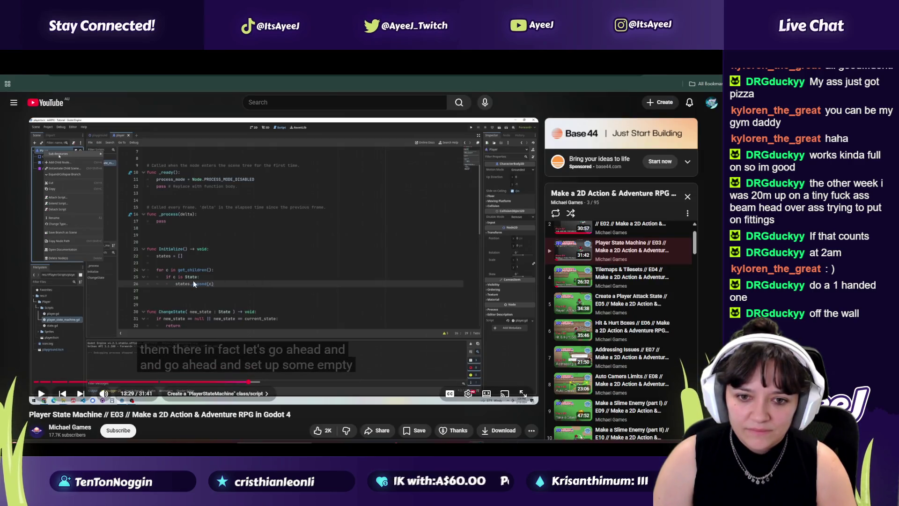
pyautogui.hotkey('alt', 'Tab')
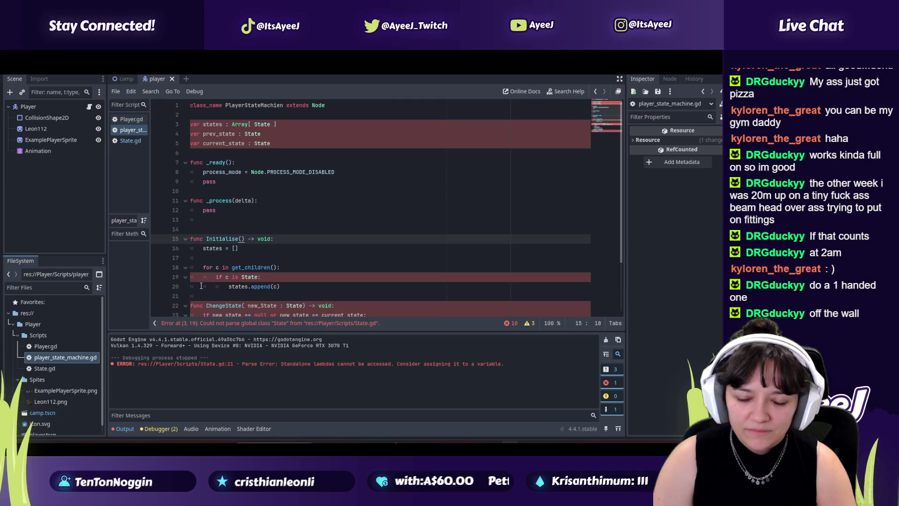
# Add a line after the append line, type 'pass', then undo it
pyautogui.scroll(-2, 264, 279)
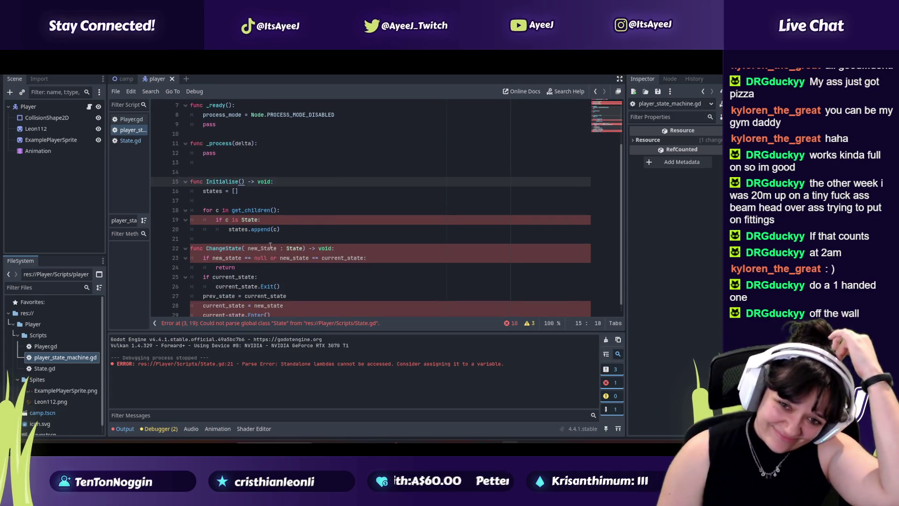
pyautogui.click(293, 231)
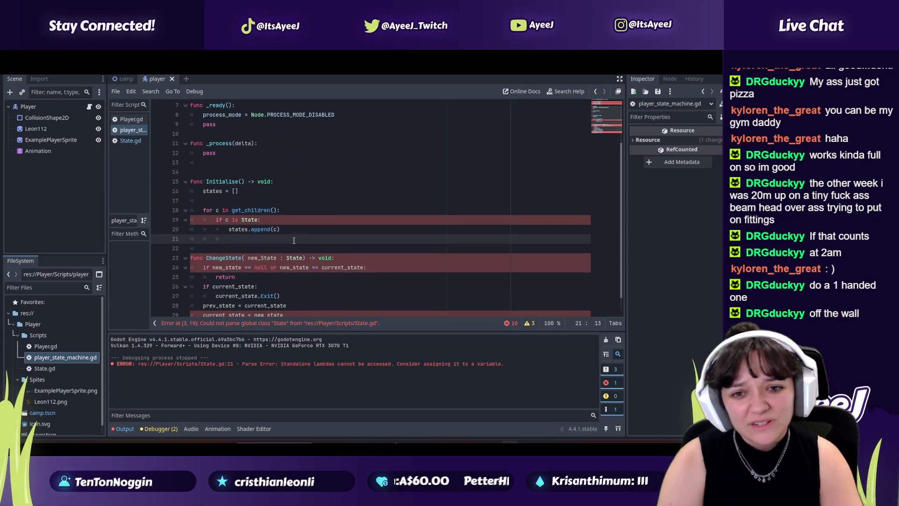
pyautogui.press('Return')
pyautogui.write('pass')
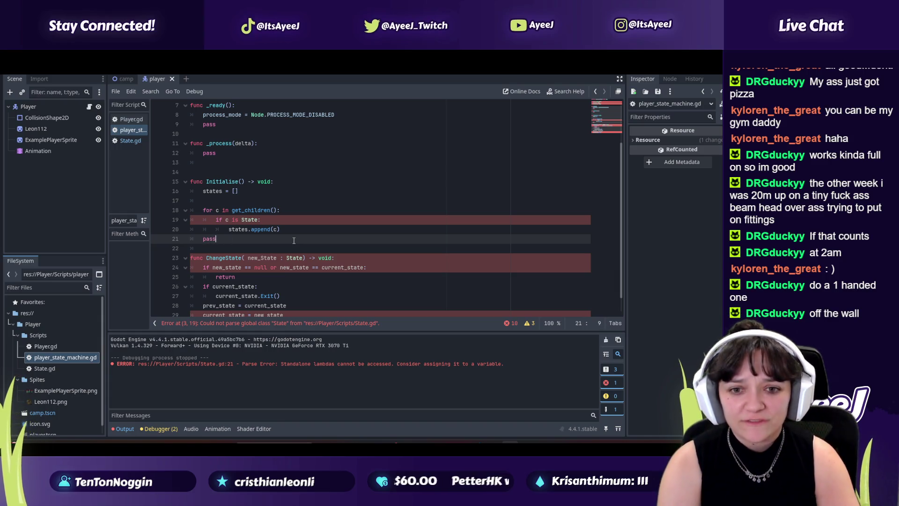
pyautogui.press('Return')
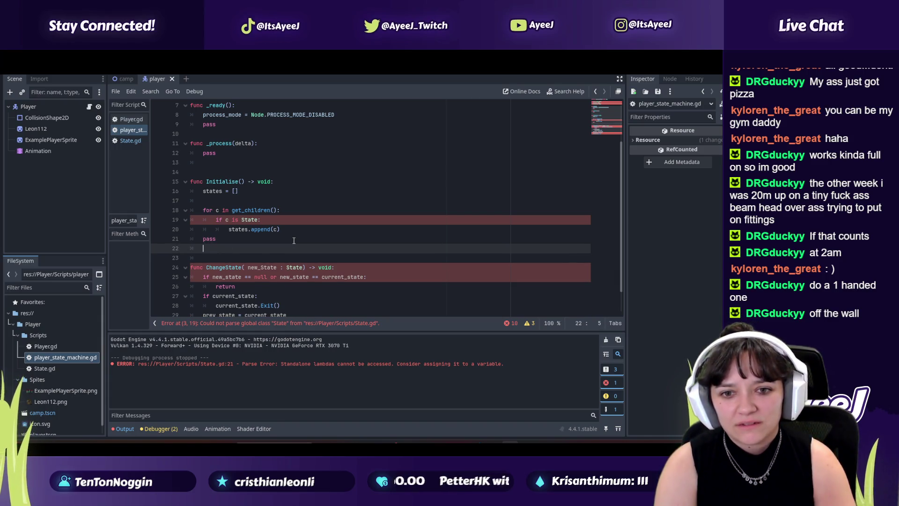
pyautogui.hotkey('ctrl', 'z')
pyautogui.hotkey('ctrl', 'z')
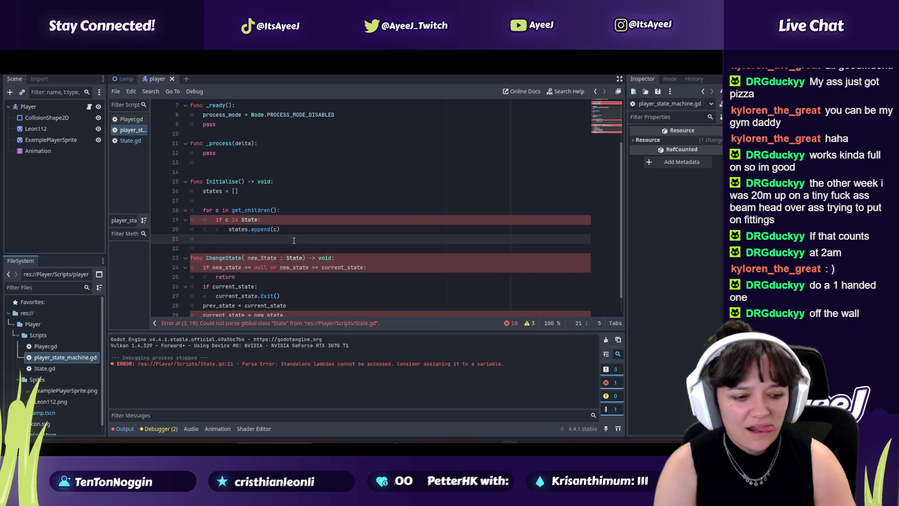
# Compare the Initialise loop against the tutorial code, ending with the caret on line 22
pyautogui.hotkey('alt', 'Tab')
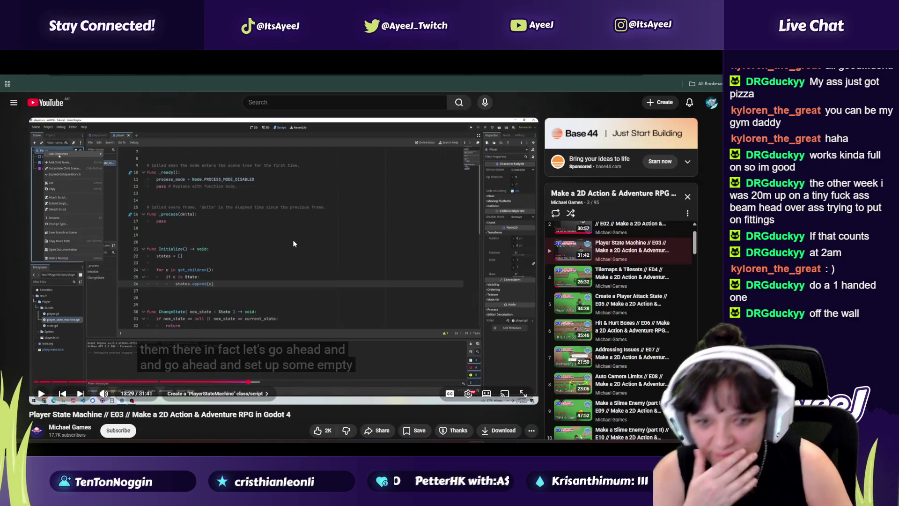
pyautogui.hotkey('alt', 'Tab')
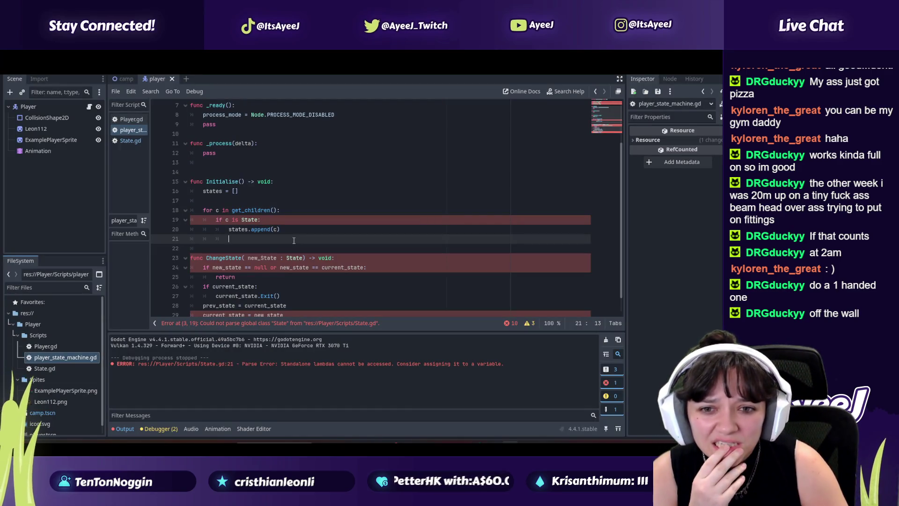
pyautogui.hotkey('alt', 'Tab')
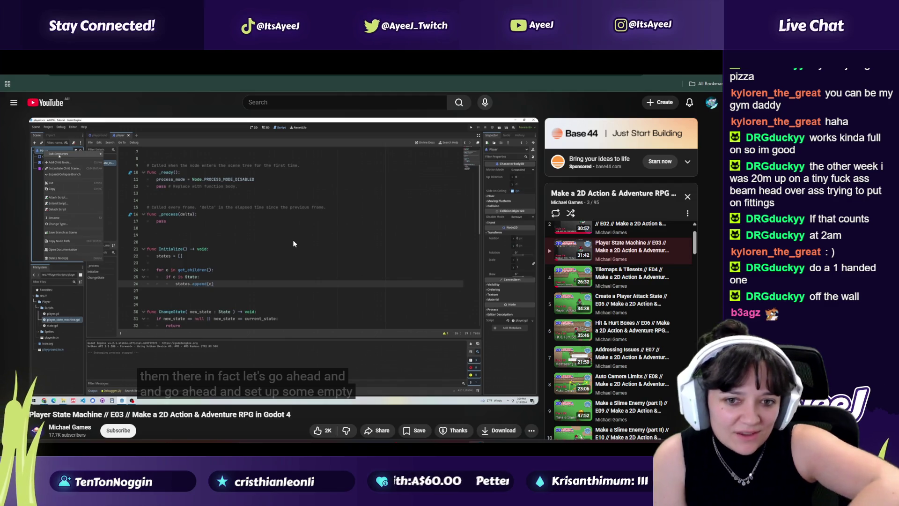
pyautogui.hotkey('alt', 'Tab')
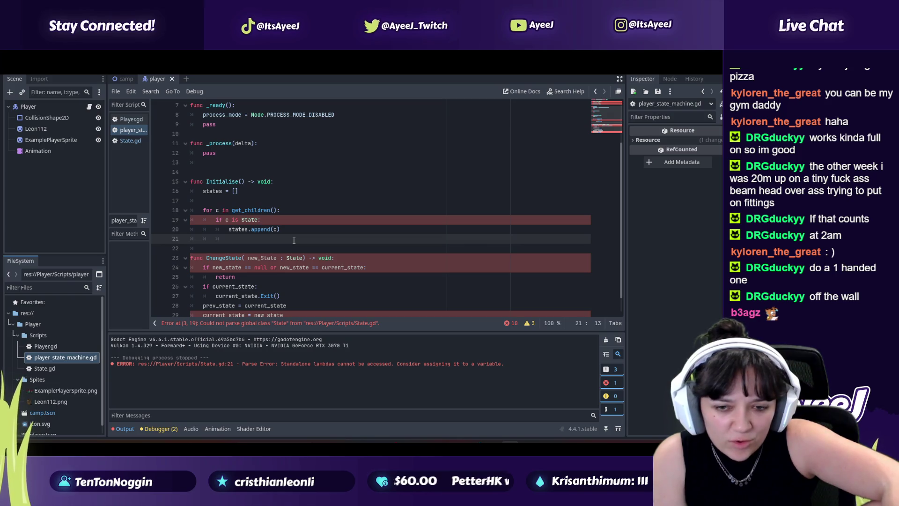
pyautogui.hotkey('alt', 'Tab')
pyautogui.hotkey('alt', 'Tab')
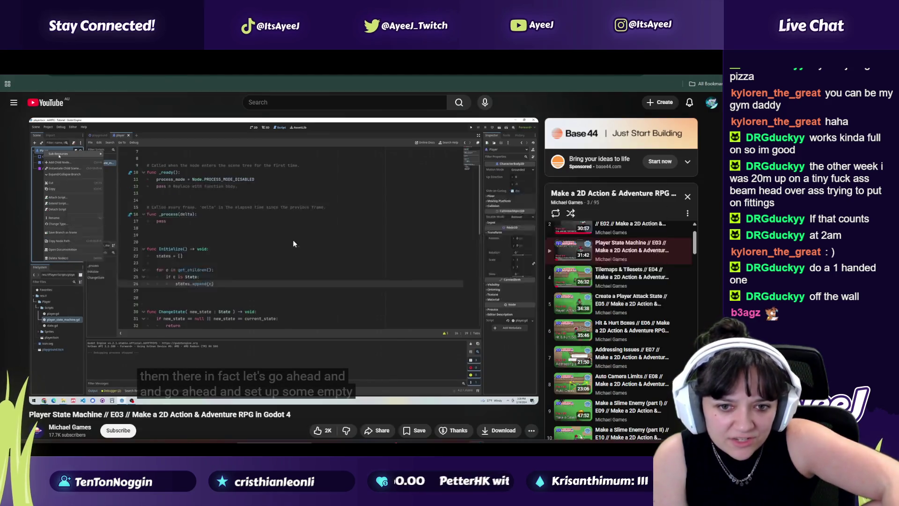
pyautogui.hotkey('alt', 'Tab')
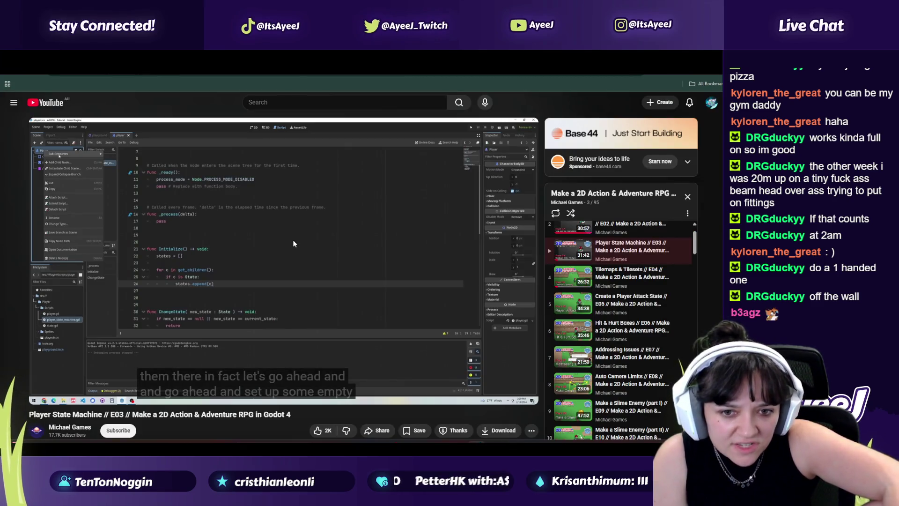
pyautogui.hotkey('alt', 'Tab')
pyautogui.hotkey('alt', 'Tab')
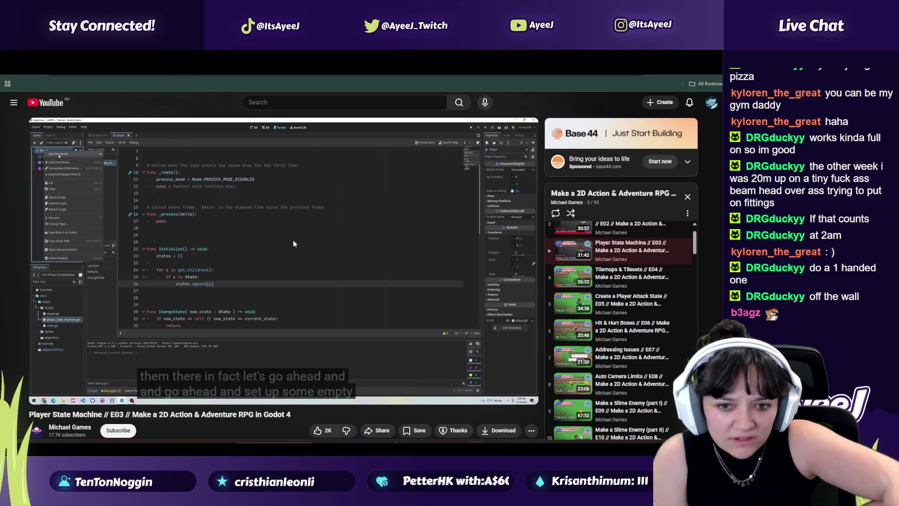
pyautogui.hotkey('alt', 'Tab')
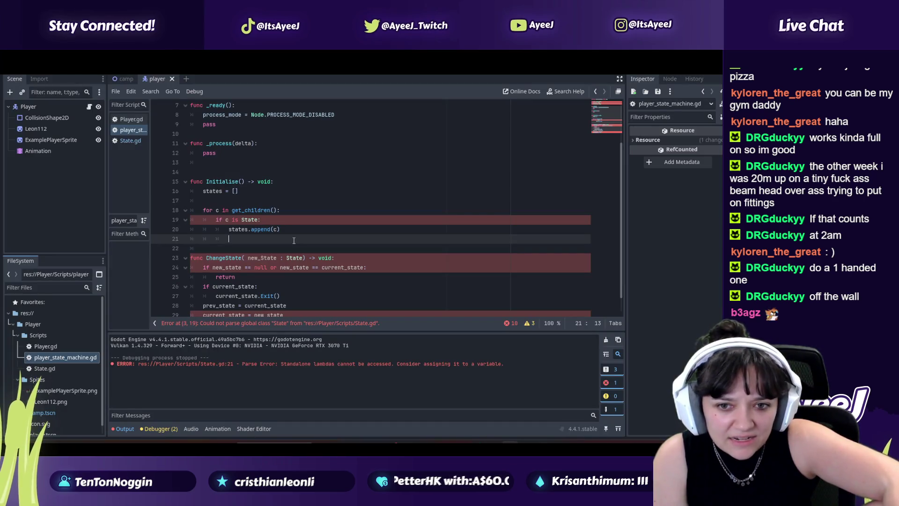
pyautogui.hotkey('alt', 'Tab')
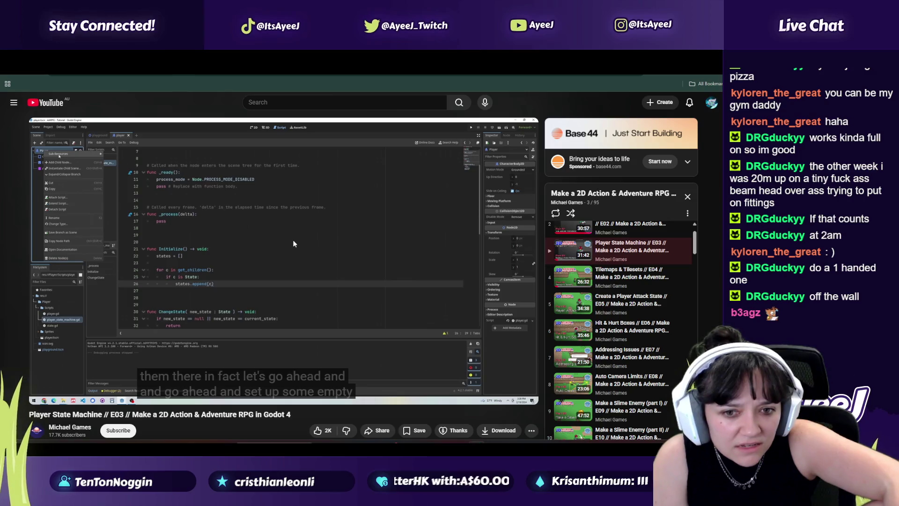
pyautogui.hotkey('alt', 'Tab')
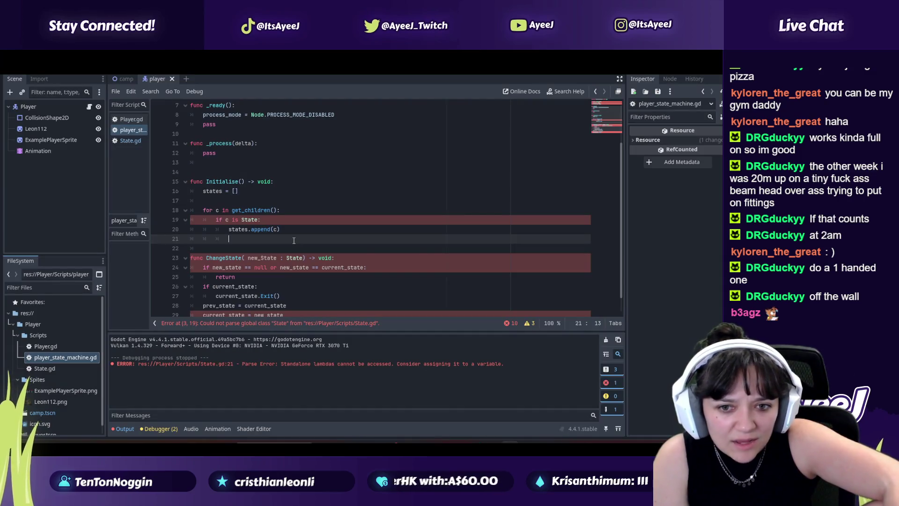
pyautogui.hotkey('alt', 'Tab')
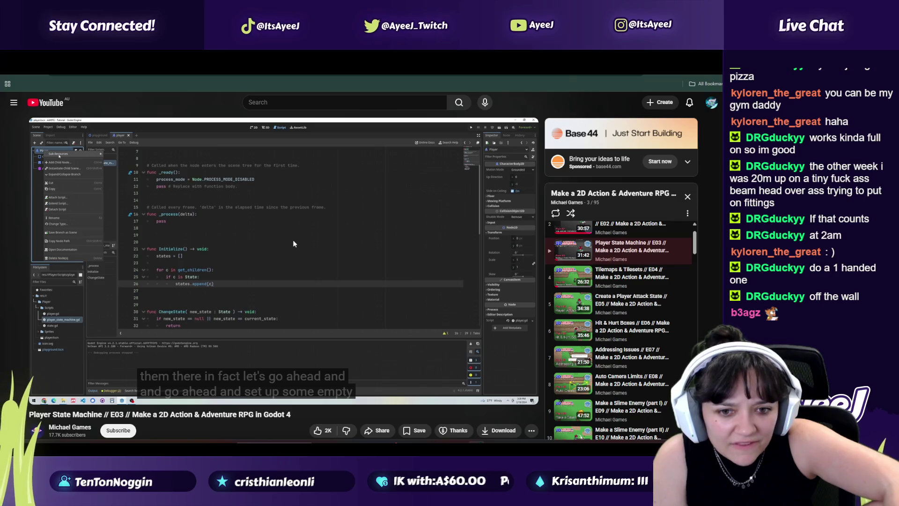
pyautogui.hotkey('alt', 'Tab')
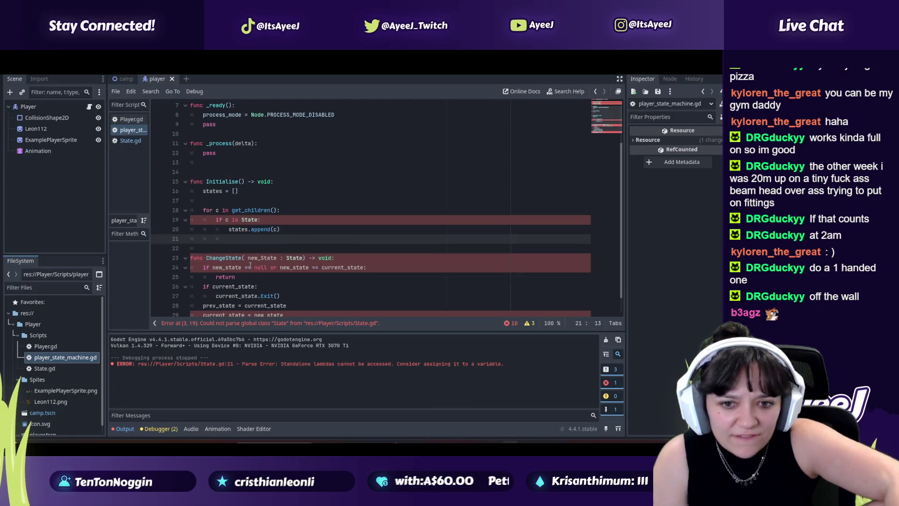
pyautogui.click(229, 249)
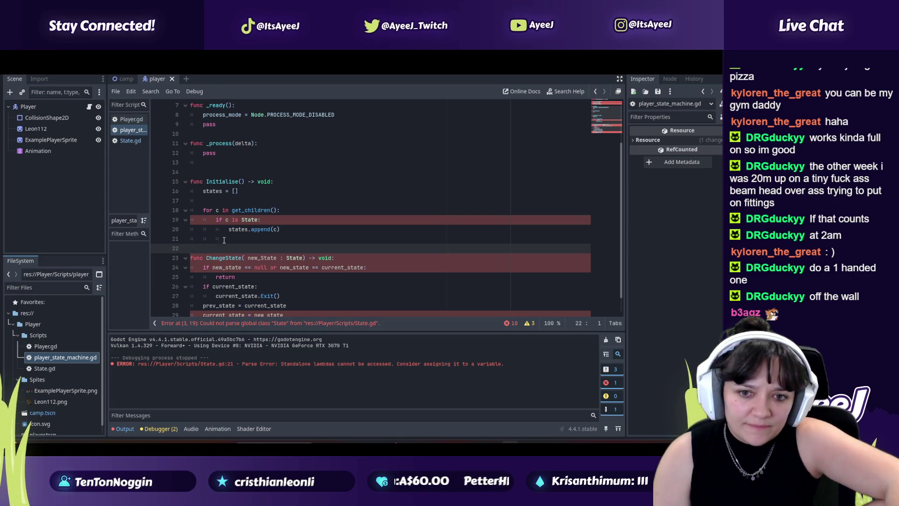
# Clear line 21's indentation and add a blank line after the states.append(c) loop
pyautogui.click(224, 241)
pyautogui.press('BackSpace')
pyautogui.press('BackSpace')
pyautogui.press('BackSpace')
pyautogui.press('Return')
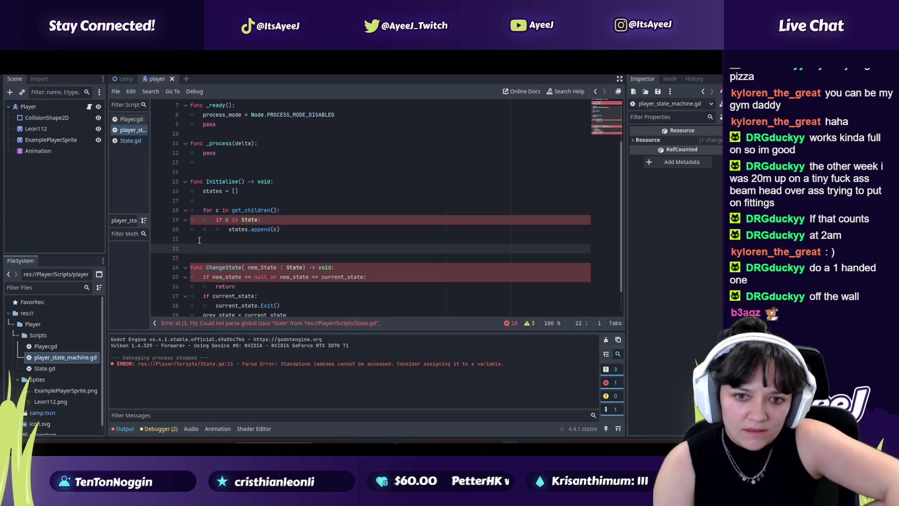
pyautogui.click(224, 237)
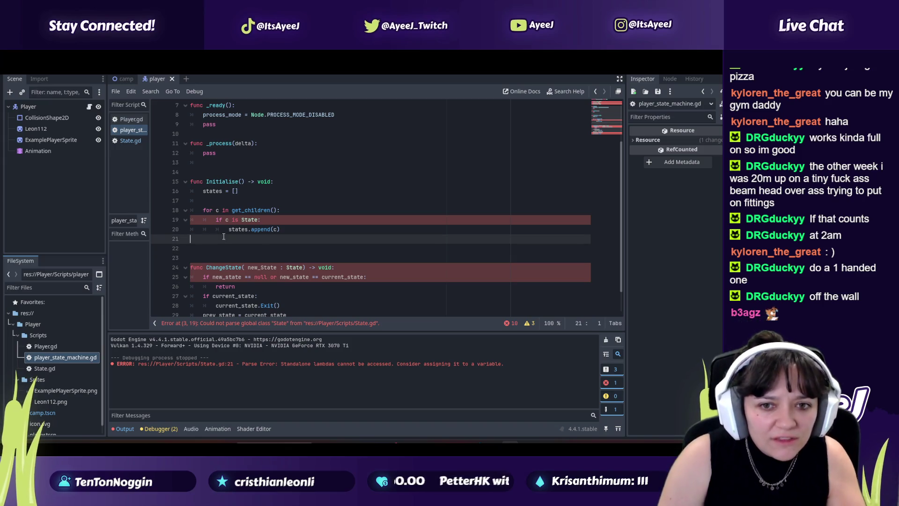
pyautogui.hotkey('alt', 'Tab')
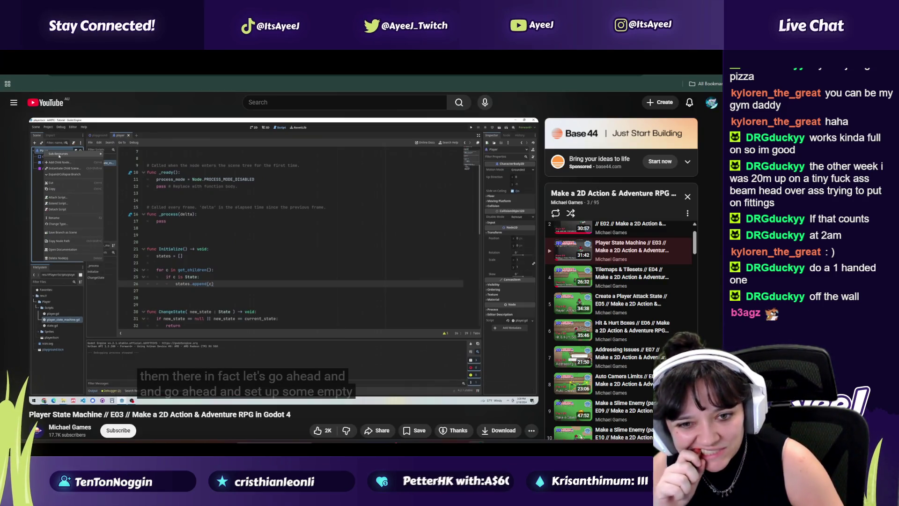
pyautogui.hotkey('alt', 'Tab')
pyautogui.hotkey('alt', 'Tab')
pyautogui.hotkey('alt', 'Tab')
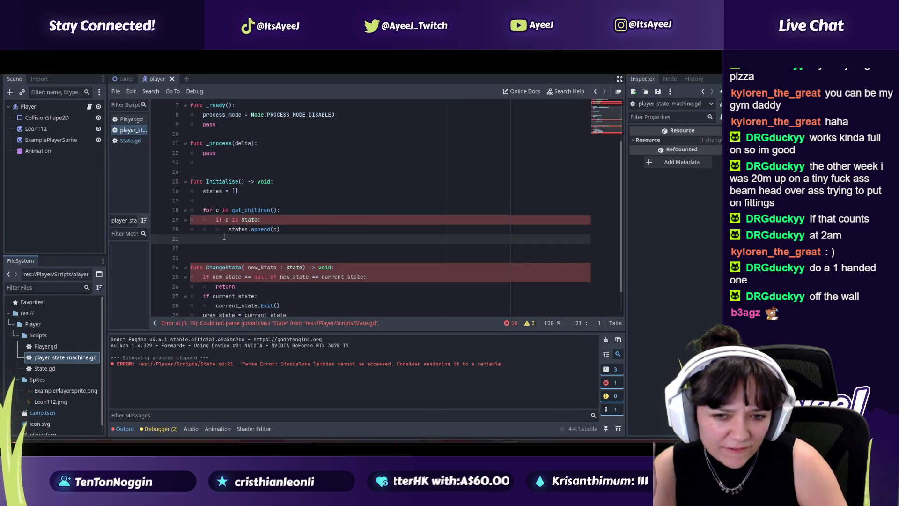
pyautogui.hotkey('alt', 'Tab')
pyautogui.hotkey('alt', 'Tab')
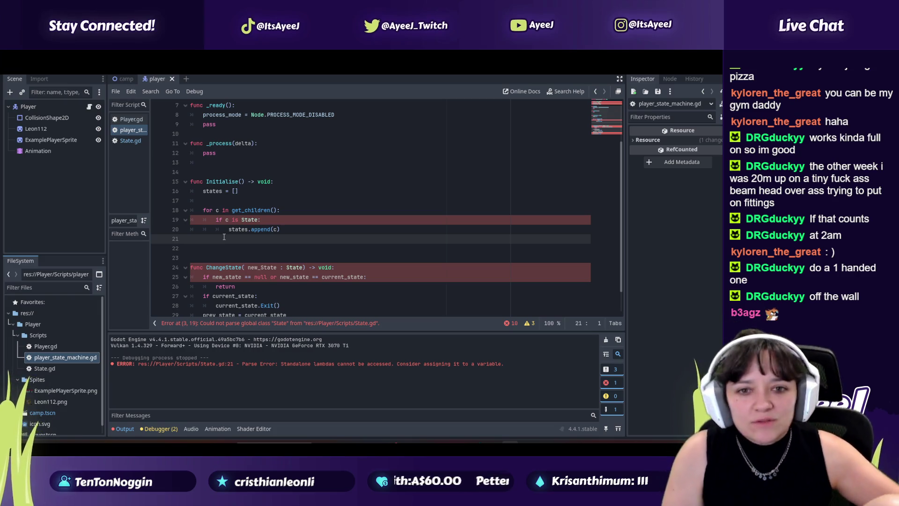
pyautogui.scroll(-1, 290, 165)
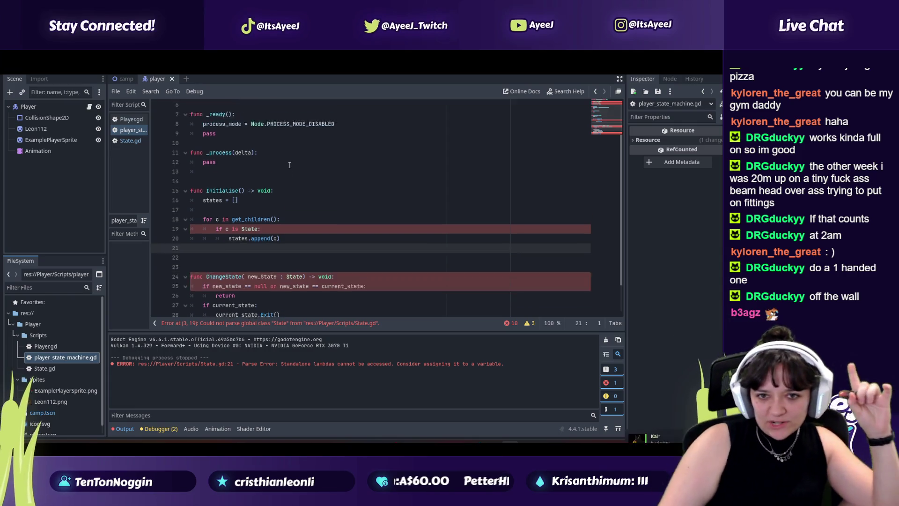
# Scroll up and down through player_state_machine.gd to review the code
pyautogui.scroll(2, 290, 165)
pyautogui.scroll(-2, 300, 150)
pyautogui.scroll(2, 307, 141)
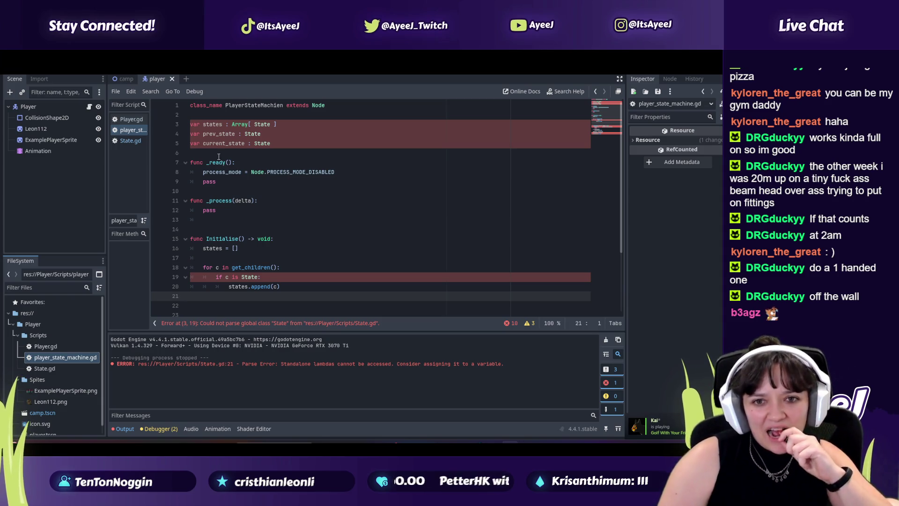
pyautogui.scroll(-1, 217, 136)
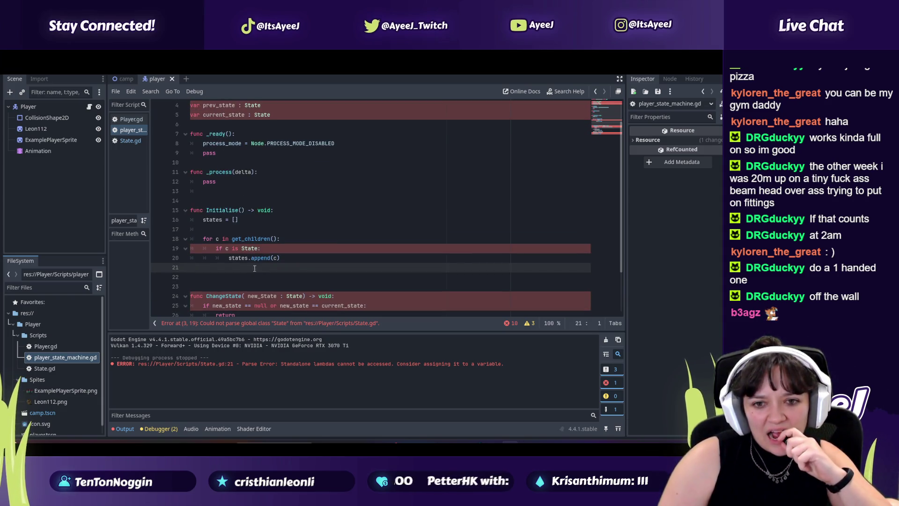
pyautogui.scroll(-1, 231, 225)
pyautogui.scroll(2, 234, 227)
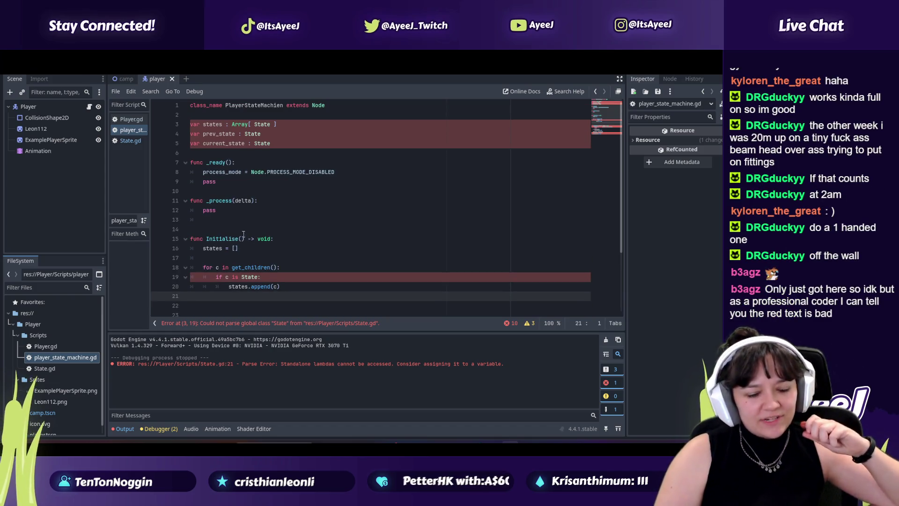
pyautogui.scroll(-2, 240, 165)
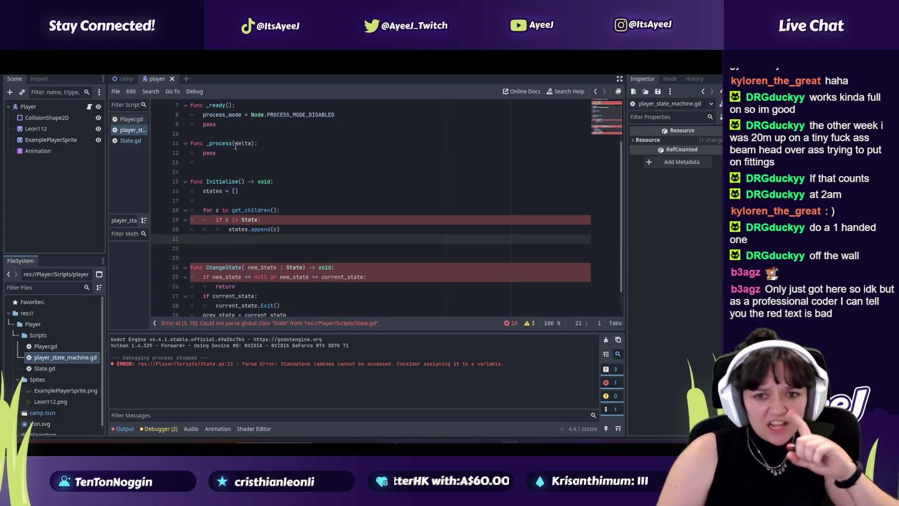
pyautogui.scroll(2, 236, 146)
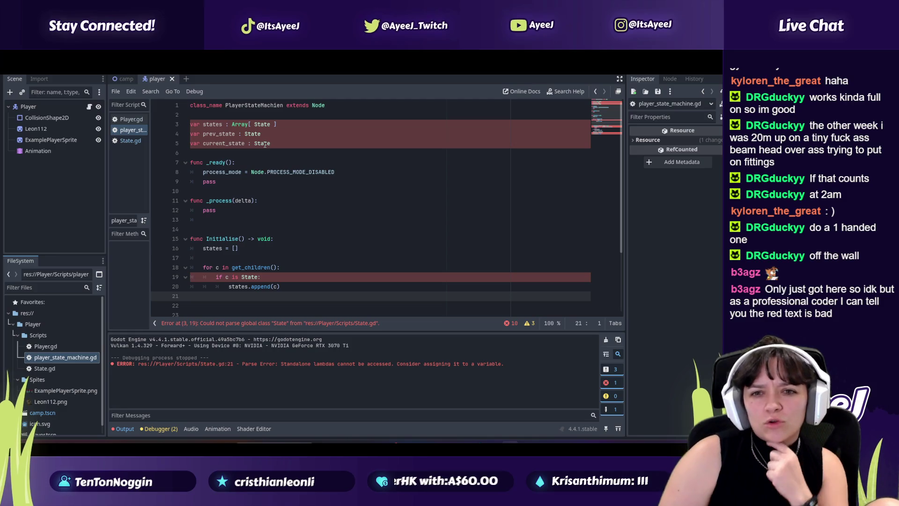
pyautogui.scroll(-3, 259, 220)
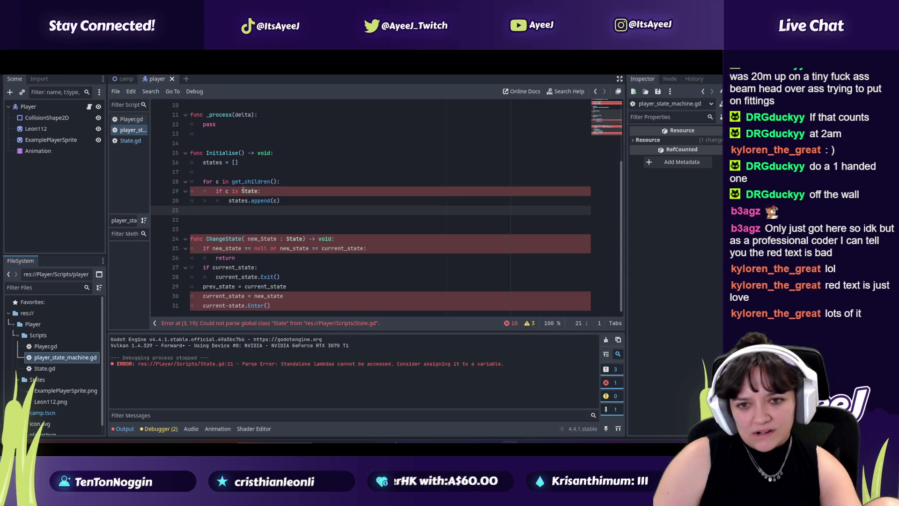
# Select State on line 19 and states on line 16 to check against the tutorial
pyautogui.click(257, 191)
pyautogui.doubleClick(246, 192)
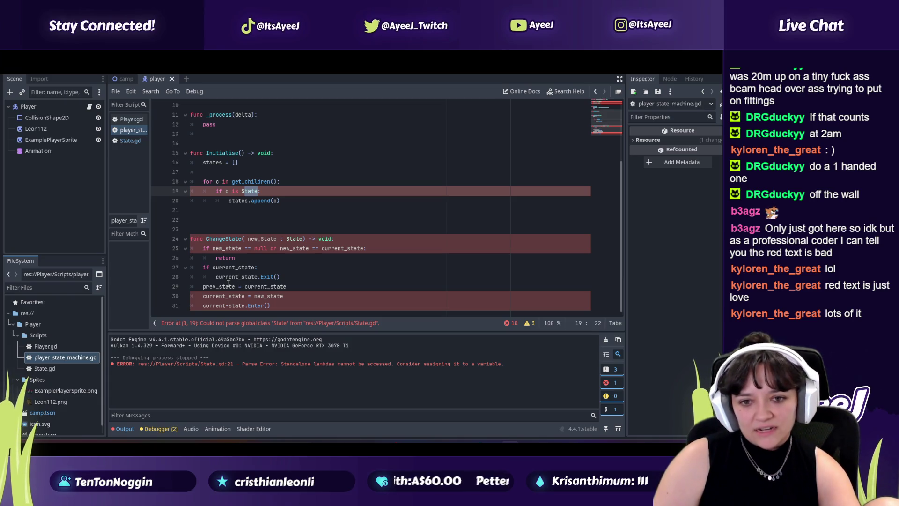
pyautogui.click(219, 163)
pyautogui.scroll(3, 219, 163)
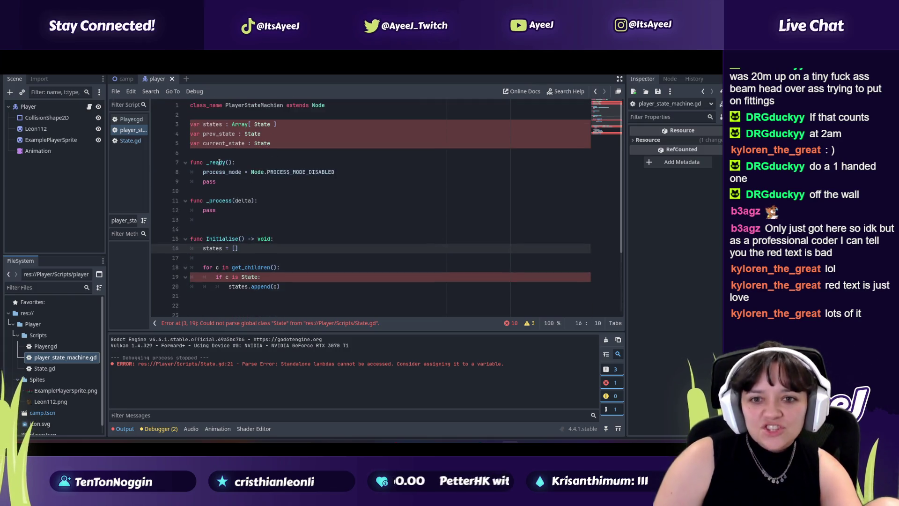
pyautogui.scroll(-3, 220, 168)
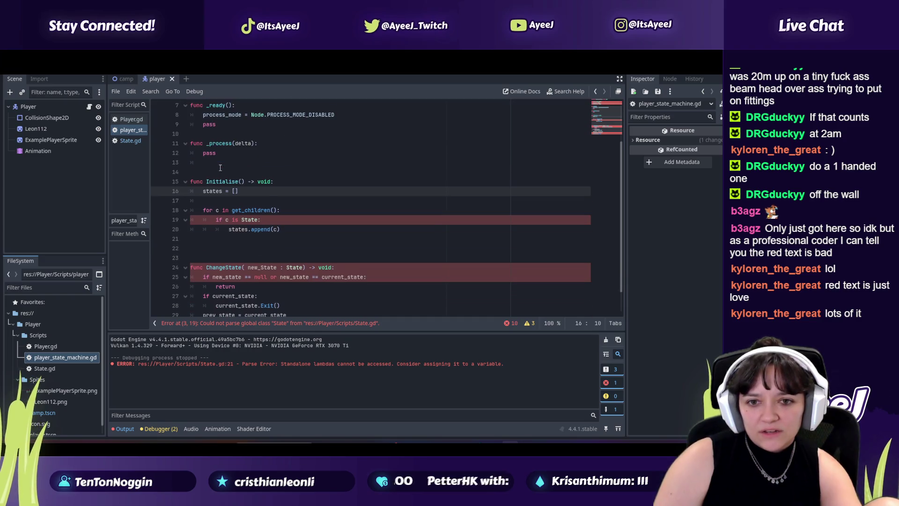
pyautogui.doubleClick(207, 163)
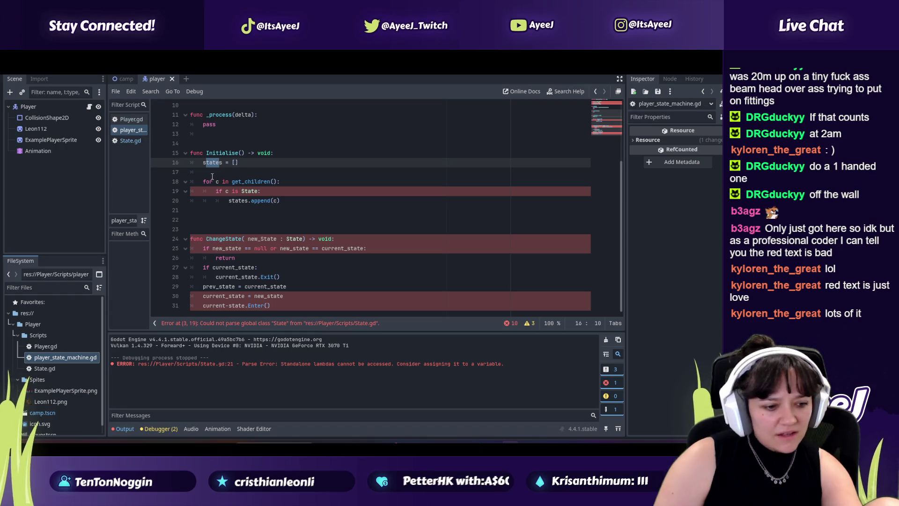
pyautogui.hotkey('alt', 'Tab')
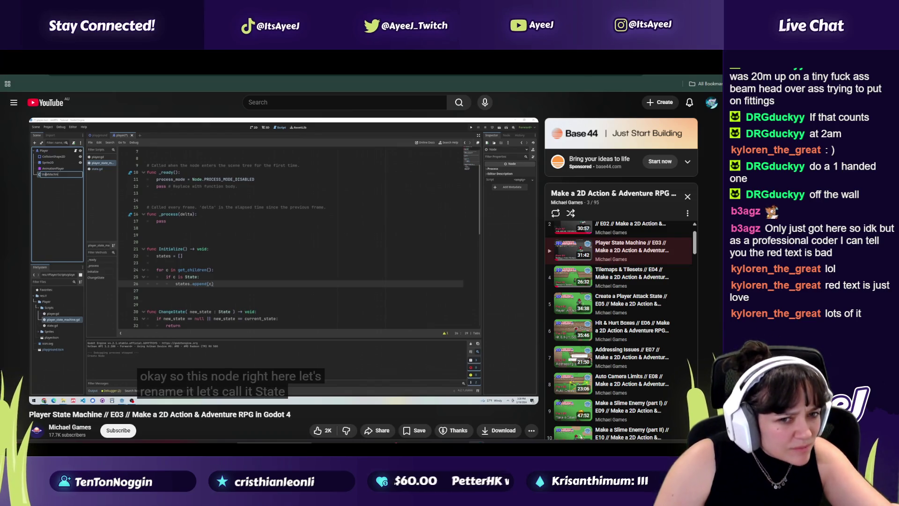
# Pause the tutorial, then open and dismiss the Player node's context menu in Godot
pyautogui.click(252, 266)
pyautogui.hotkey('alt', 'Tab')
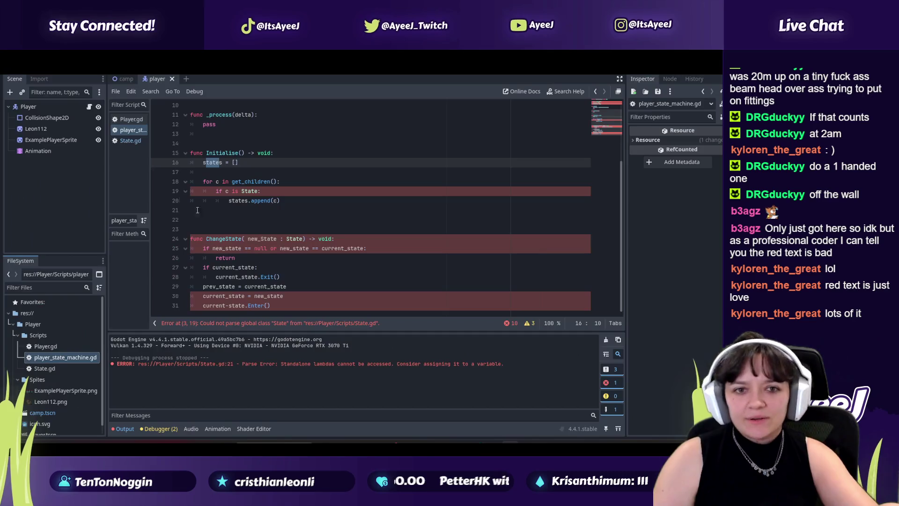
pyautogui.rightClick(44, 110)
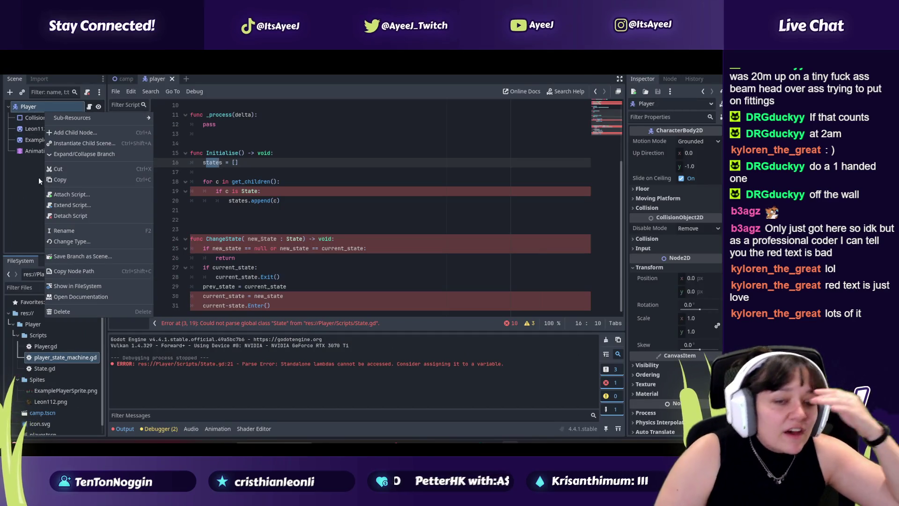
pyautogui.click(25, 168)
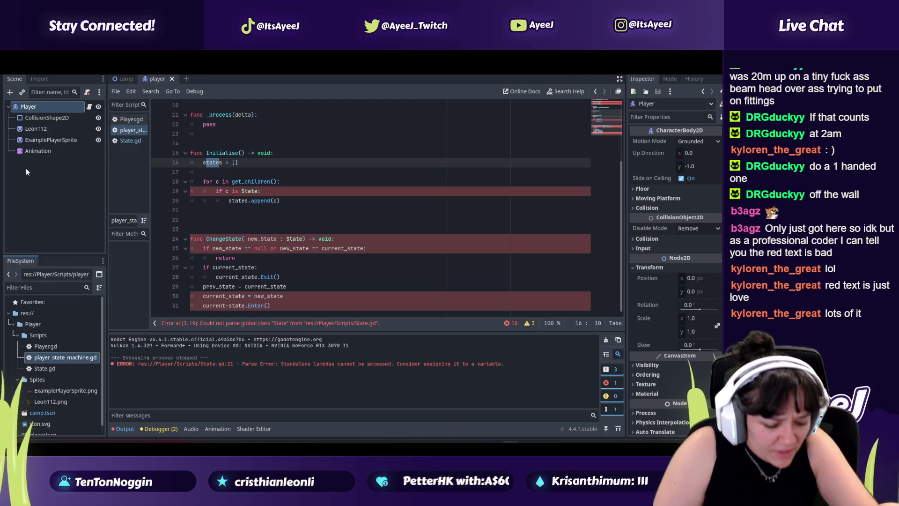
pyautogui.hotkey('alt', 'Tab')
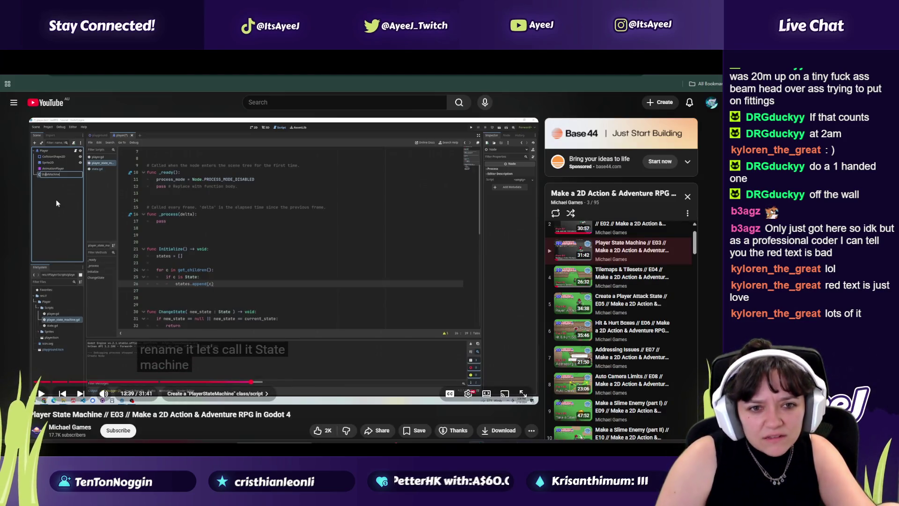
# Rewind the tutorial to 13:18, pause it at 13:21, and review the Godot script
pyautogui.click(245, 382)
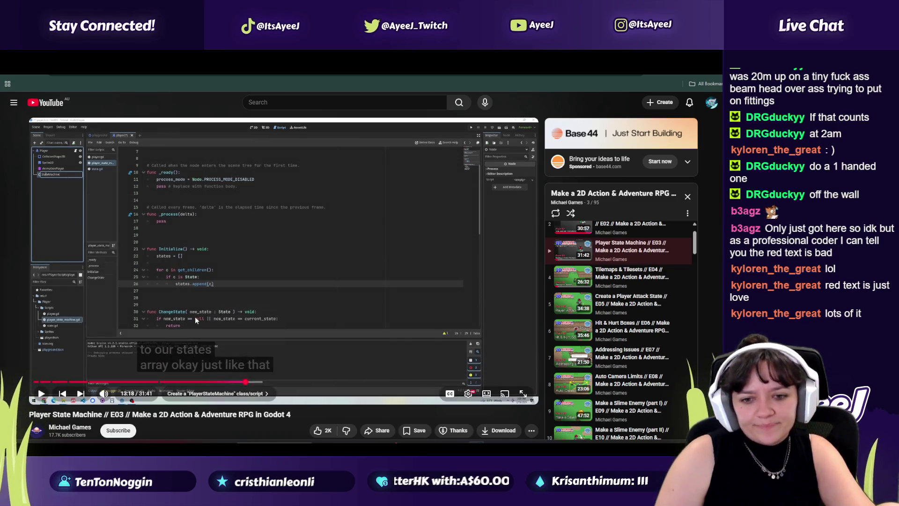
pyautogui.click(193, 314)
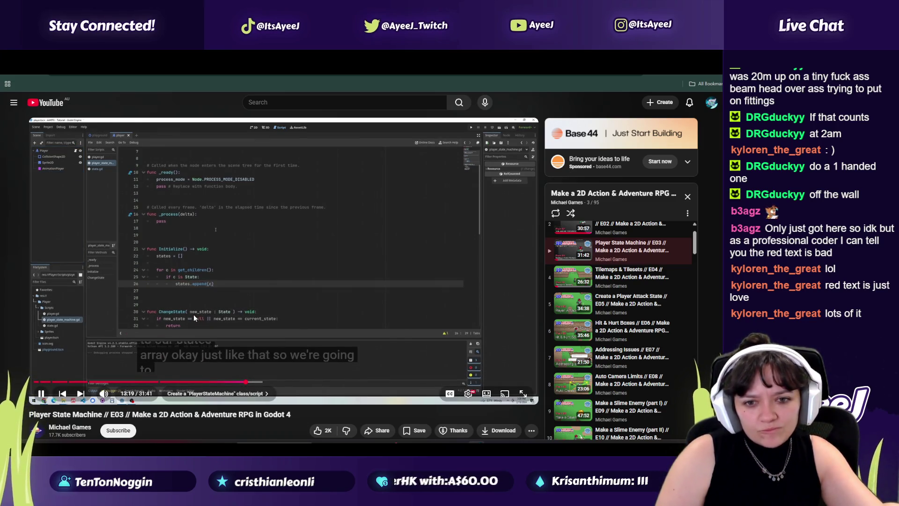
pyautogui.click(193, 314)
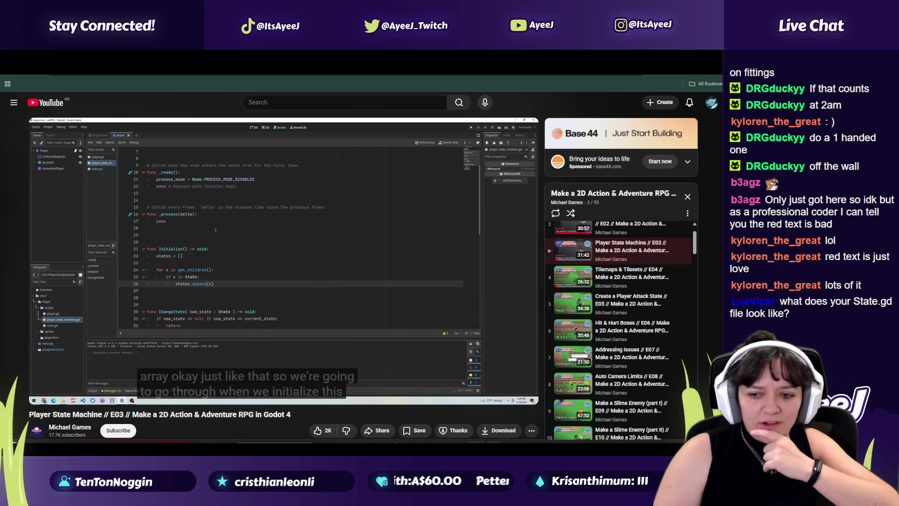
pyautogui.hotkey('alt', 'Tab')
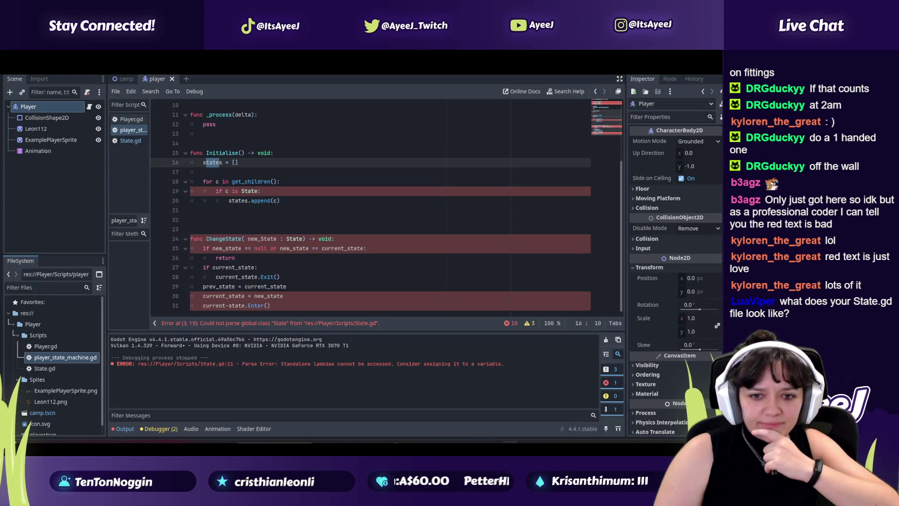
pyautogui.scroll(3, 336, 294)
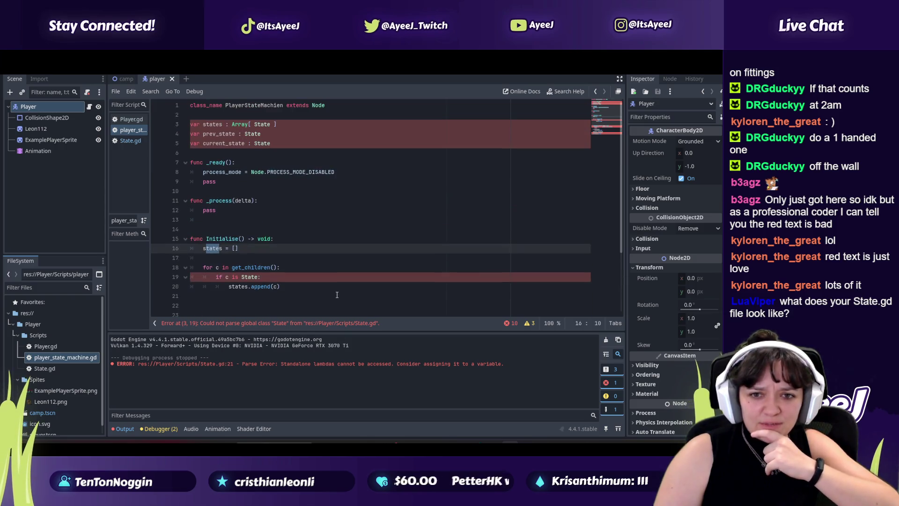
pyautogui.scroll(-3, 337, 294)
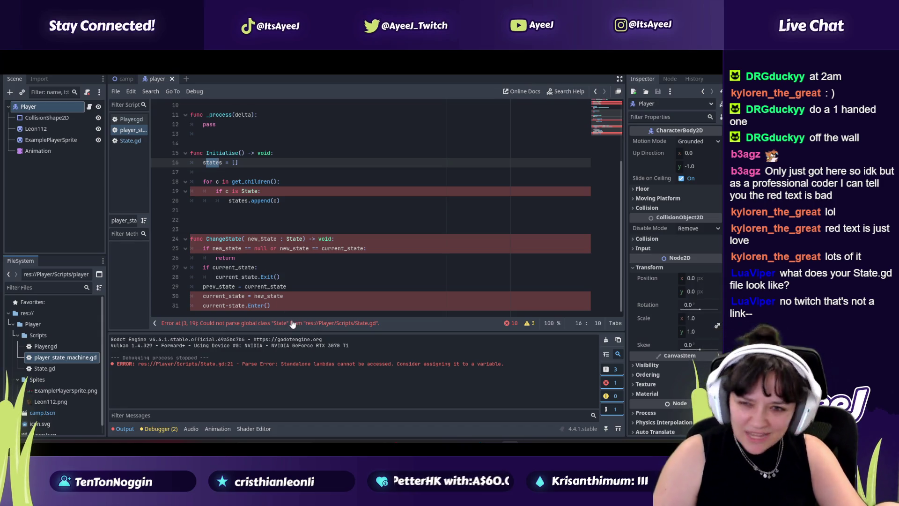
# Drag the tutorial back to about 12:58, pause it, and return to Godot
pyautogui.hotkey('alt', 'Tab')
pyautogui.click(276, 265)
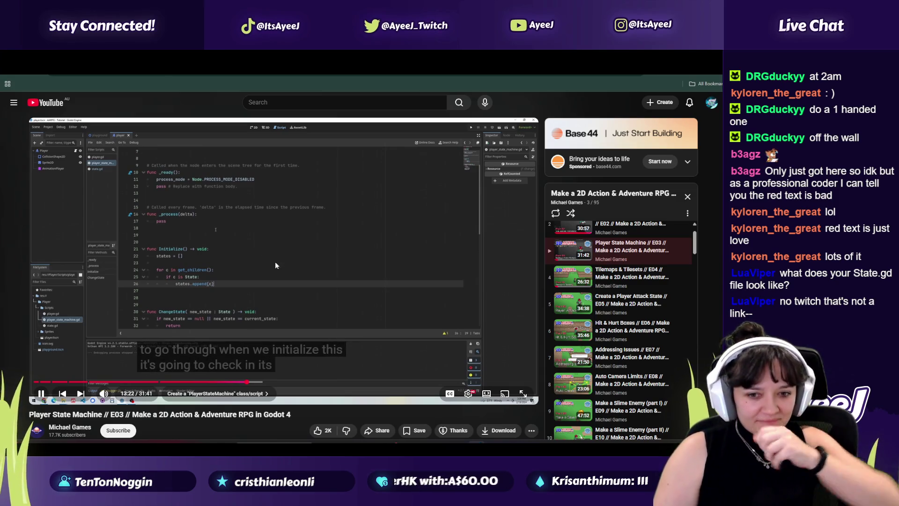
pyautogui.moveTo(234, 382); pyautogui.dragTo(232, 290)
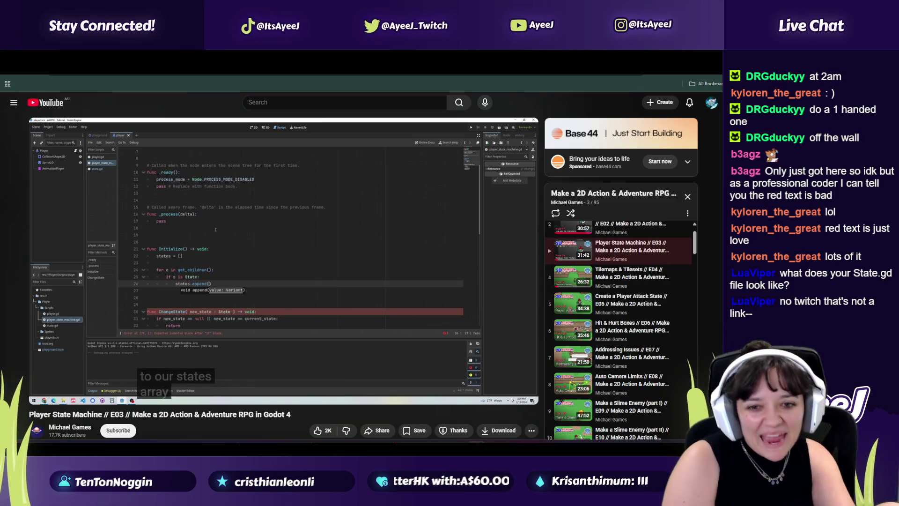
pyautogui.click(229, 295)
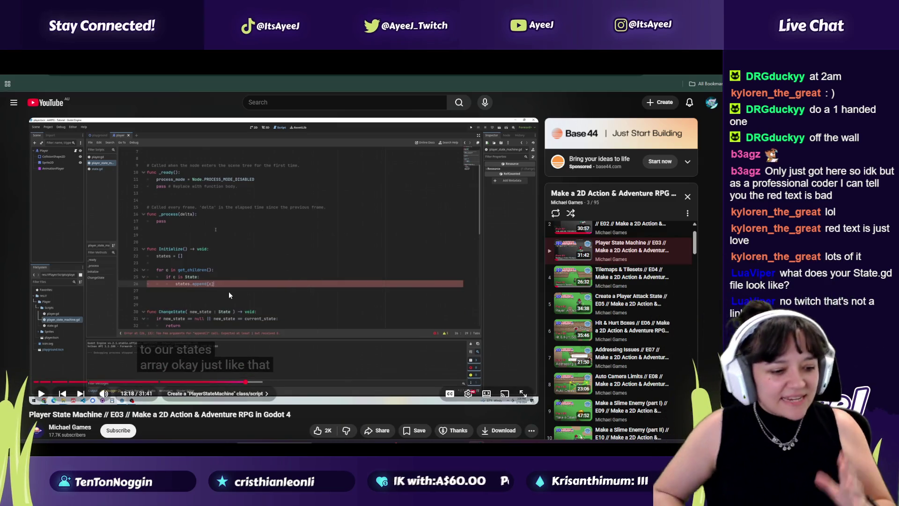
pyautogui.hotkey('alt', 'Tab')
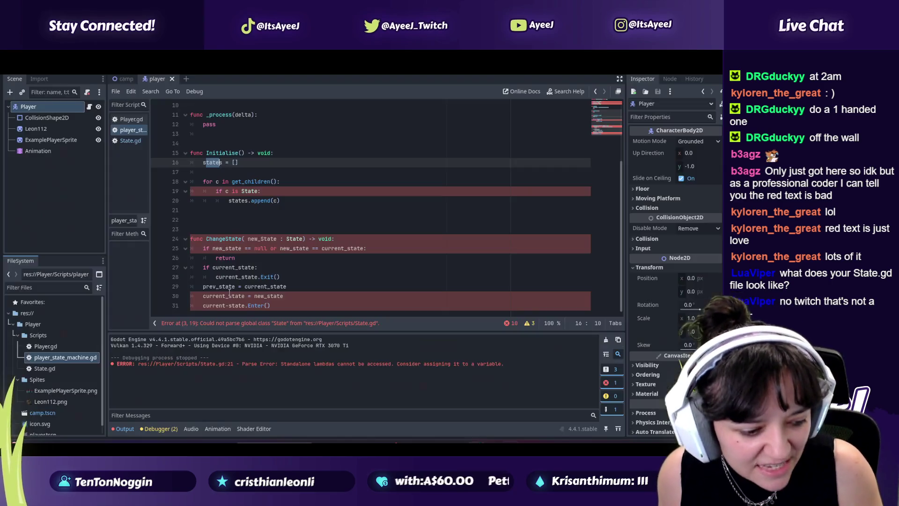
pyautogui.click(260, 191)
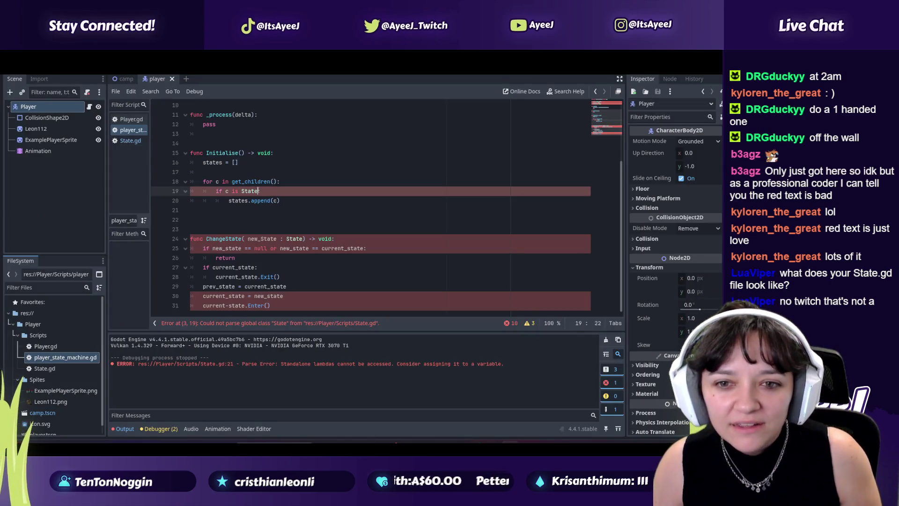
pyautogui.hotkey('alt', 'Tab')
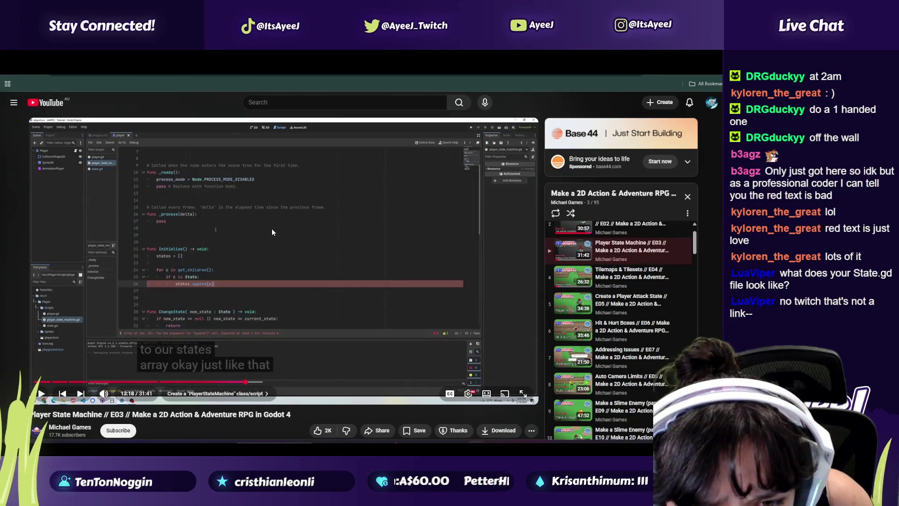
pyautogui.hotkey('alt', 'Tab')
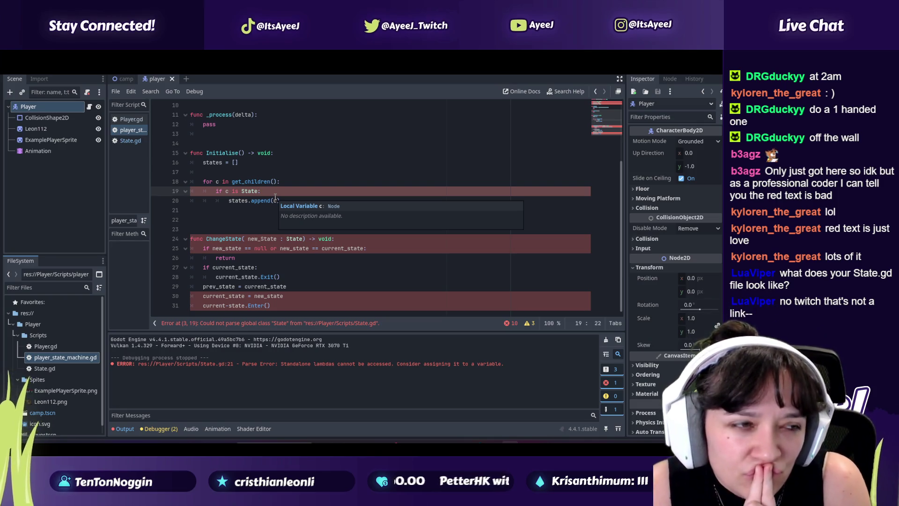
pyautogui.hotkey('alt', 'Tab')
pyautogui.click(275, 200)
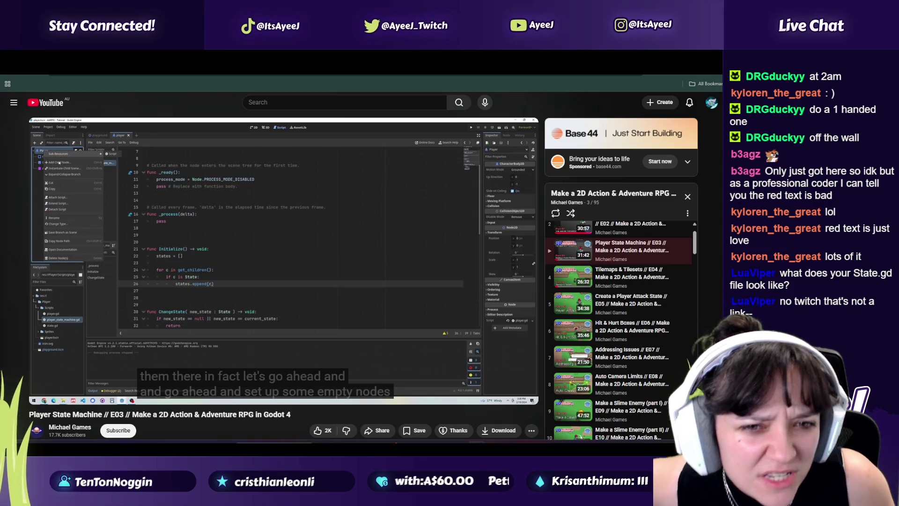
pyautogui.press('space')
pyautogui.press('space')
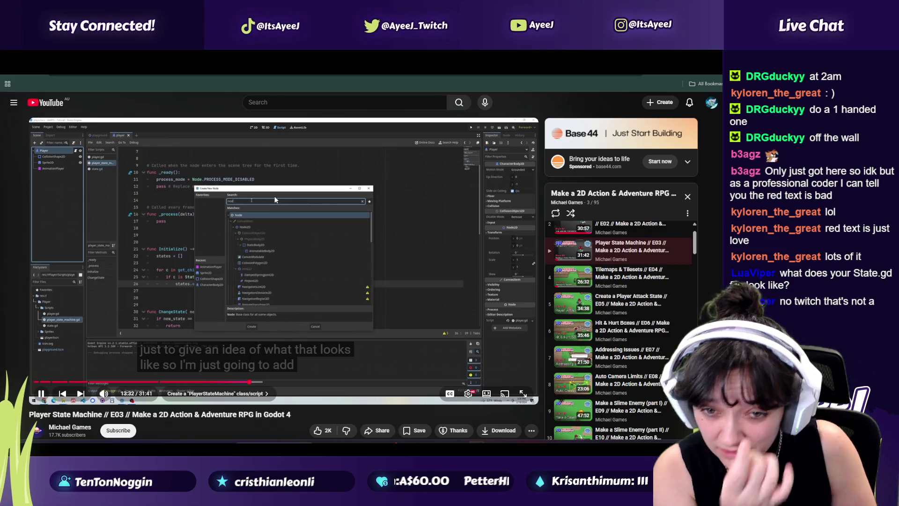
pyautogui.press('space')
pyautogui.hotkey('alt', 'Tab')
pyautogui.rightClick(43, 108)
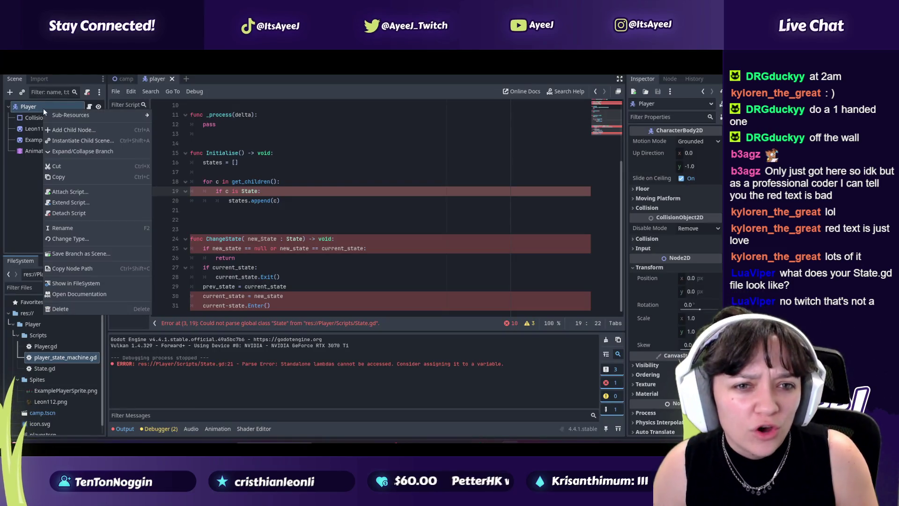
# Add a plain Node child under Player by searching 'node', checking against the tutorial
pyautogui.click(74, 129)
pyautogui.write('node')
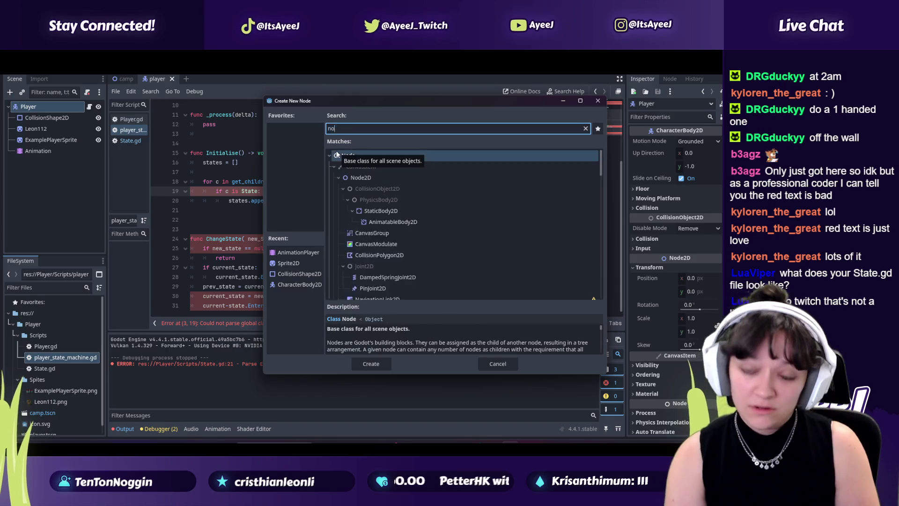
pyautogui.press('Return')
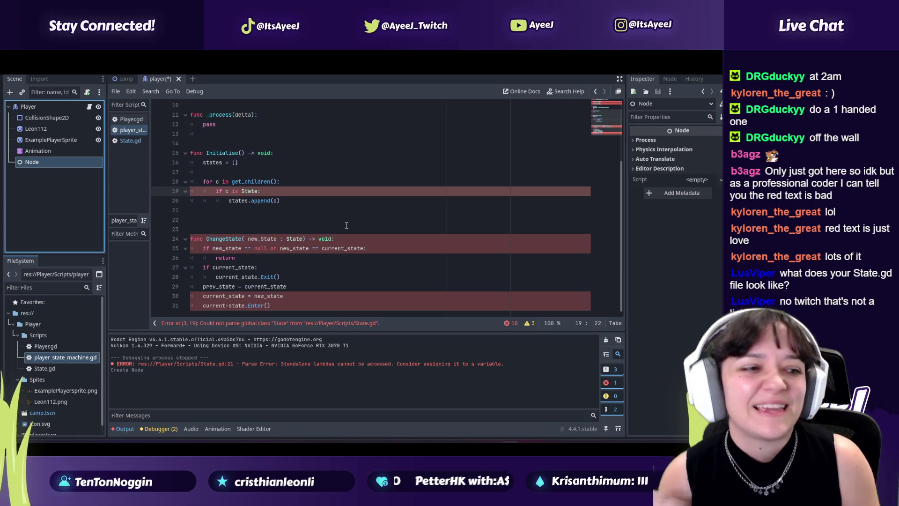
pyautogui.hotkey('alt', 'Tab')
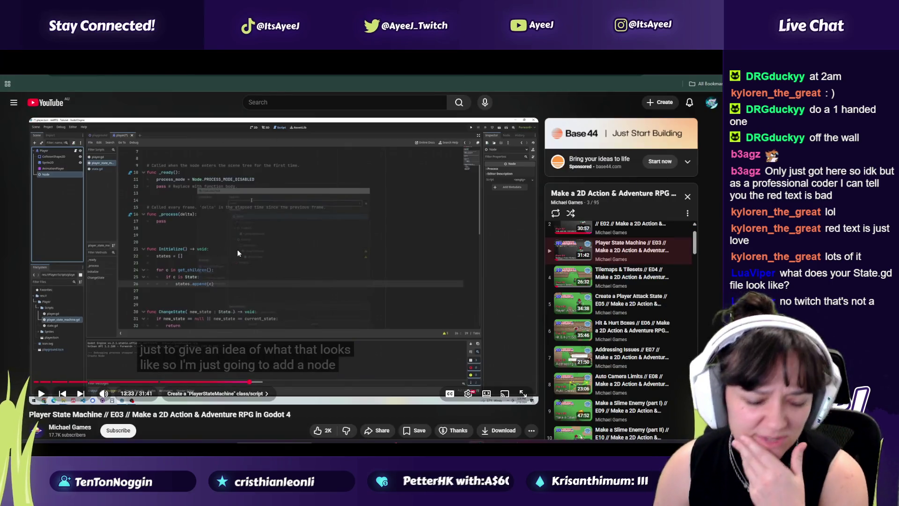
pyautogui.click(235, 252)
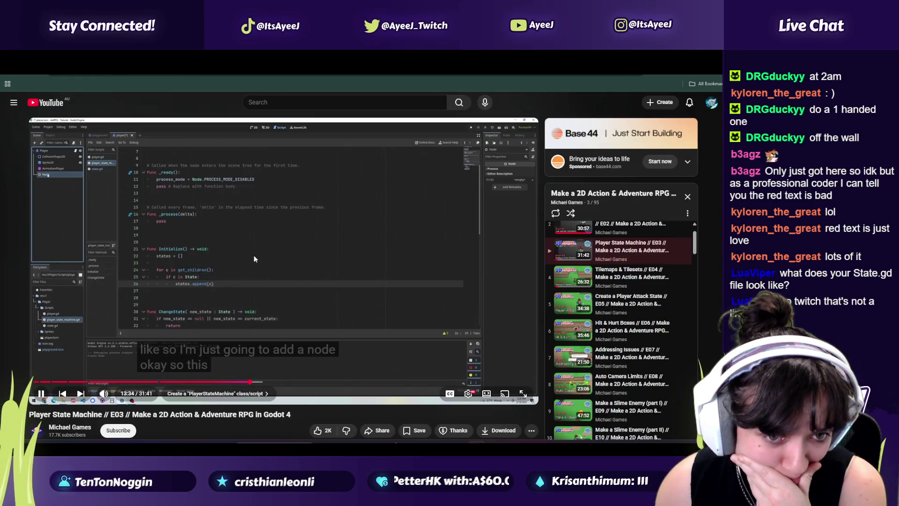
pyautogui.click(245, 221)
pyautogui.hotkey('alt', 'Tab')
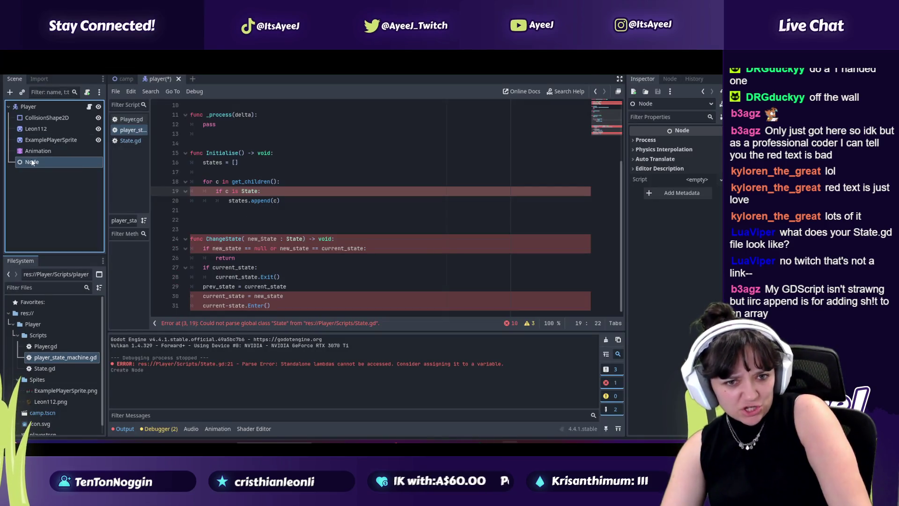
# Rename the new Node to State Machine, comparing the scene tree with the tutorial
pyautogui.doubleClick(32, 162)
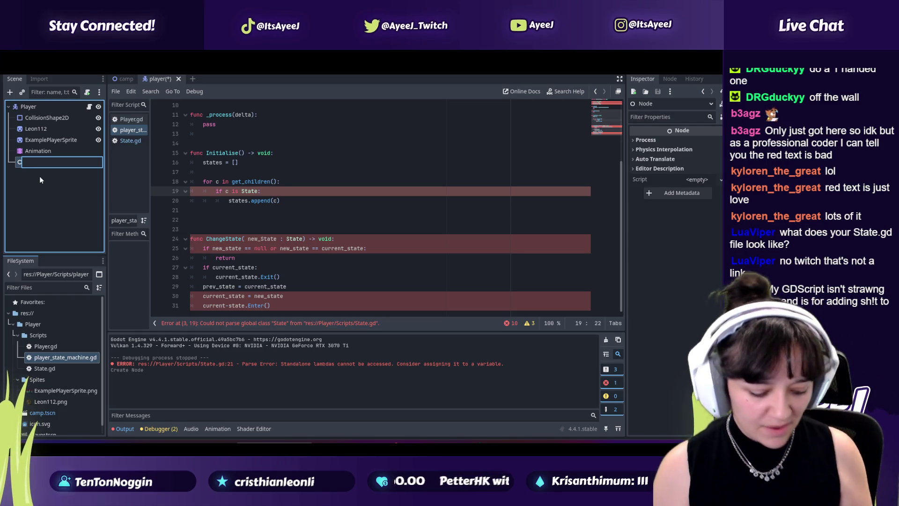
pyautogui.write('State Machine')
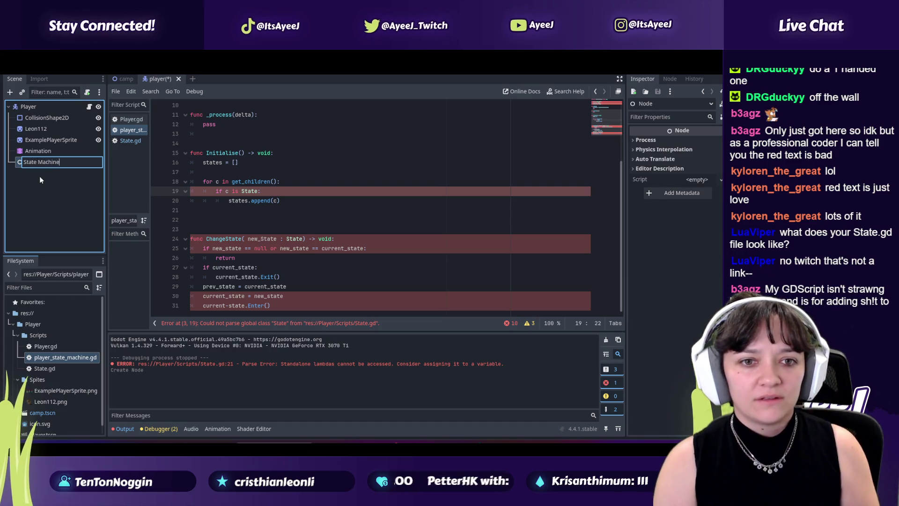
pyautogui.hotkey('alt', 'Tab')
pyautogui.click(179, 189)
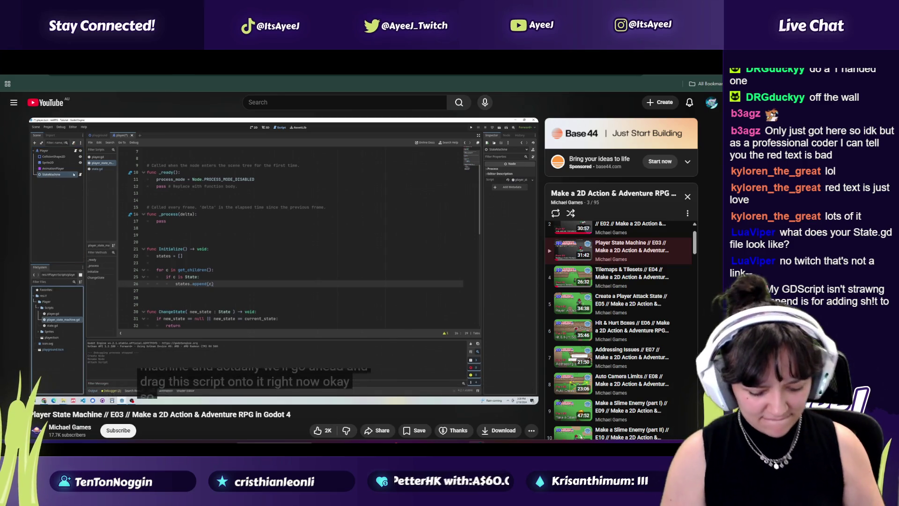
pyautogui.hotkey('alt', 'Tab')
pyautogui.hotkey('alt', 'Tab')
pyautogui.press('space')
pyautogui.hotkey('alt', 'Tab')
pyautogui.click(207, 279)
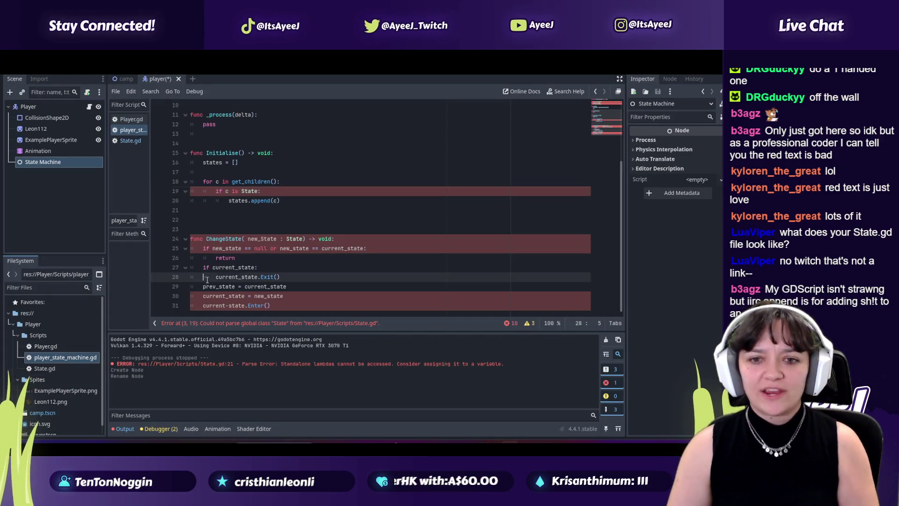
# Save the Player scene and inspect the states array on line 3 of player_state_machine.gd
pyautogui.hotkey('ctrl', 's')
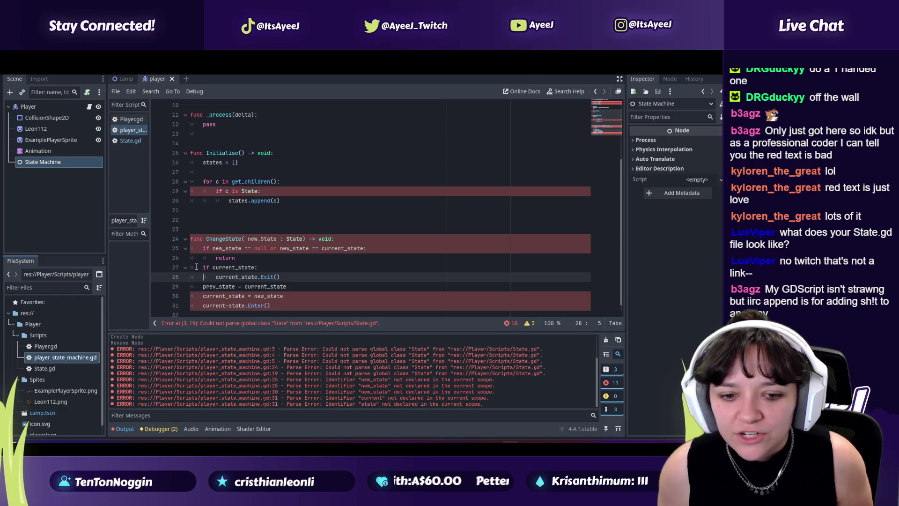
pyautogui.scroll(3, 227, 132)
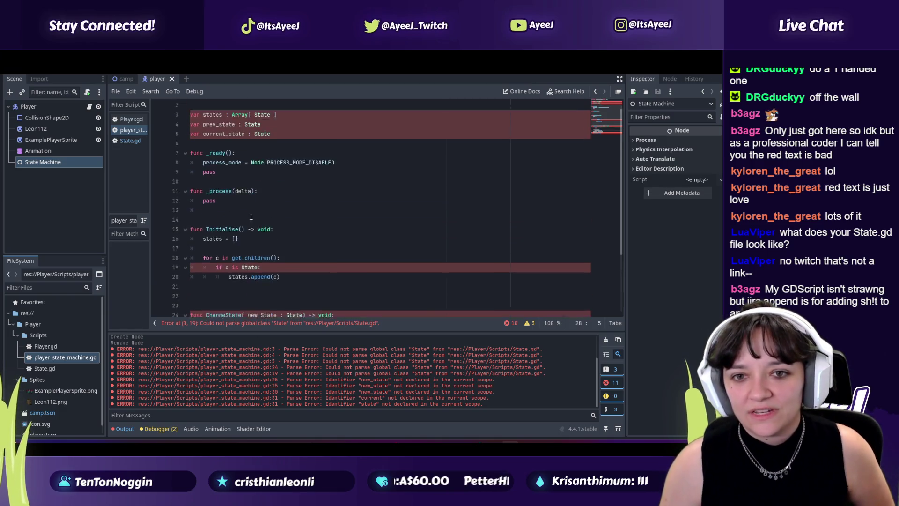
pyautogui.click(288, 125)
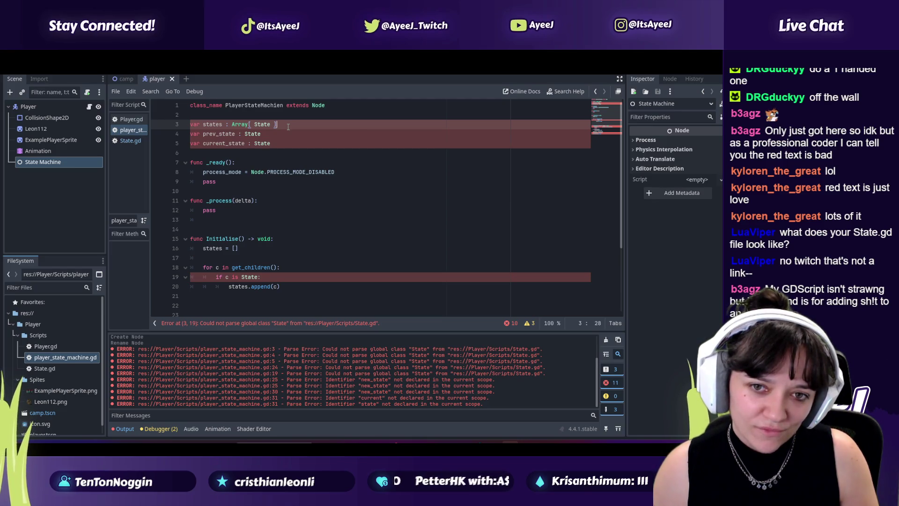
pyautogui.hotkey('alt', 'Tab')
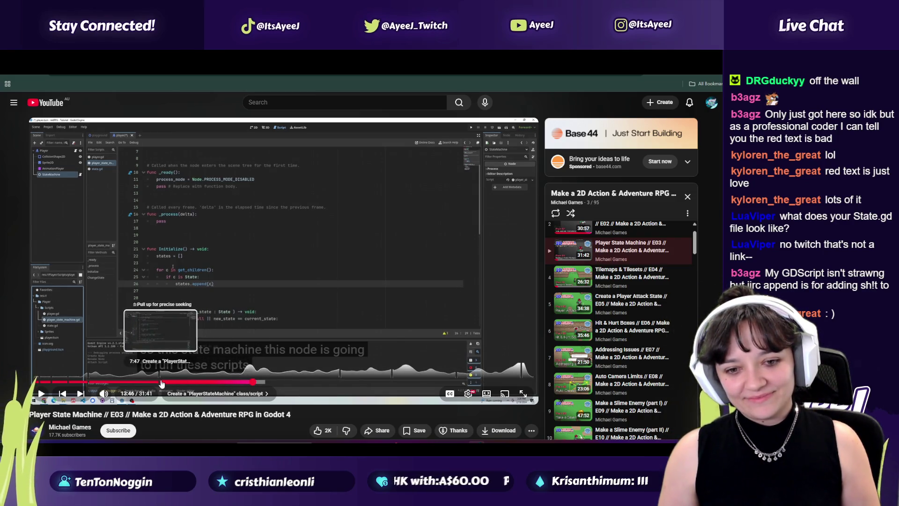
# Rewind the tutorial to about 7:44 to view its State.gd script, comparing with Godot
pyautogui.click(161, 383)
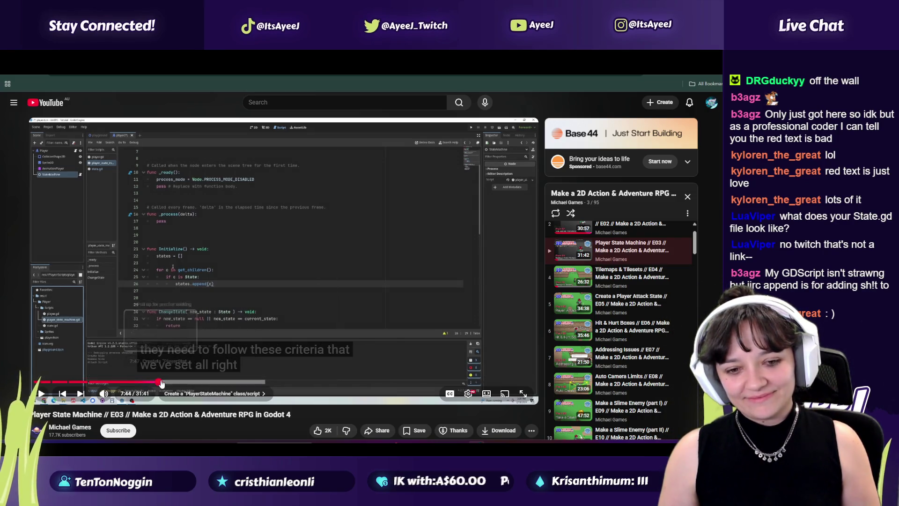
pyautogui.click(37, 398)
pyautogui.click(38, 398)
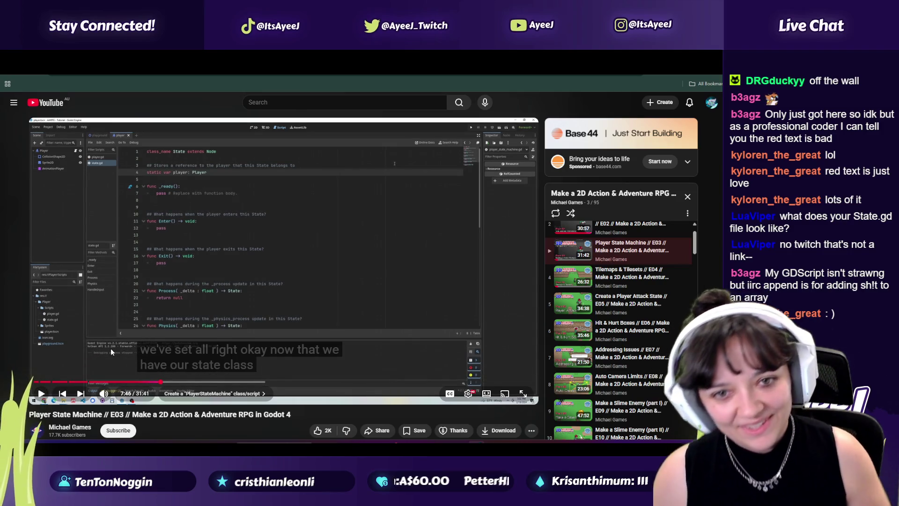
pyautogui.hotkey('alt', 'Tab')
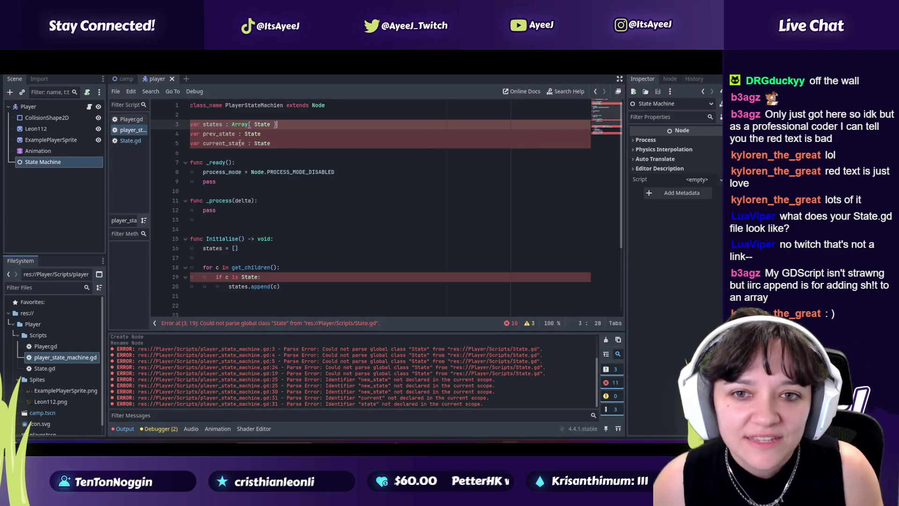
pyautogui.hotkey('alt', 'Tab')
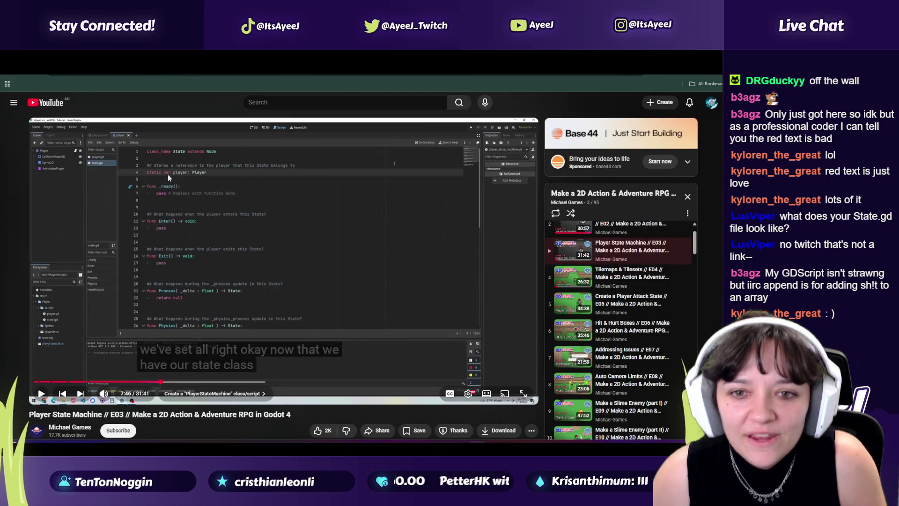
pyautogui.hotkey('alt', 'Tab')
pyautogui.hotkey('alt', 'Tab')
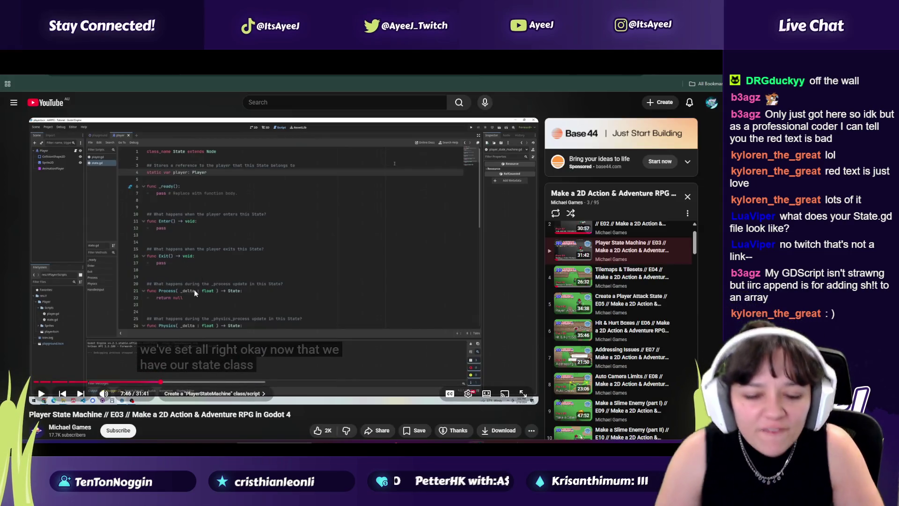
pyautogui.click(42, 394)
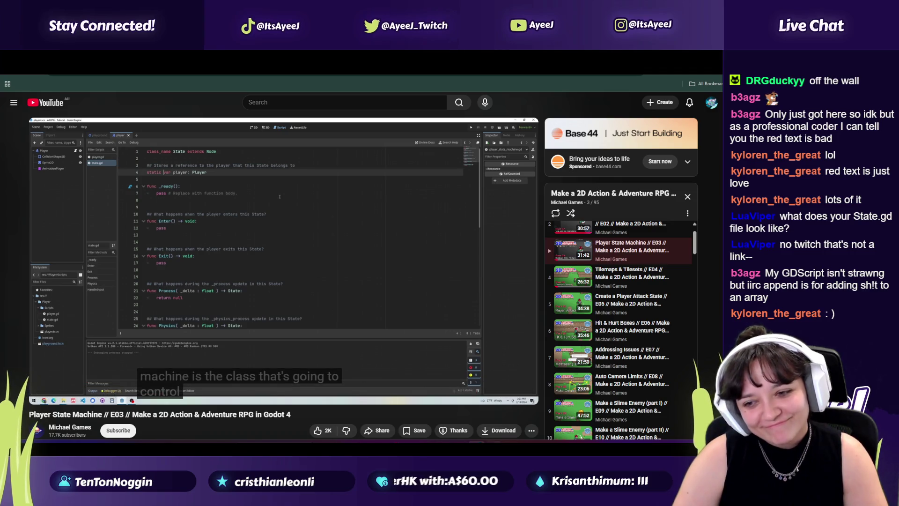
pyautogui.hotkey('alt', 'Tab')
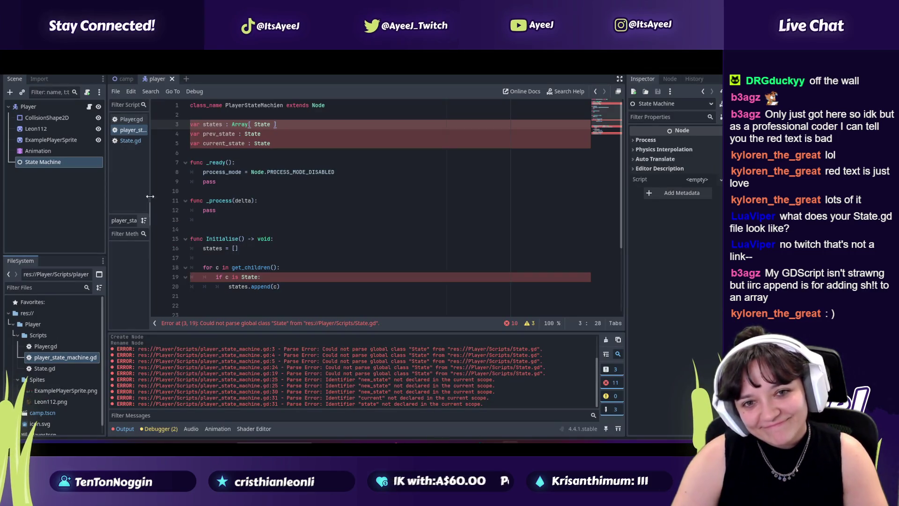
# Open State.gd and compare it with the tutorial's State script at about 7:51
pyautogui.click(119, 139)
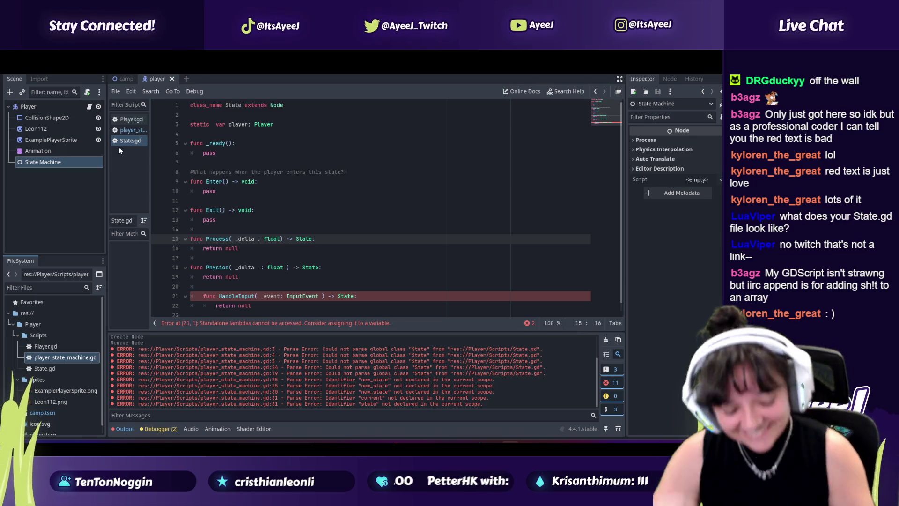
pyautogui.hotkey('alt', 'Tab')
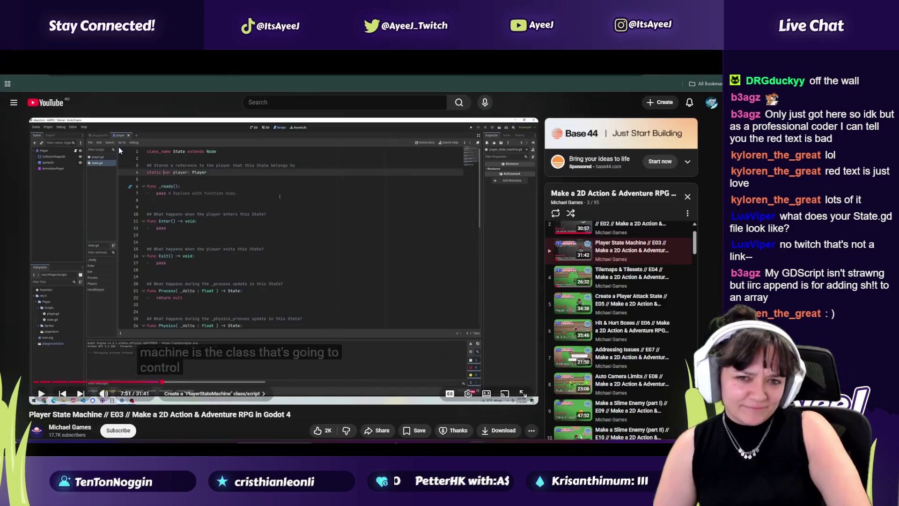
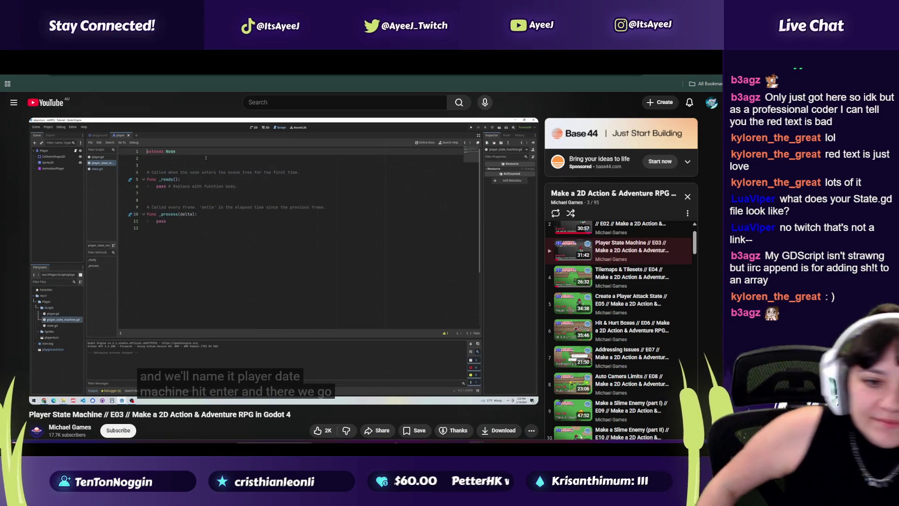
# Pause the tutorial at 8:11 and bring up the Godot editor showing State.gd
pyautogui.click(119, 147)
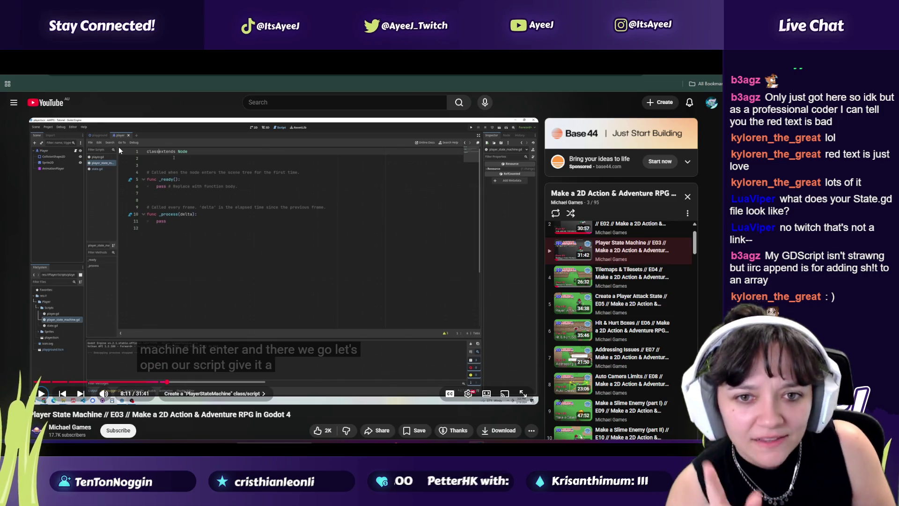
pyautogui.hotkey('alt', 'Tab')
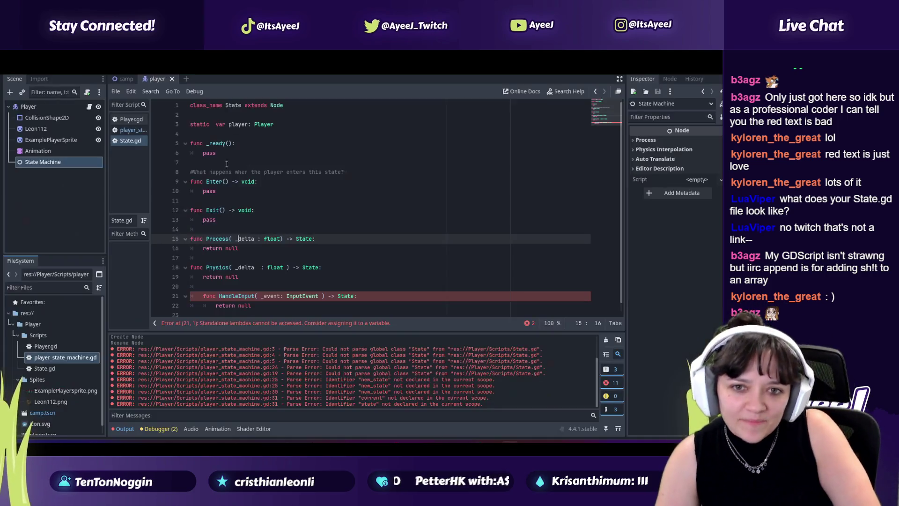
# Fix the class_name typo to PlayerStateMachine in player_state_machine.gd, save it, and resume the tutorial
pyautogui.click(131, 132)
pyautogui.scroll(-1, 252, 160)
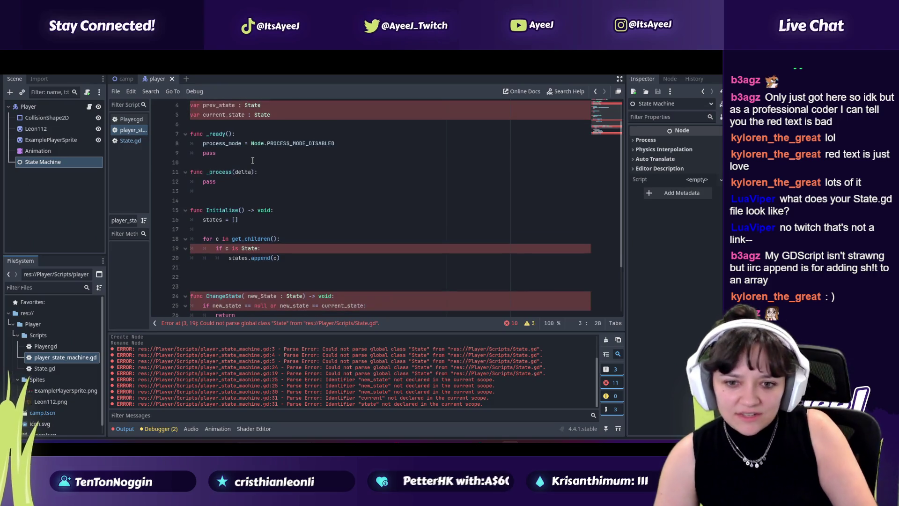
pyautogui.scroll(1, 253, 160)
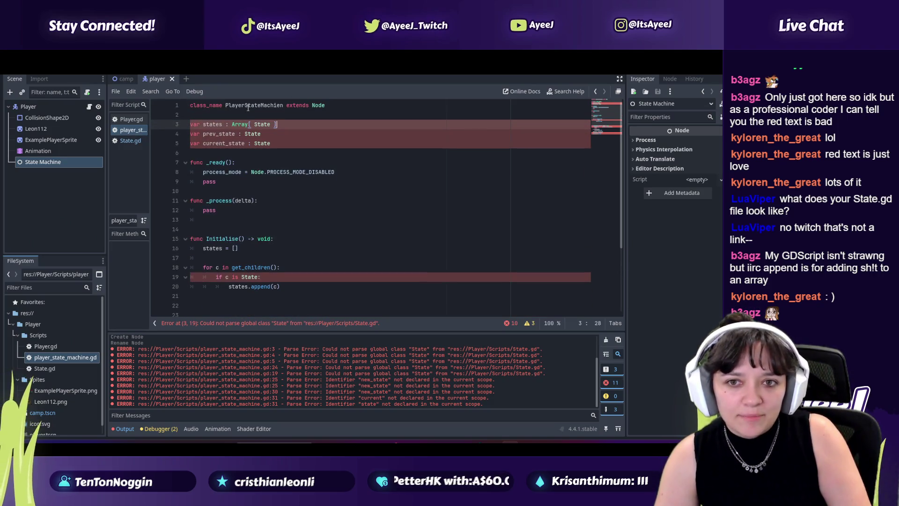
pyautogui.write('n')
pyautogui.click(283, 105)
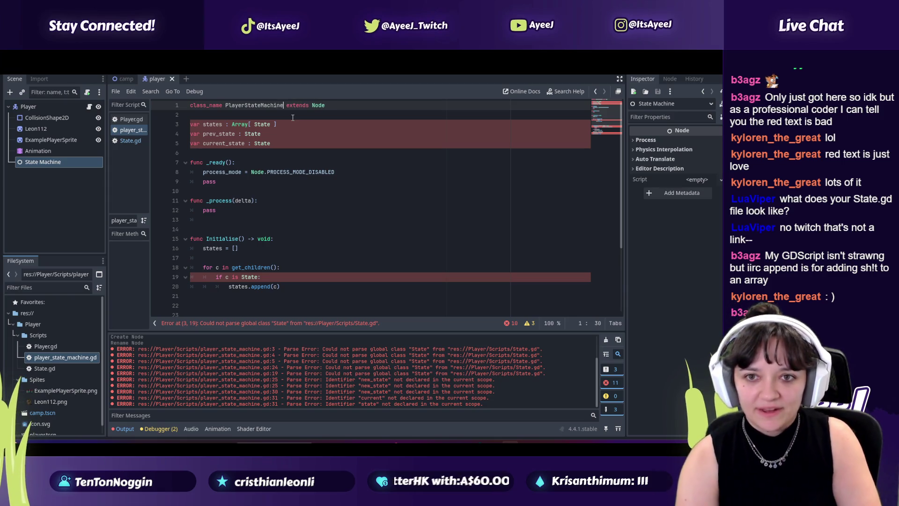
pyautogui.hotkey('ctrl', 's')
pyautogui.hotkey('alt', 'Tab')
pyautogui.click(292, 163)
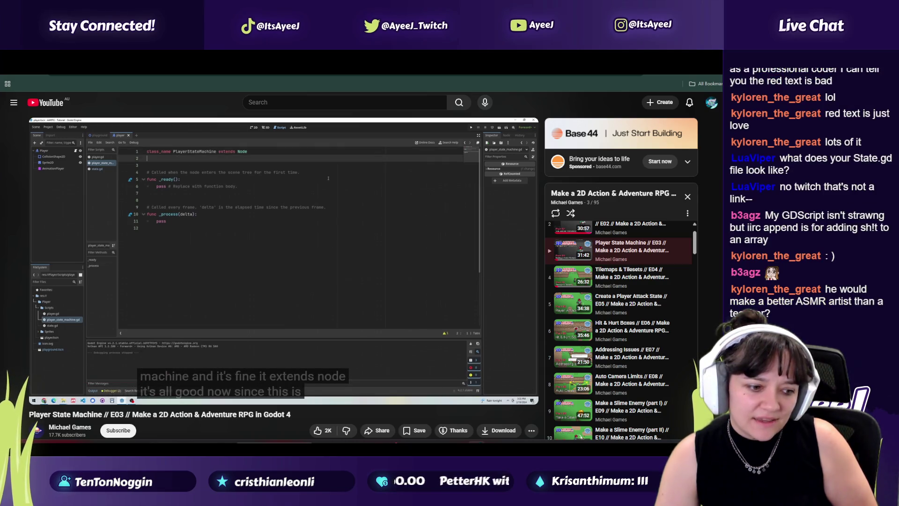
# Pause the tutorial at 8:21 and return to Godot's player_state_machine.gd
pyautogui.click(293, 164)
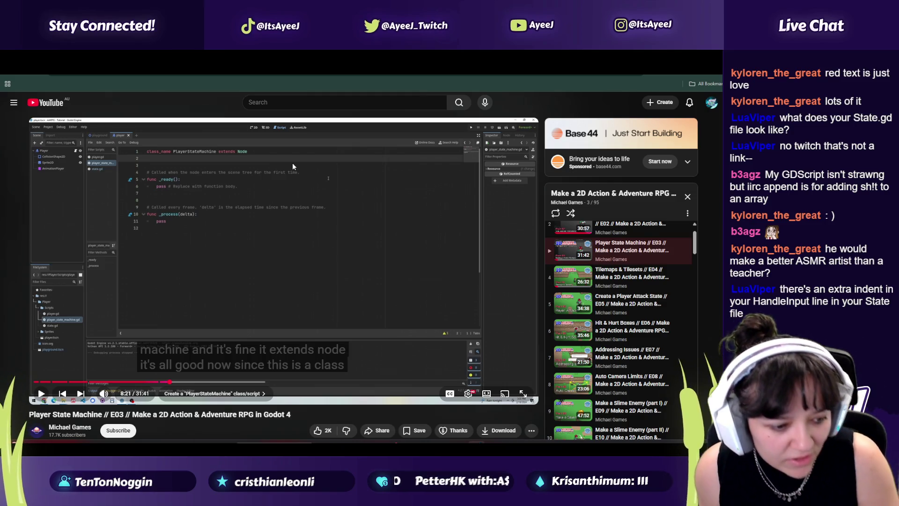
pyautogui.hotkey('alt', 'Tab')
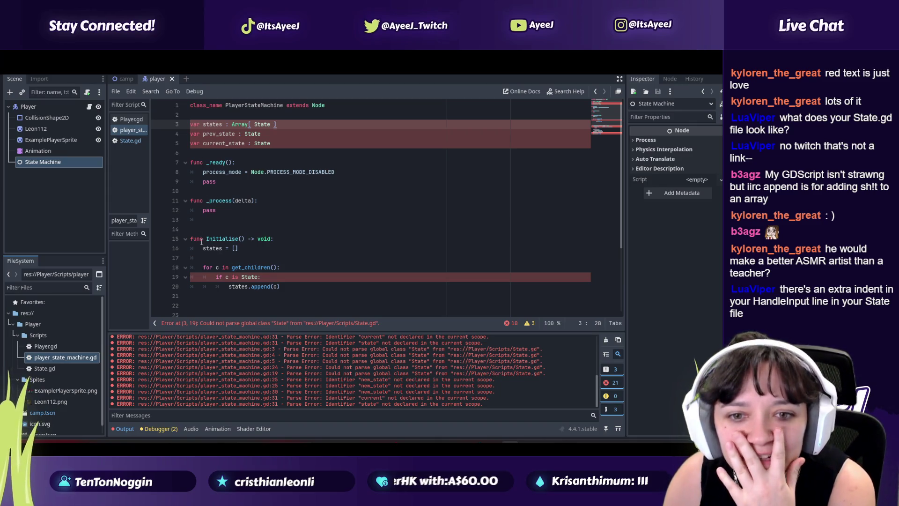
# Look over player_state_machine.gd, then switch to State.gd from the script list
pyautogui.scroll(-1, 195, 248)
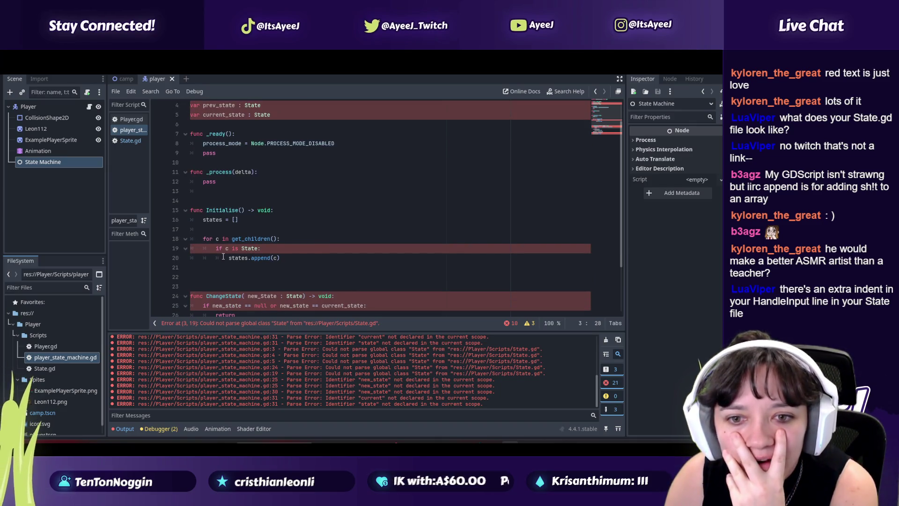
pyautogui.scroll(1, 200, 222)
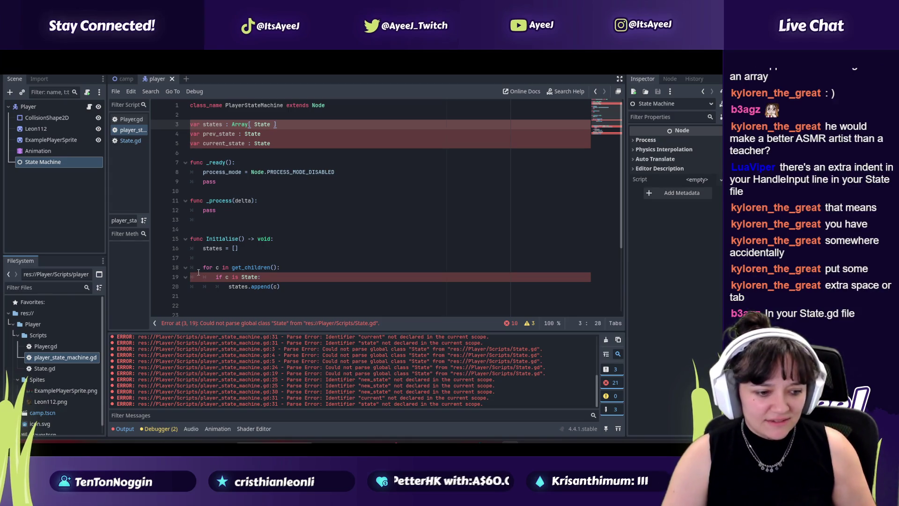
pyautogui.click(130, 140)
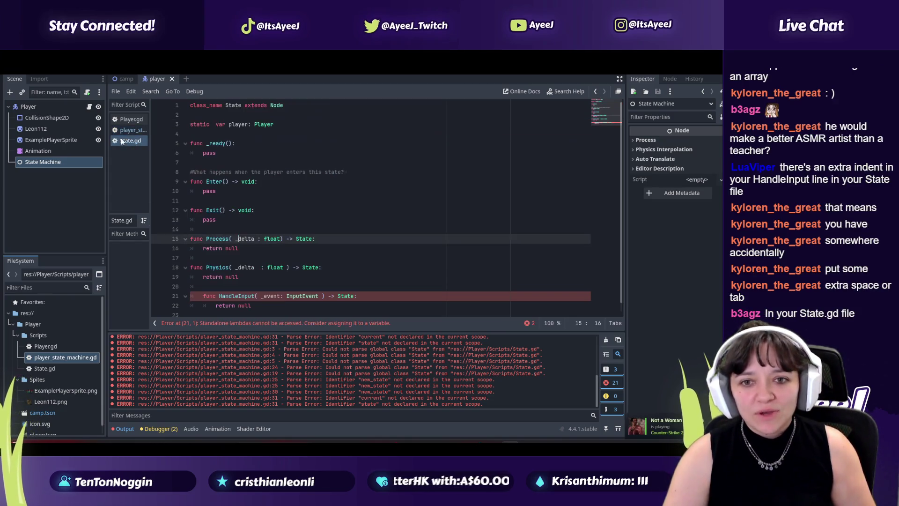
# Unindent func HandleInput, remove the trailing space after Player on line 3, and save State.gd
pyautogui.scroll(-1, 226, 281)
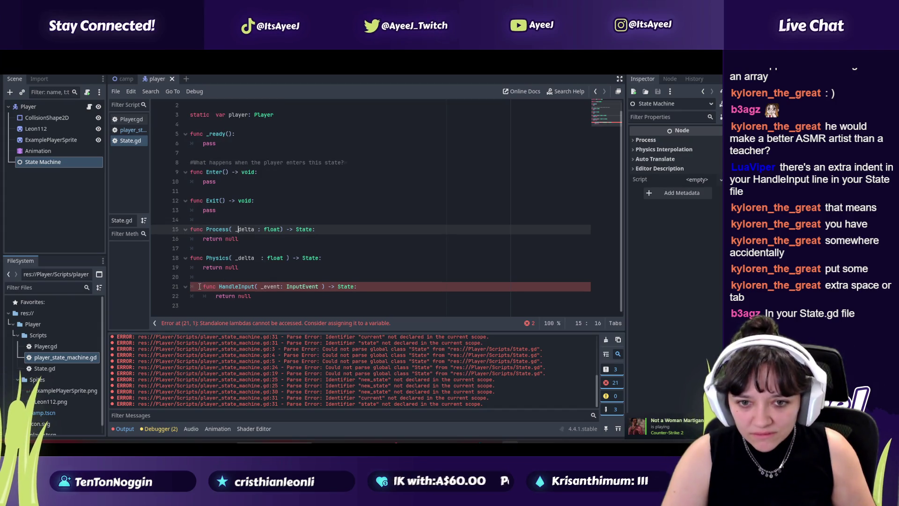
pyautogui.click(200, 286)
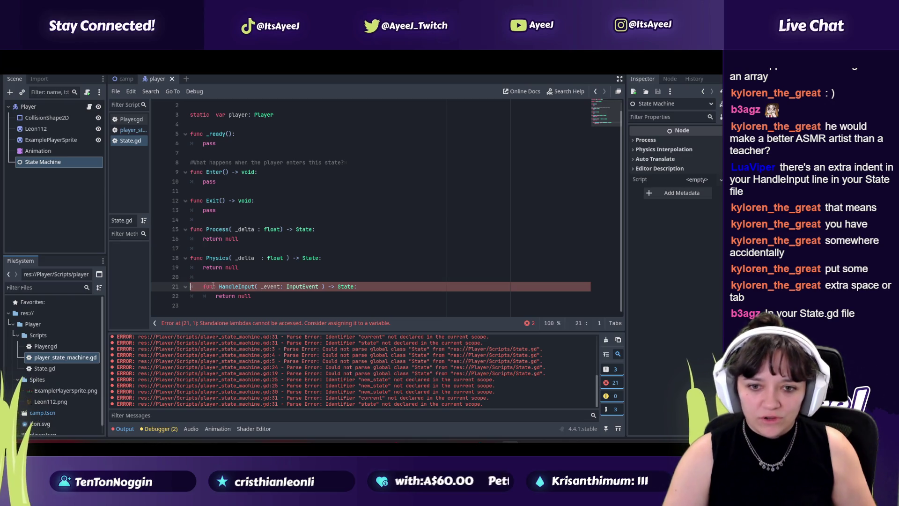
pyautogui.press('Delete')
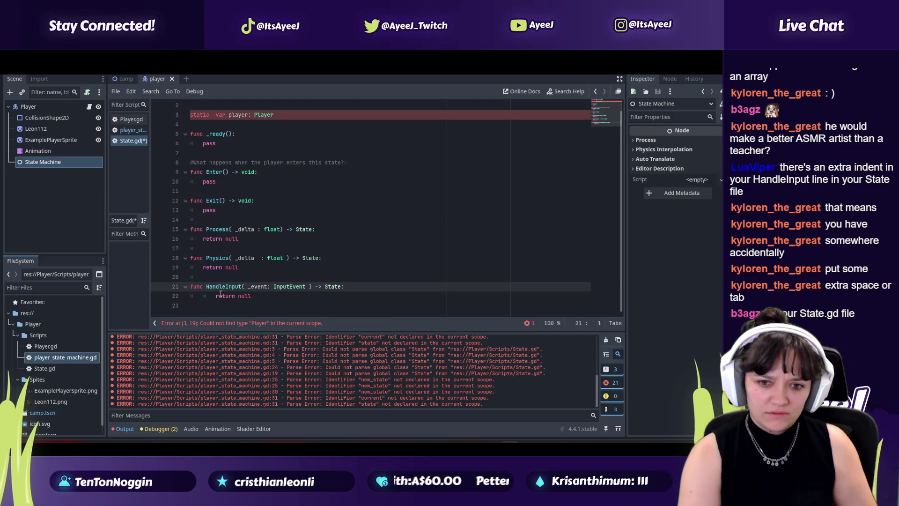
pyautogui.scroll(1, 210, 115)
pyautogui.click(283, 126)
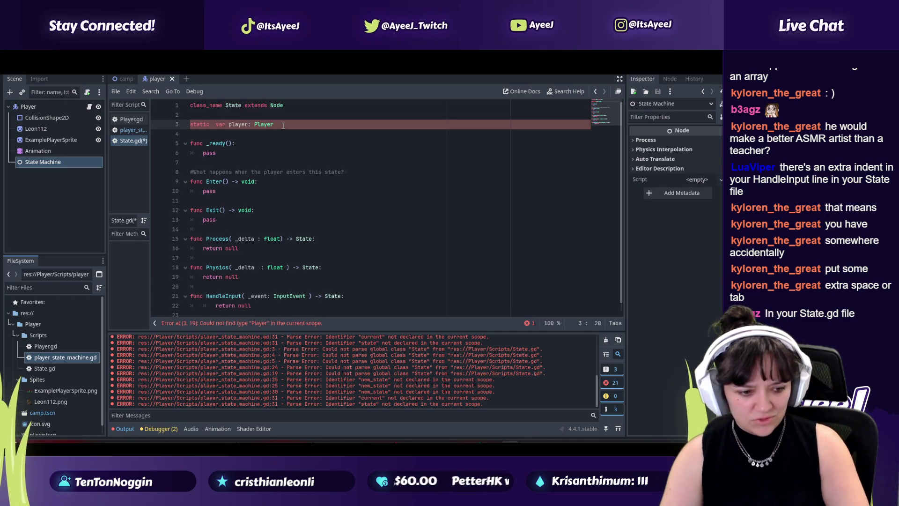
pyautogui.press('BackSpace')
pyautogui.write(':')
pyautogui.press('BackSpace')
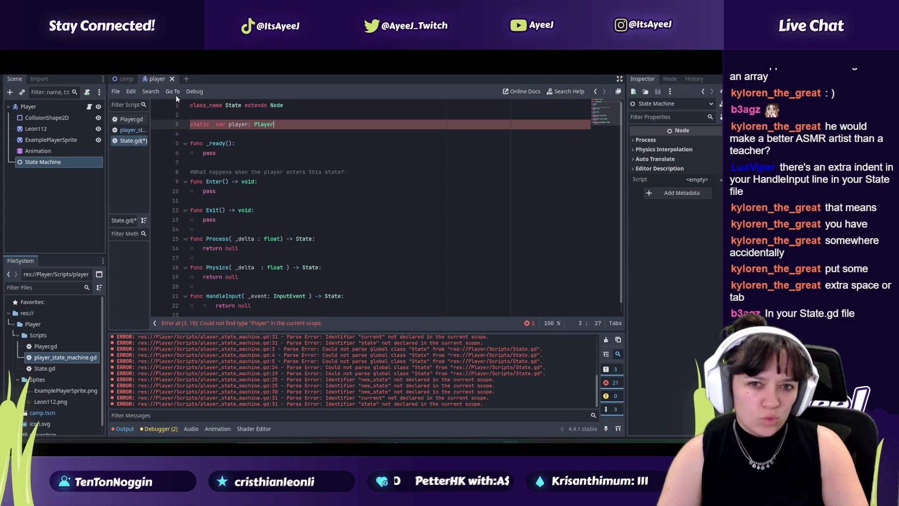
pyautogui.click(134, 131)
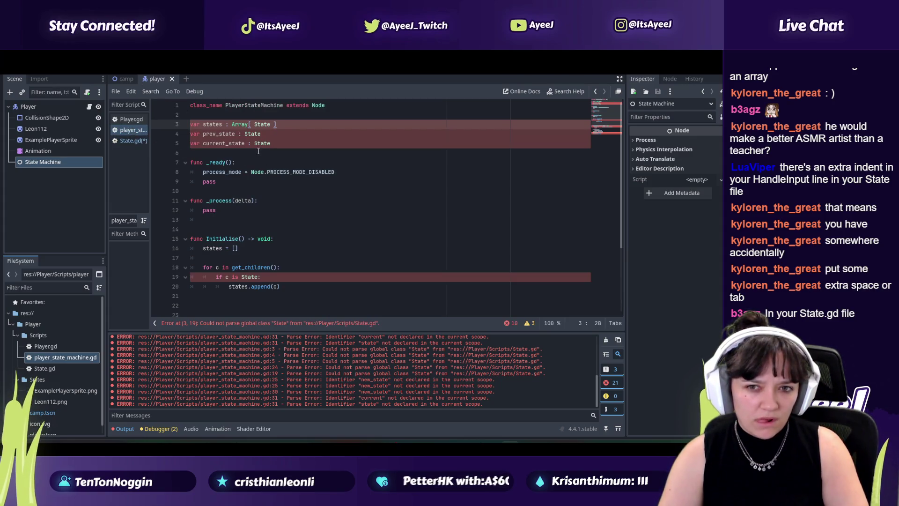
pyautogui.click(118, 142)
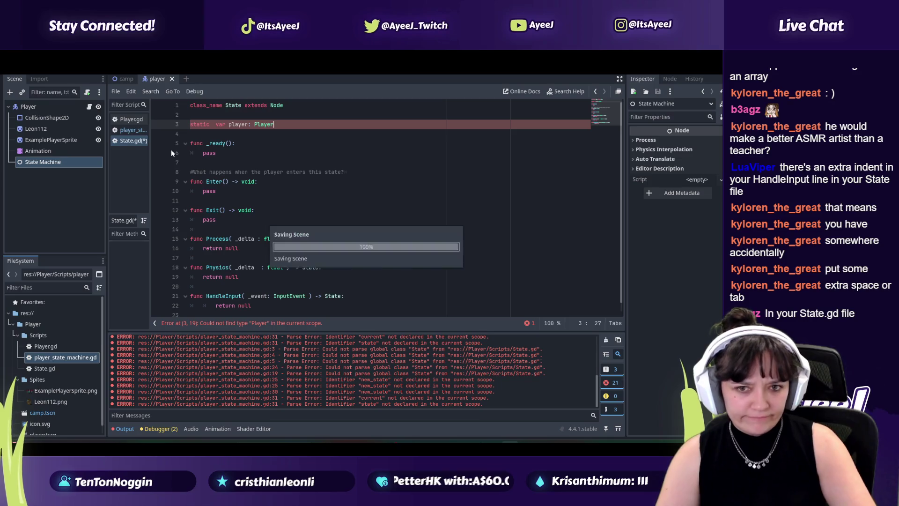
pyautogui.hotkey('ctrl', 's')
# Remove the extra indent before return null on line 22 and save State.gd again
pyautogui.scroll(-1, 283, 205)
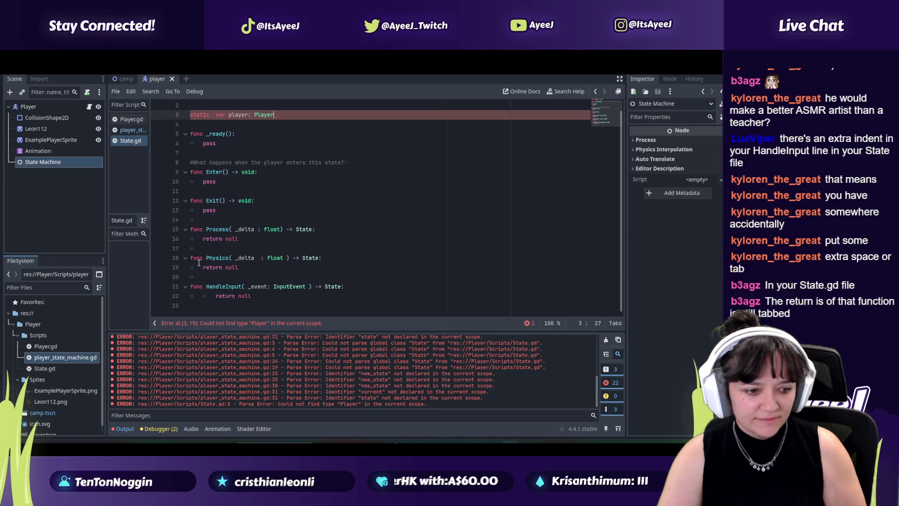
pyautogui.scroll(1, 198, 264)
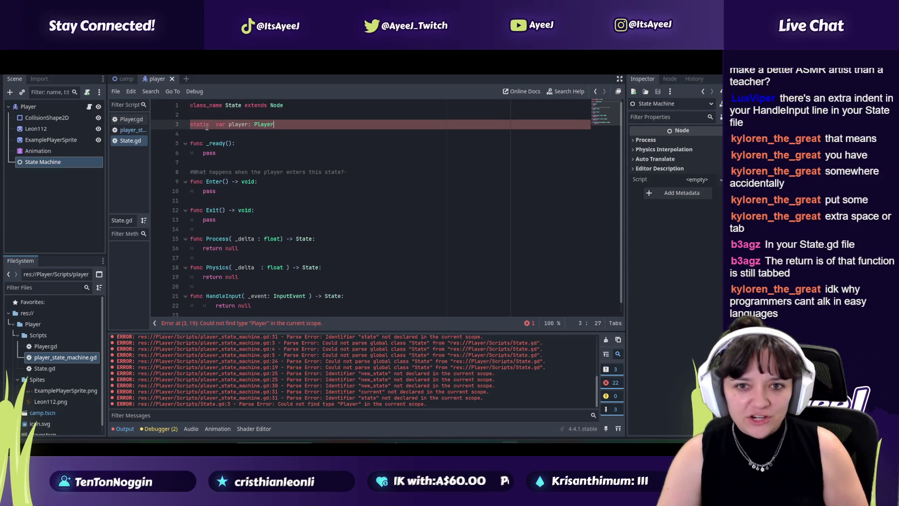
pyautogui.scroll(-1, 195, 290)
pyautogui.click(215, 297)
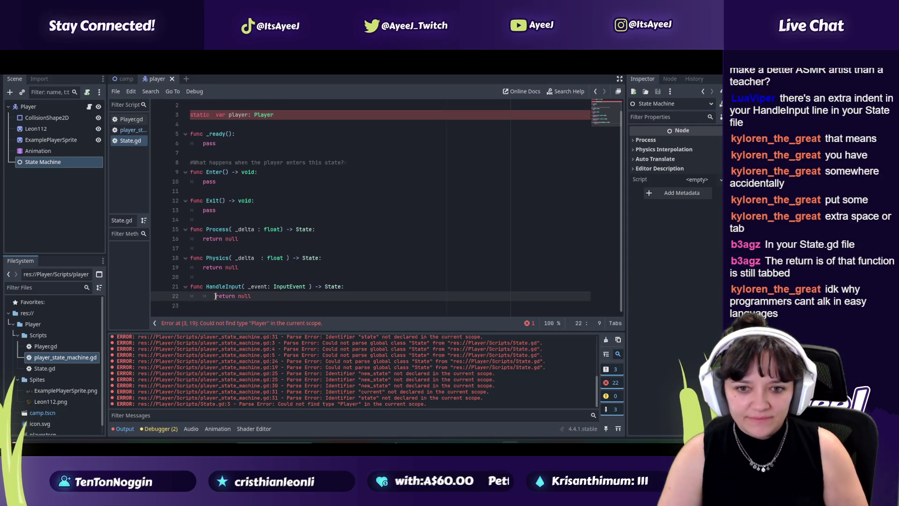
pyautogui.press('BackSpace')
pyautogui.scroll(1, 207, 187)
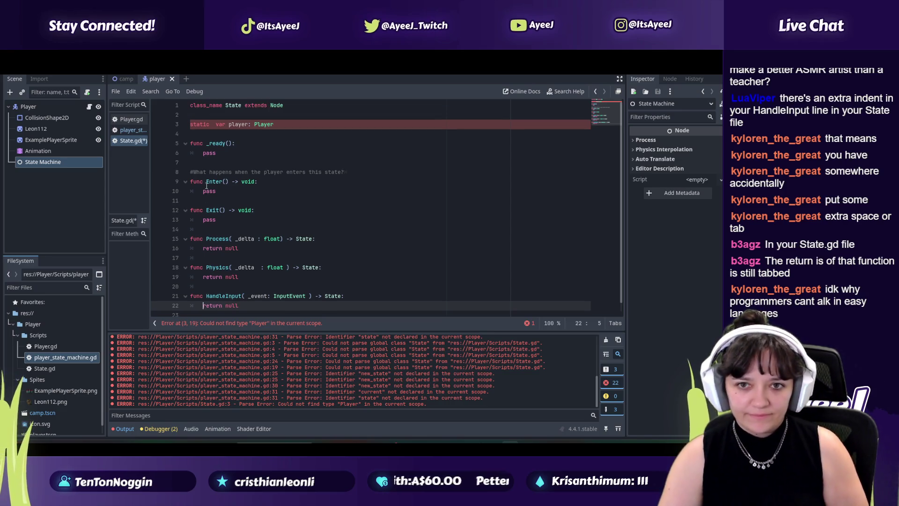
pyautogui.click(186, 299)
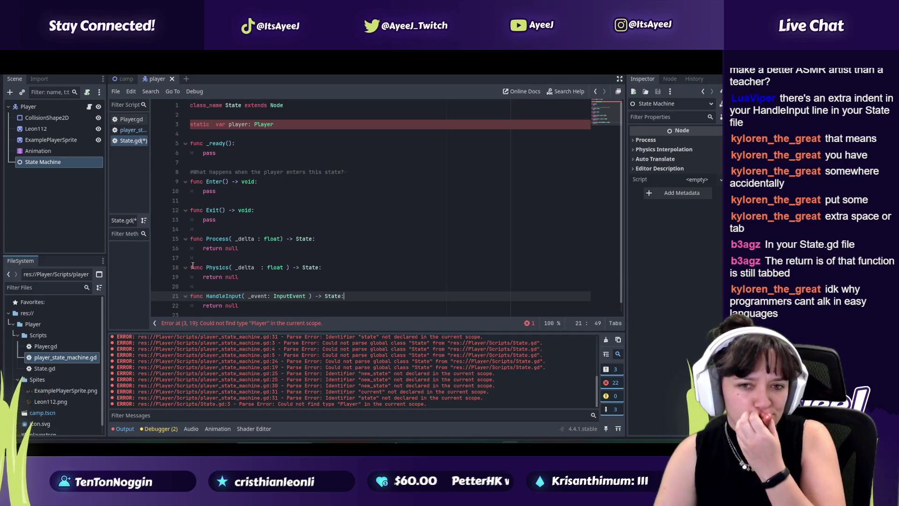
pyautogui.hotkey('ctrl', 's')
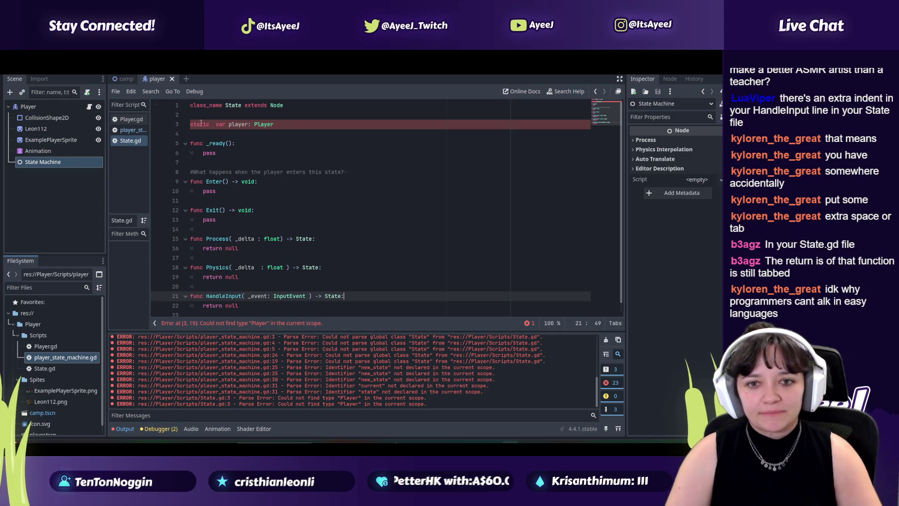
pyautogui.scroll(-1, 279, 277)
# Write pseudo-code 'if player = moving left' / 'make player speed = 100 left' below ChangeState, then delete it
pyautogui.click(131, 130)
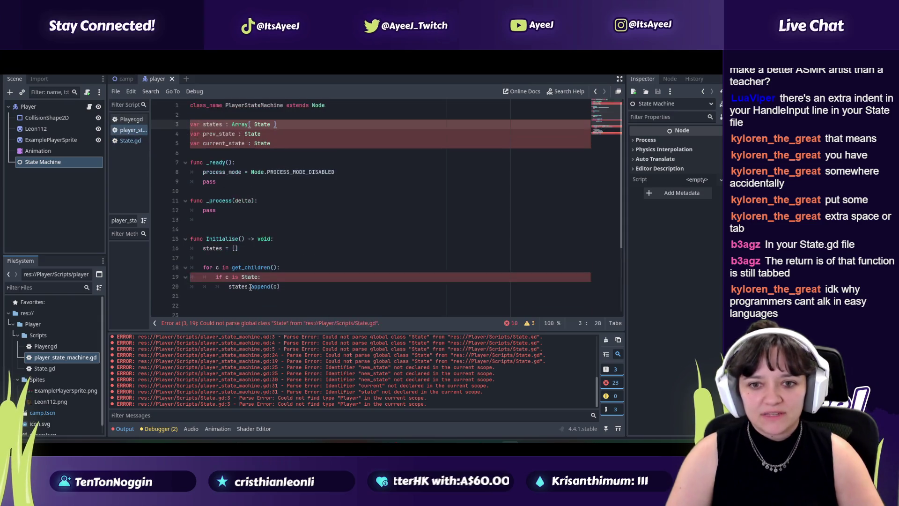
pyautogui.scroll(-3, 225, 285)
pyautogui.click(263, 307)
pyautogui.press('Return')
pyautogui.press('Return')
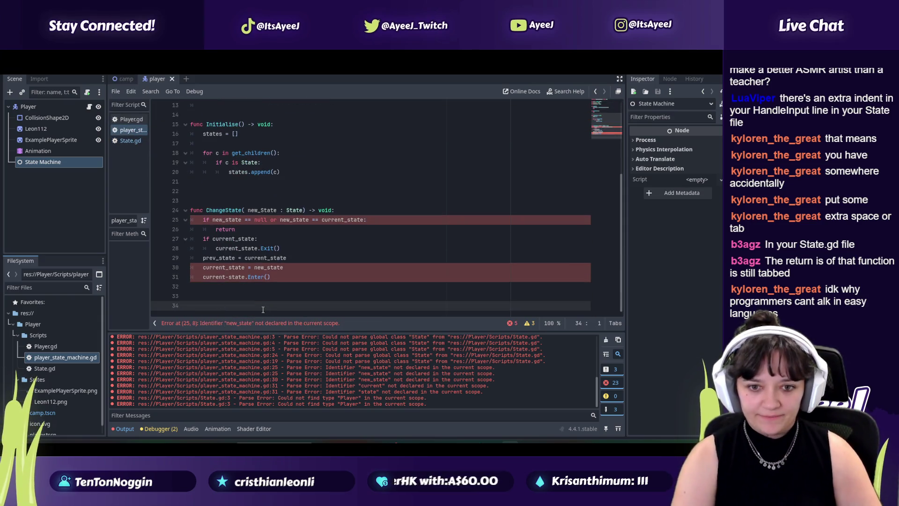
pyautogui.write('if player')
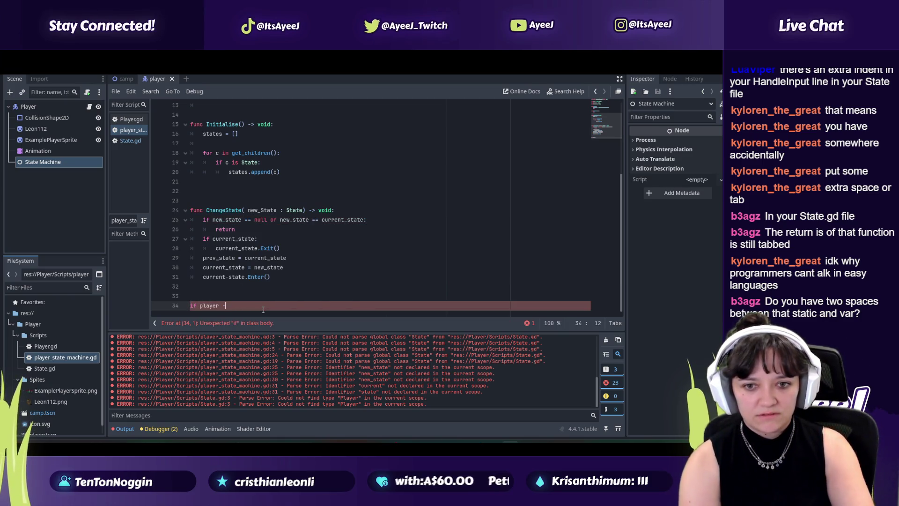
pyautogui.write(' = moving ')
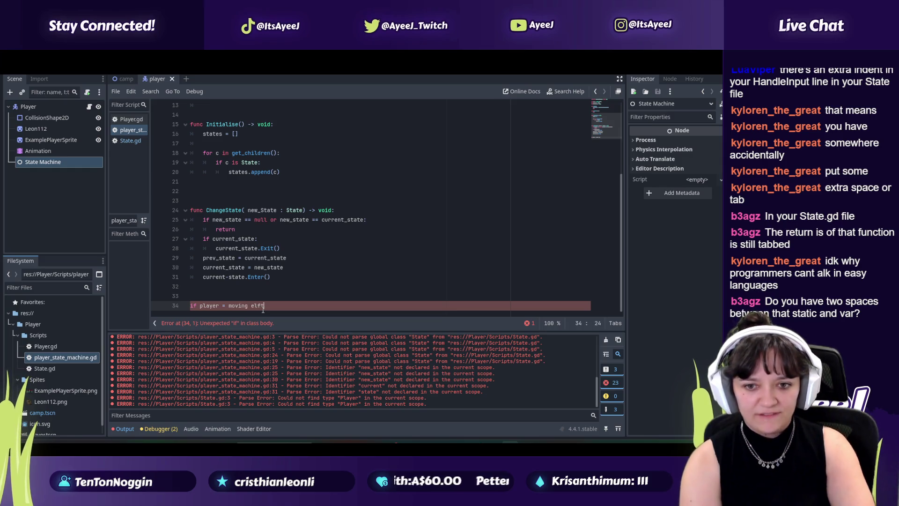
pyautogui.write('left')
pyautogui.press('Return')
pyautogui.write('ake player ')
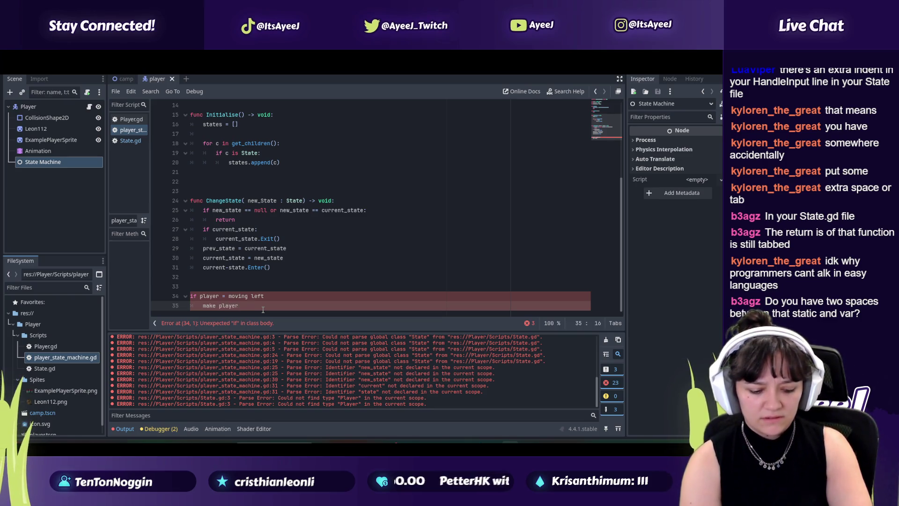
pyautogui.write('speed')
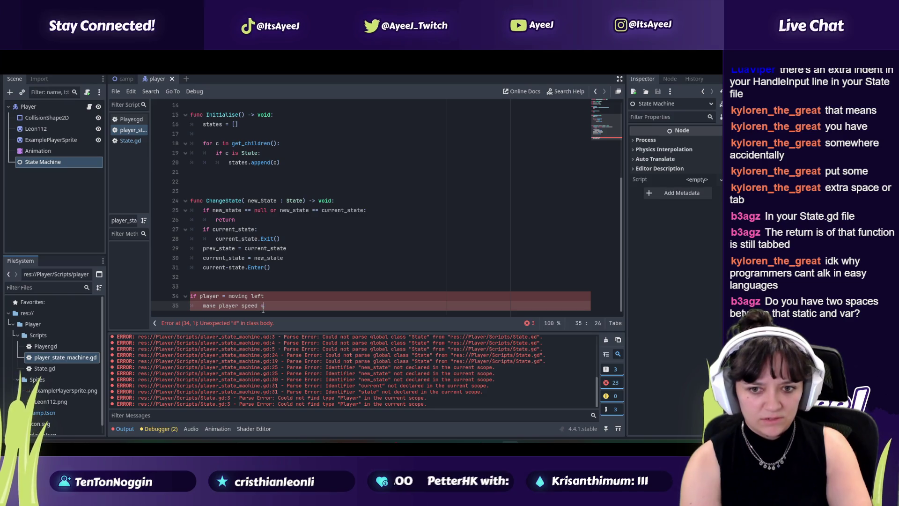
pyautogui.write(' = 100 left')
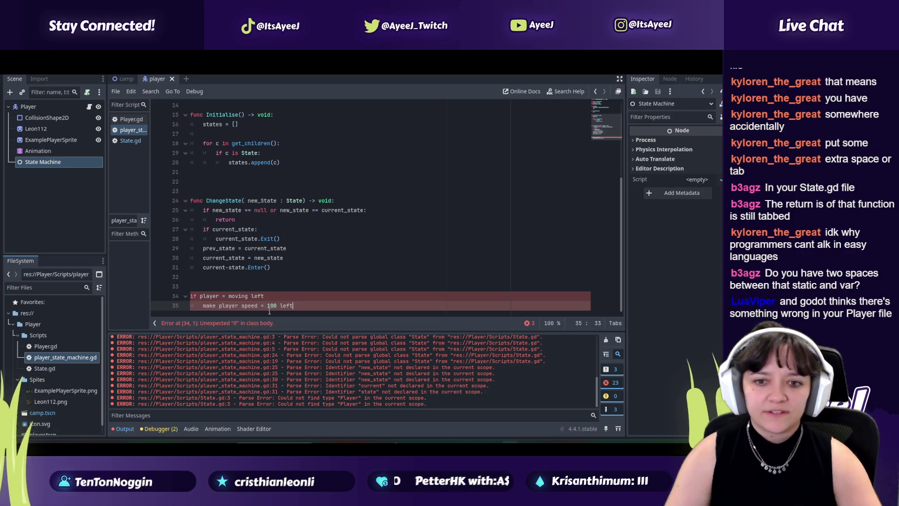
pyautogui.moveTo(304, 309); pyautogui.dragTo(193, 296)
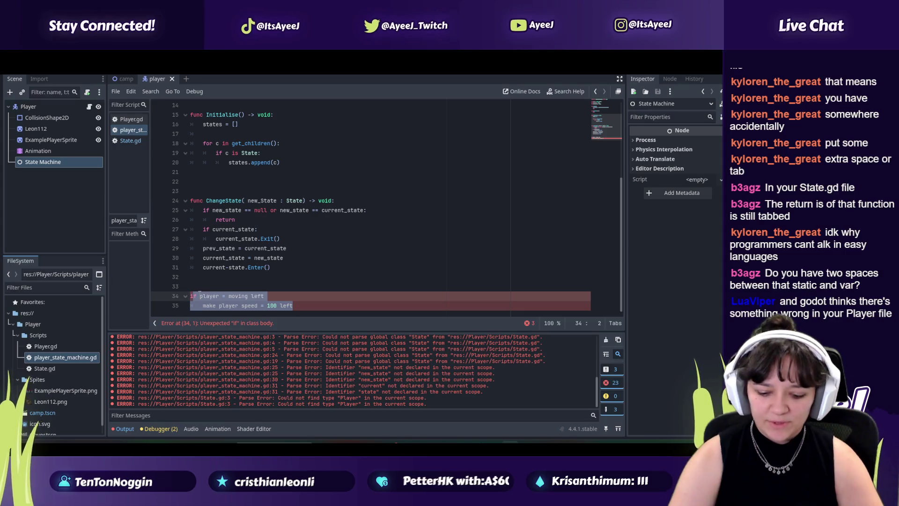
pyautogui.press('BackSpace')
pyautogui.press('BackSpace')
pyautogui.press('BackSpace')
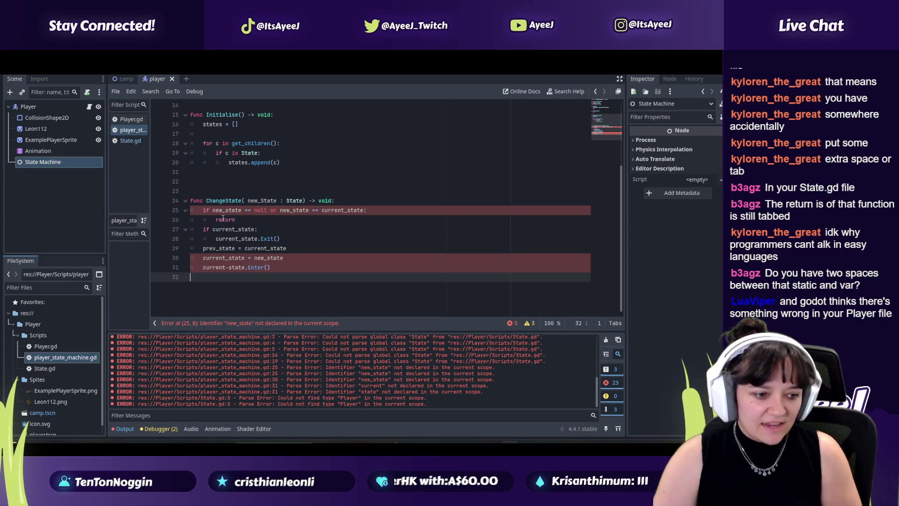
# Review the player declaration and HandleInput spacing in State.gd and save it
pyautogui.click(131, 141)
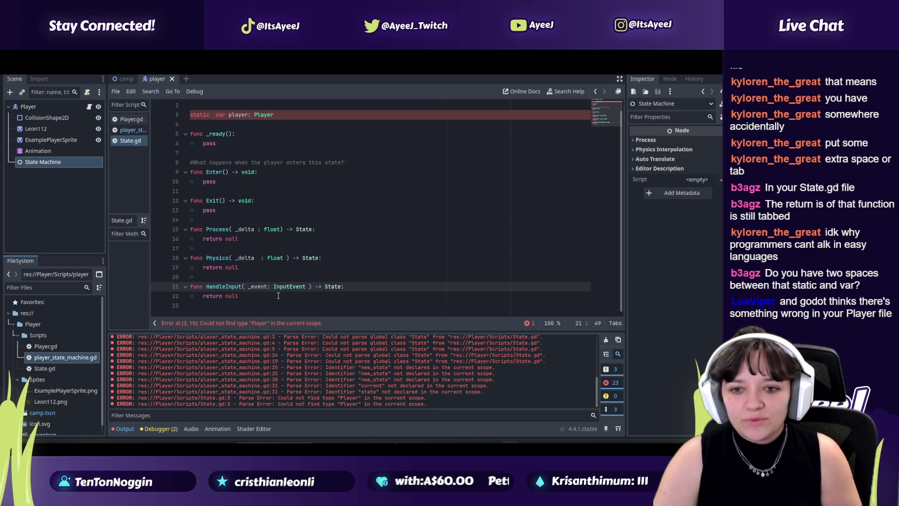
pyautogui.click(268, 286)
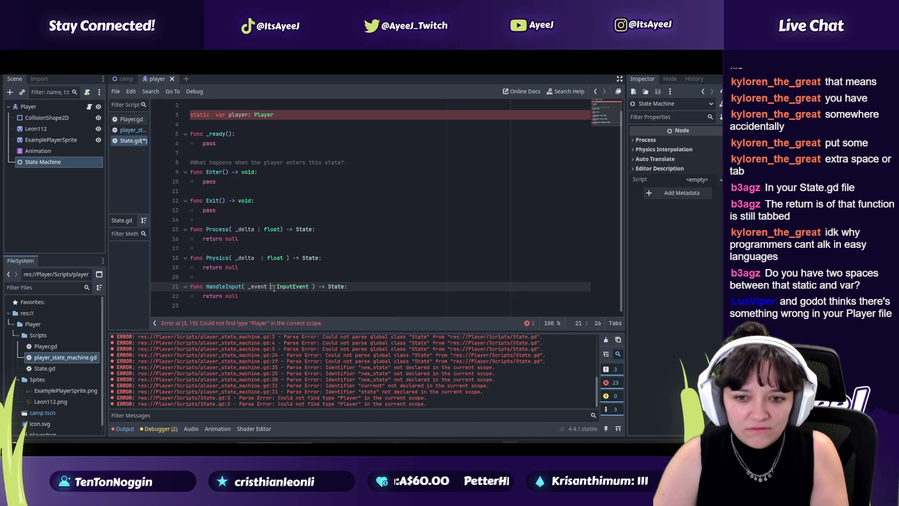
pyautogui.scroll(1, 245, 127)
pyautogui.scroll(-1, 245, 127)
pyautogui.click(248, 115)
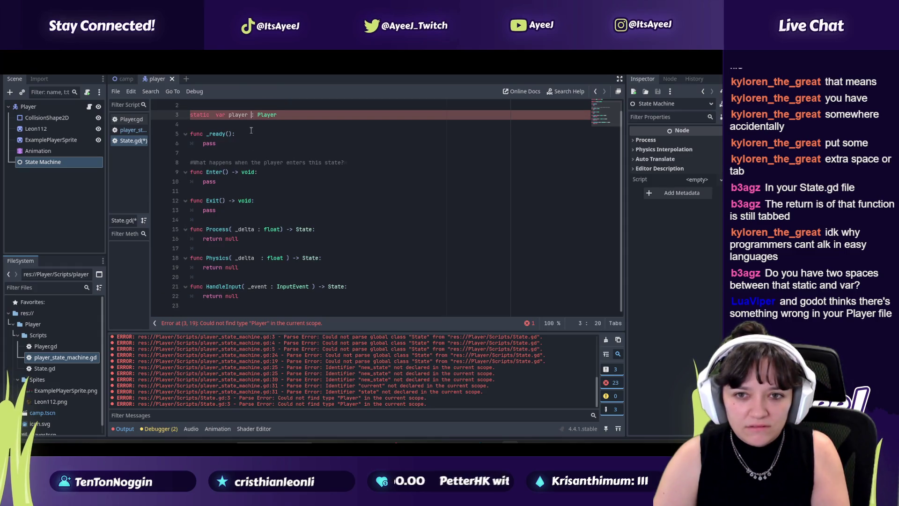
pyautogui.click(262, 286)
pyautogui.click(246, 162)
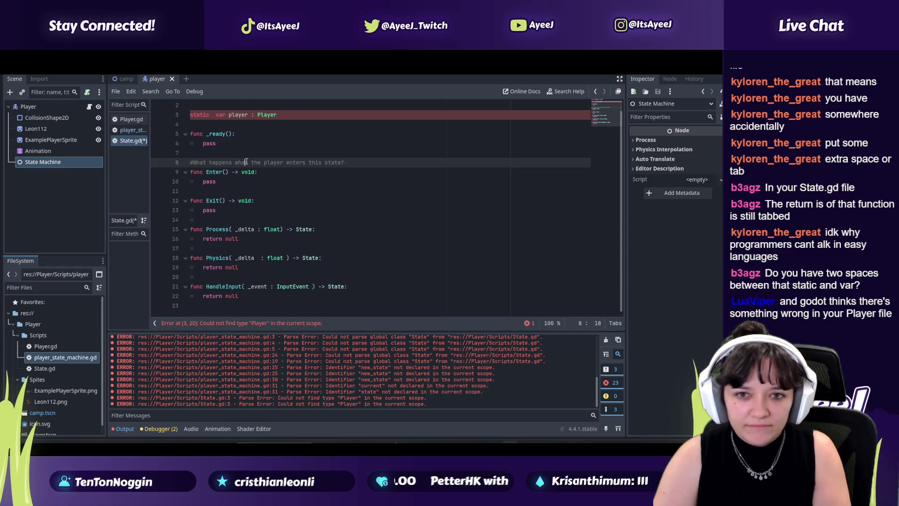
pyautogui.click(281, 115)
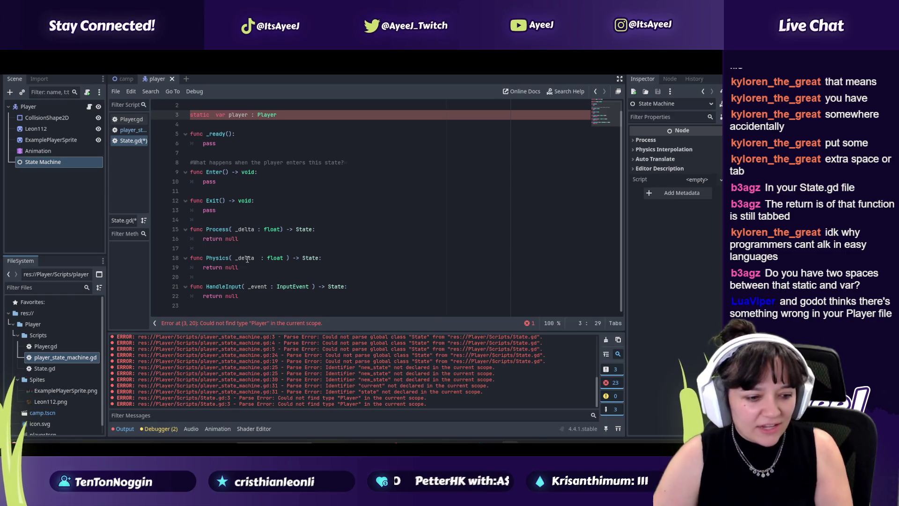
pyautogui.hotkey('ctrl', 's')
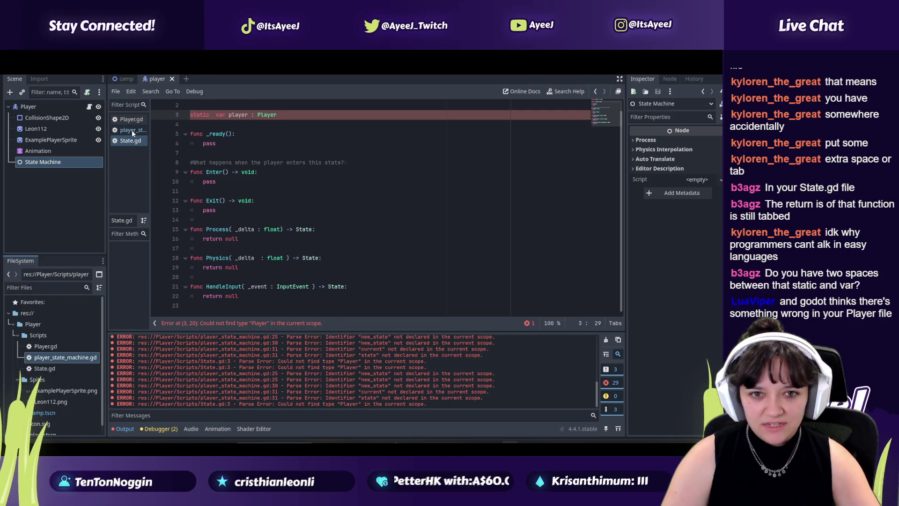
# Inspect the ChangeState function in player_state_machine.gd, comparing it against State.gd
pyautogui.click(132, 130)
pyautogui.scroll(3, 263, 155)
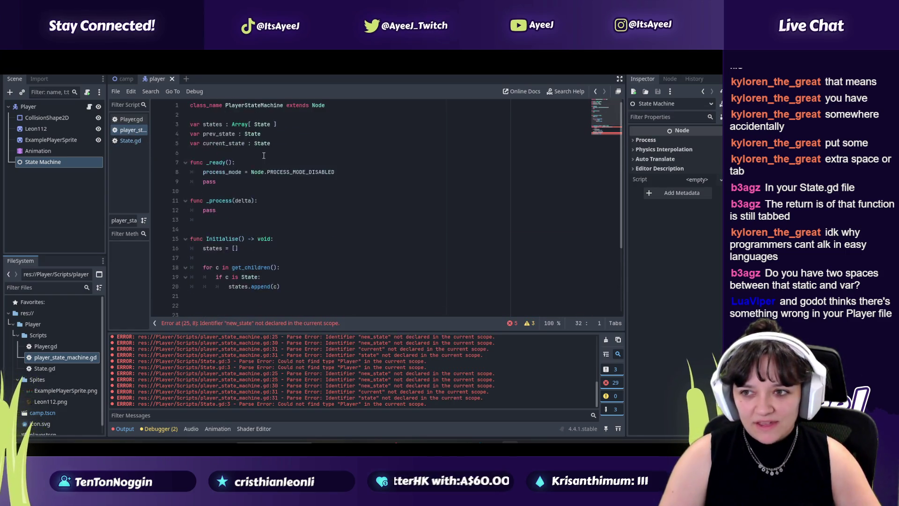
pyautogui.scroll(-2, 263, 155)
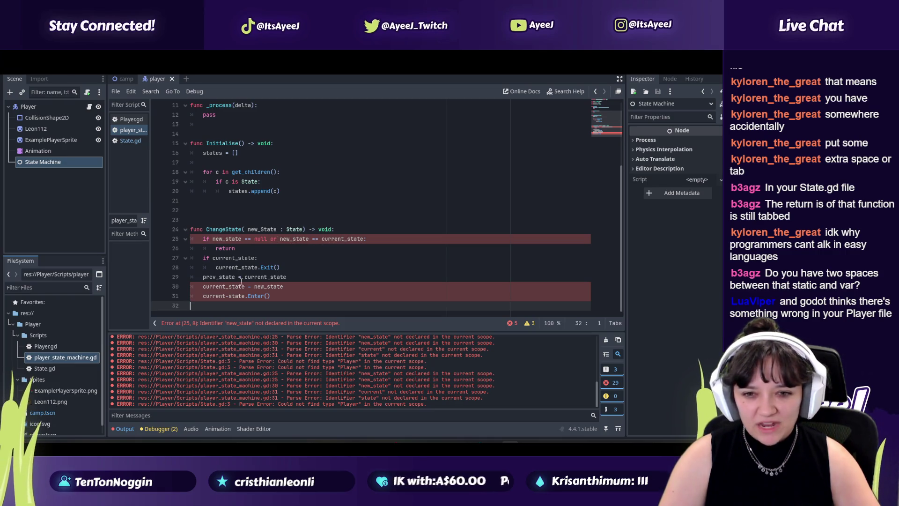
pyautogui.click(271, 294)
pyautogui.scroll(3, 247, 239)
pyautogui.scroll(-3, 247, 239)
pyautogui.click(129, 141)
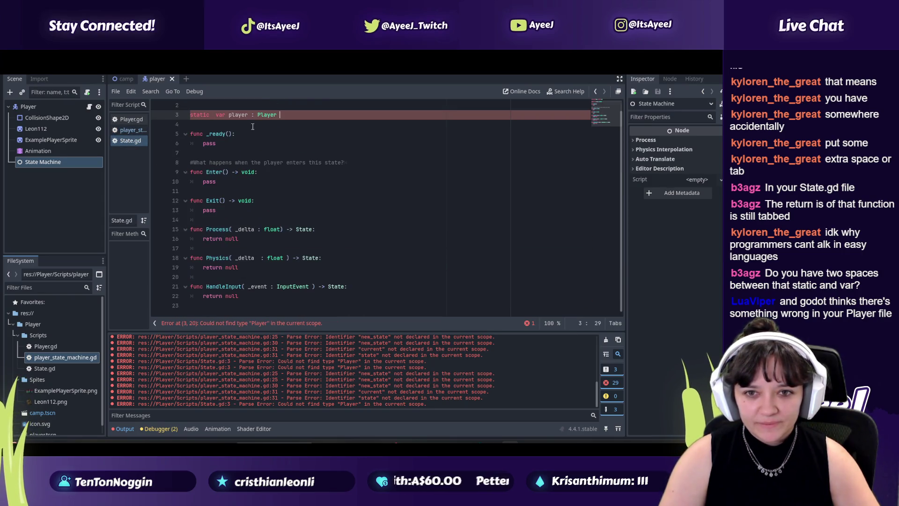
pyautogui.click(127, 130)
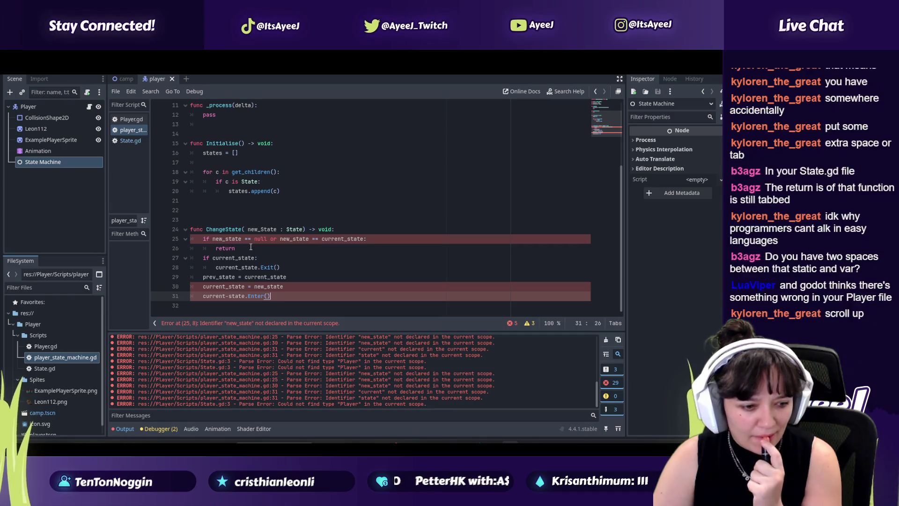
pyautogui.scroll(3, 248, 180)
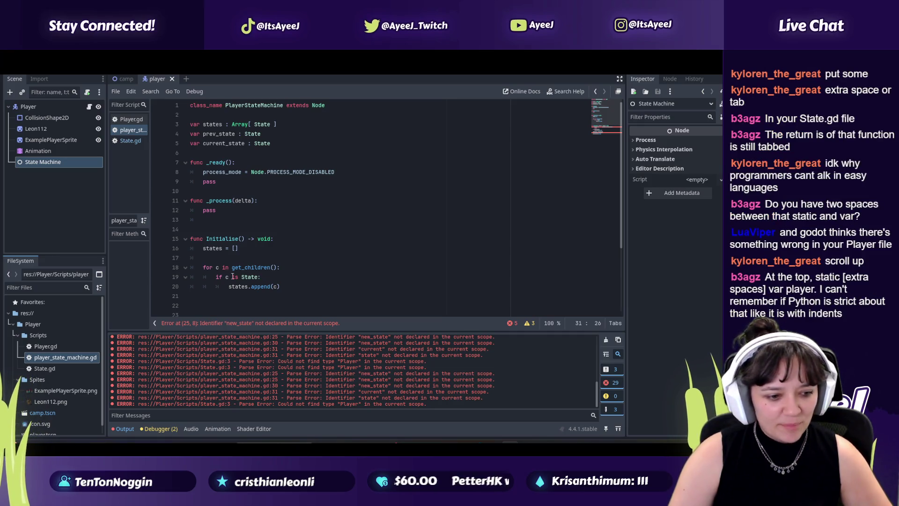
# Make State.gd line 3 read 'static var player : Player', save, and return to player_state_machine.gd
pyautogui.click(126, 141)
pyautogui.click(214, 115)
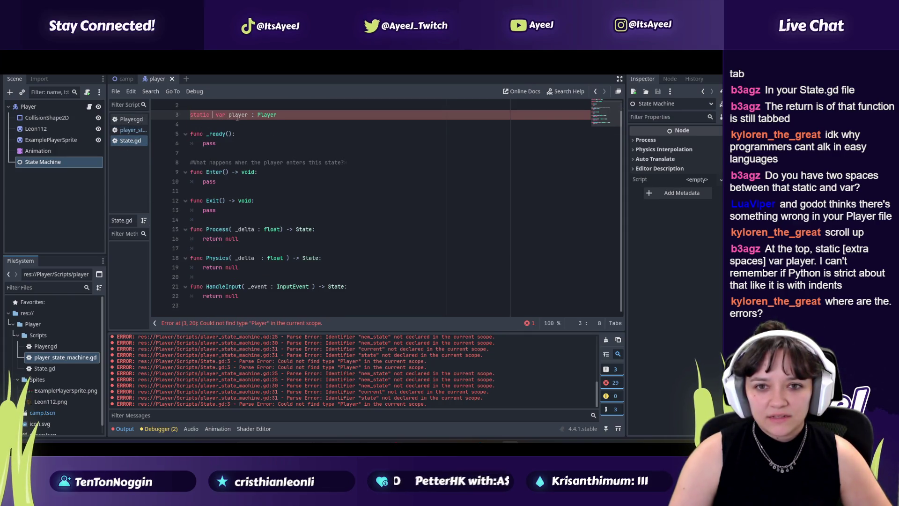
pyautogui.press('BackSpace')
pyautogui.click(280, 115)
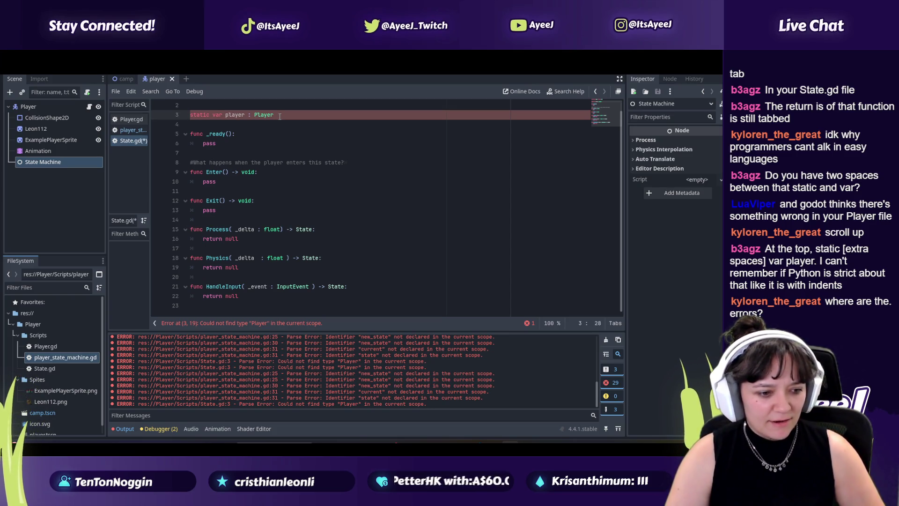
pyautogui.hotkey('ctrl', 's')
pyautogui.click(275, 116)
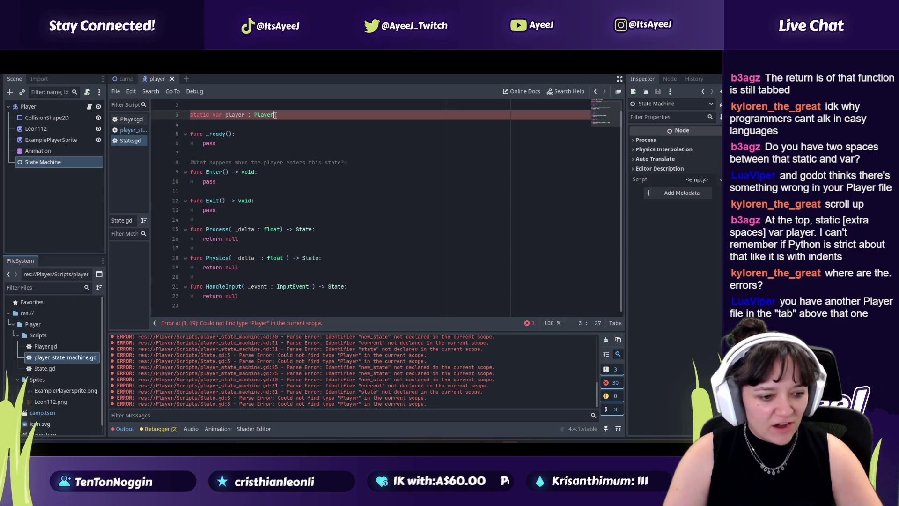
pyautogui.scroll(1, 203, 120)
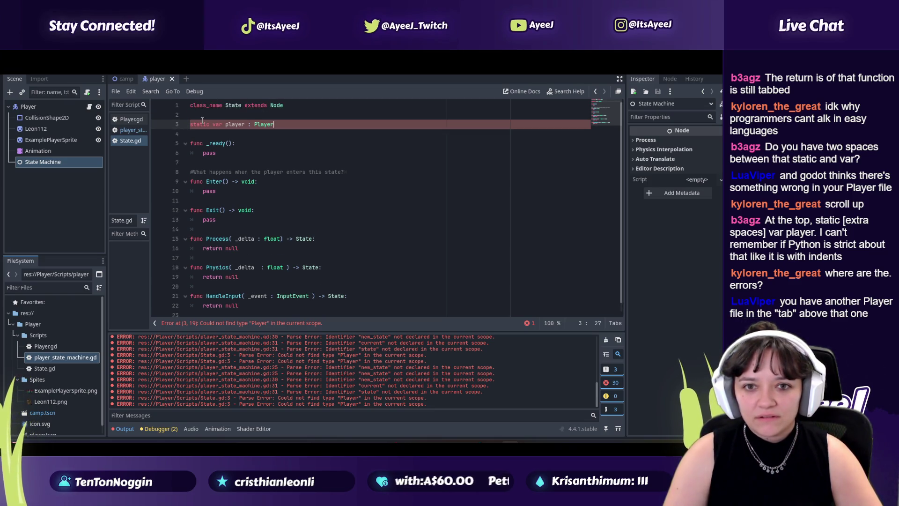
pyautogui.click(131, 130)
pyautogui.click(128, 140)
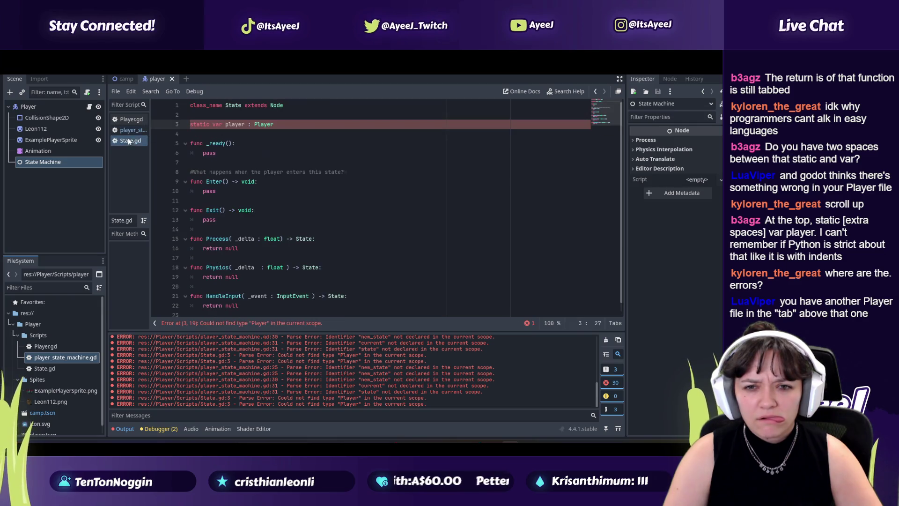
pyautogui.click(125, 130)
pyautogui.scroll(-4, 212, 136)
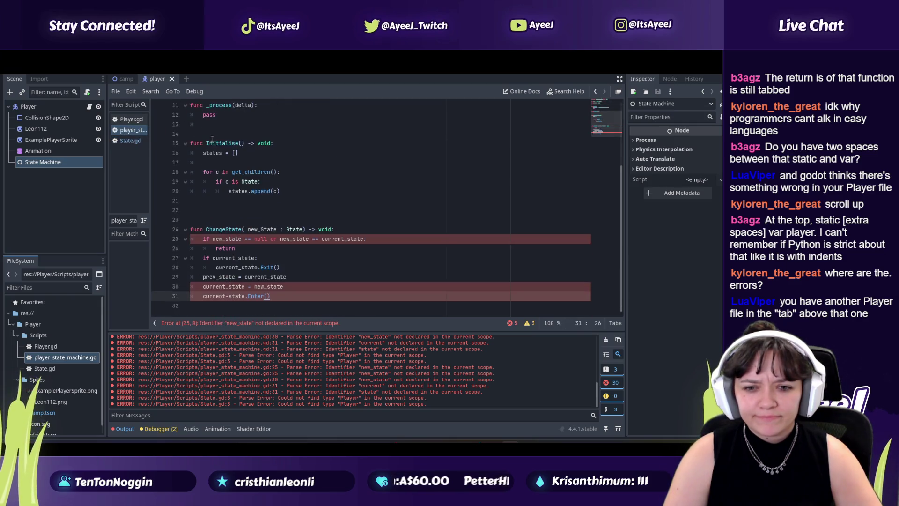
# Remove the extra blank lines above ChangeState in player_state_machine.gd
pyautogui.click(202, 216)
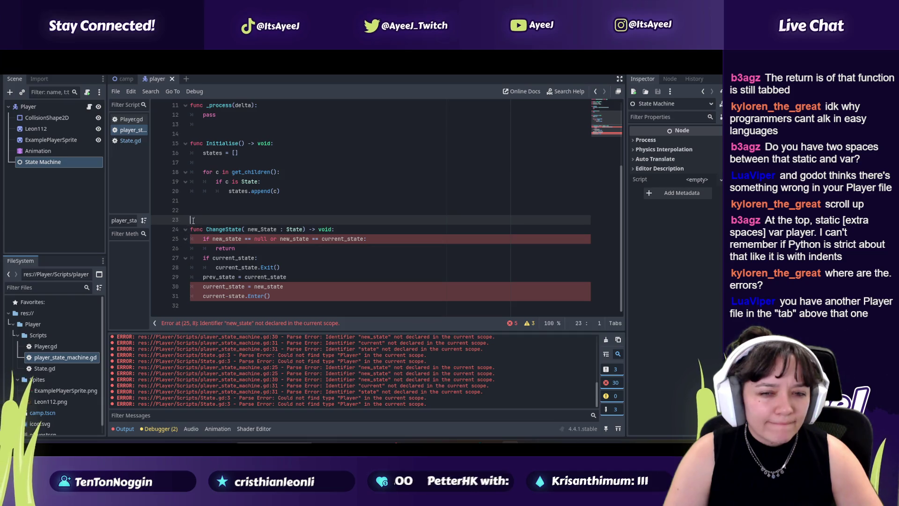
pyautogui.press('BackSpace')
pyautogui.press('BackSpace')
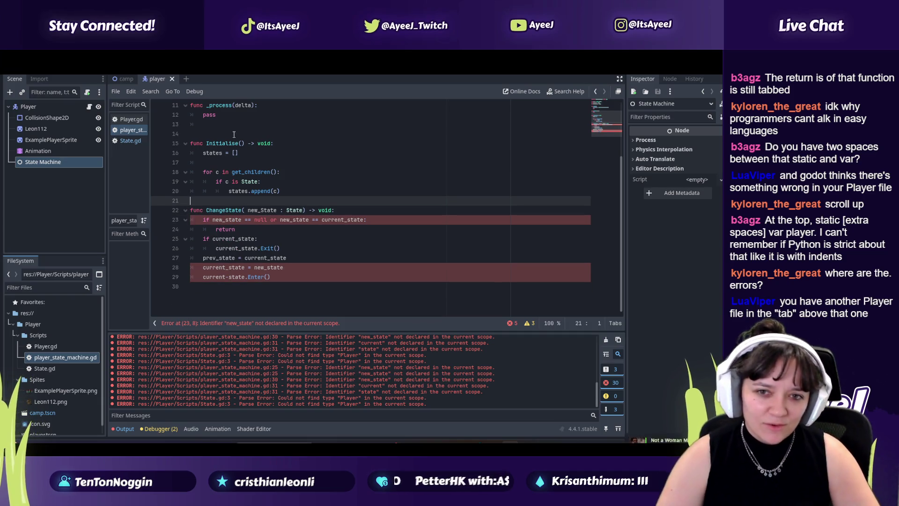
pyautogui.scroll(4, 234, 136)
pyautogui.scroll(-2, 234, 135)
# Retype the final 'r' of Player on State.gd line 3, save, and go back to player_state_machine.gd
pyautogui.click(131, 141)
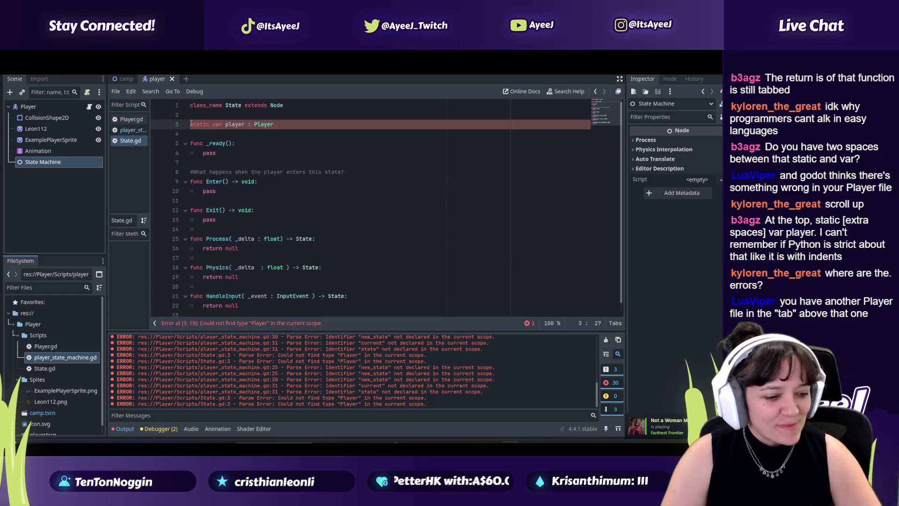
pyautogui.click(211, 114)
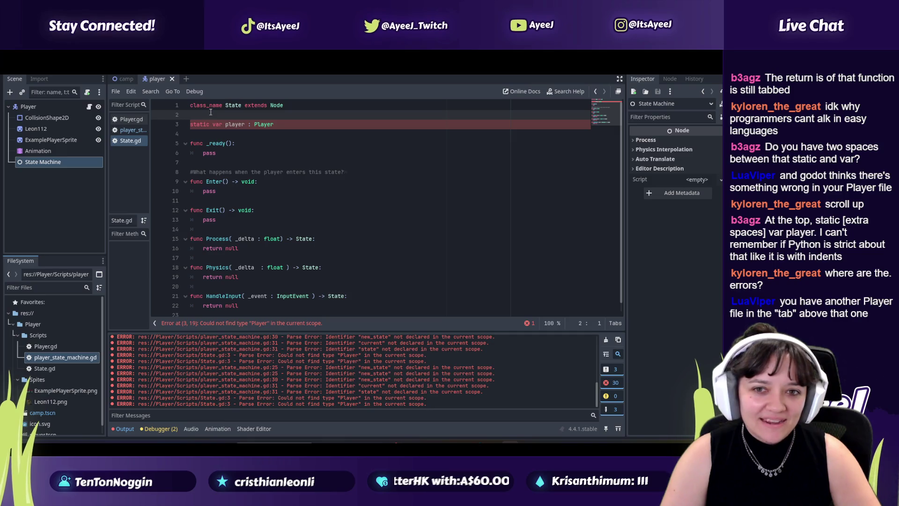
pyautogui.click(276, 123)
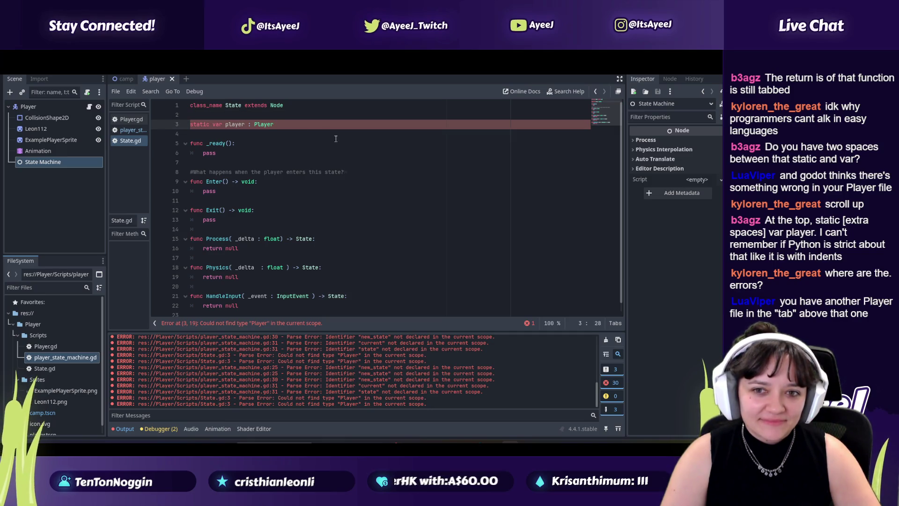
pyautogui.press('BackSpace')
pyautogui.write('r')
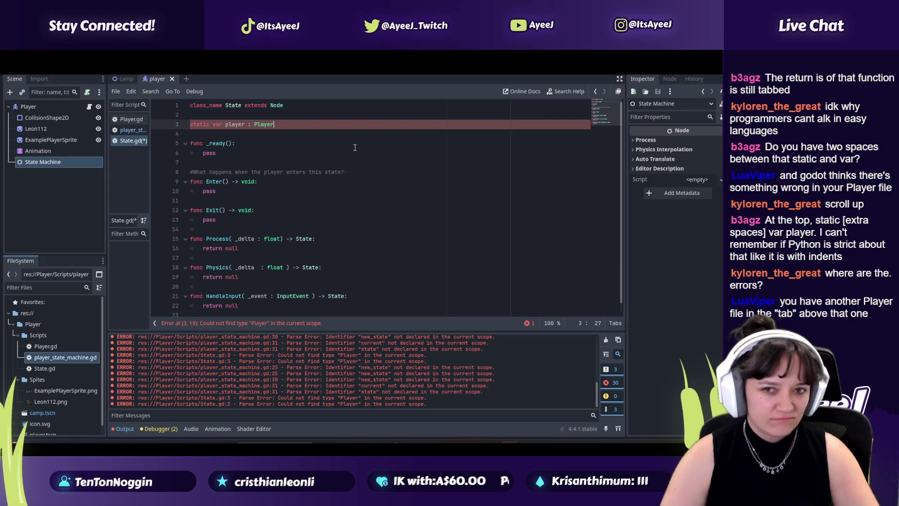
pyautogui.hotkey('ctrl', 's')
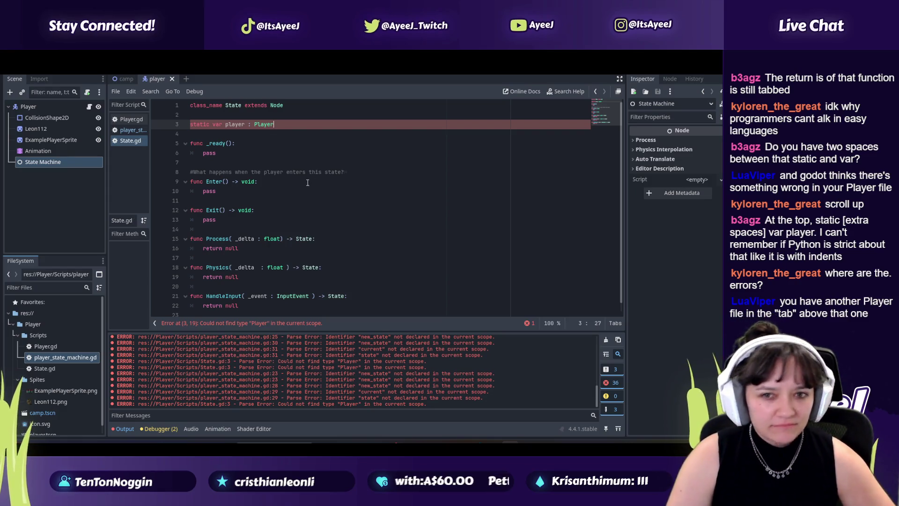
pyautogui.click(279, 144)
pyautogui.click(286, 129)
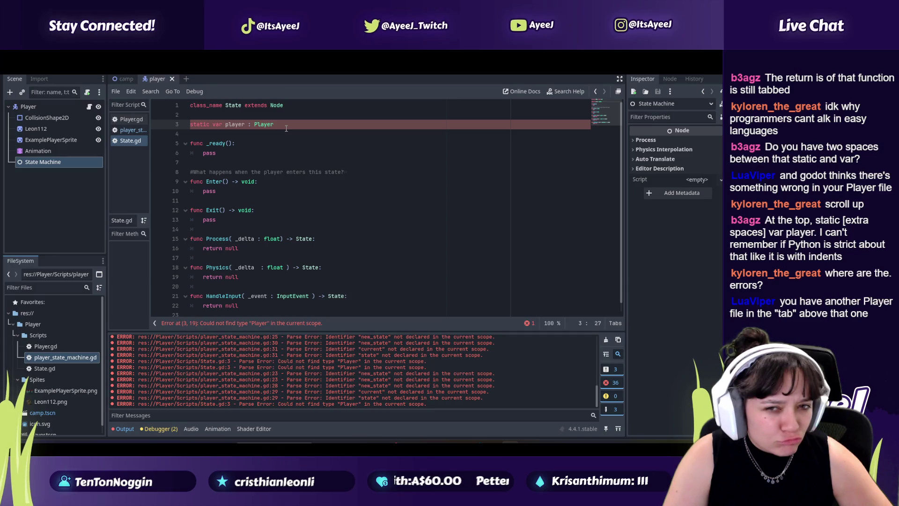
pyautogui.click(129, 130)
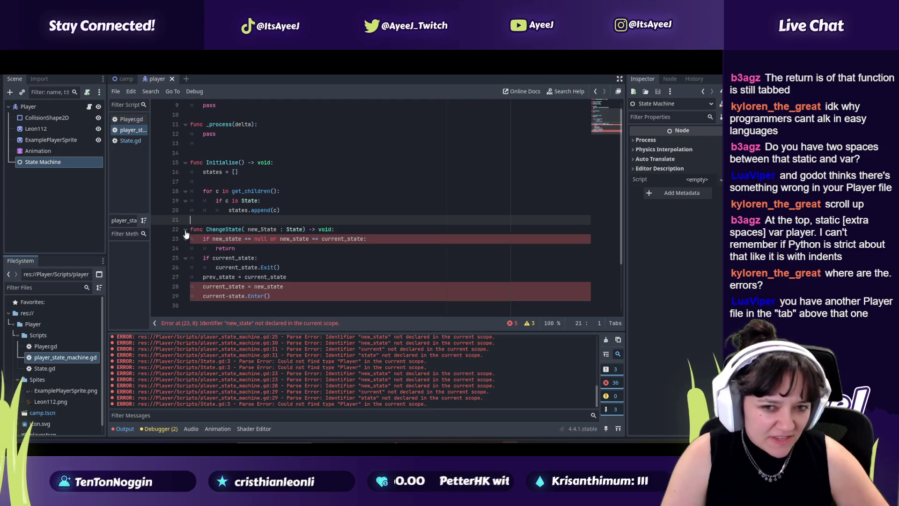
# Unindent the return on line 24 of ChangeState so it sits level with the if above
pyautogui.click(204, 239)
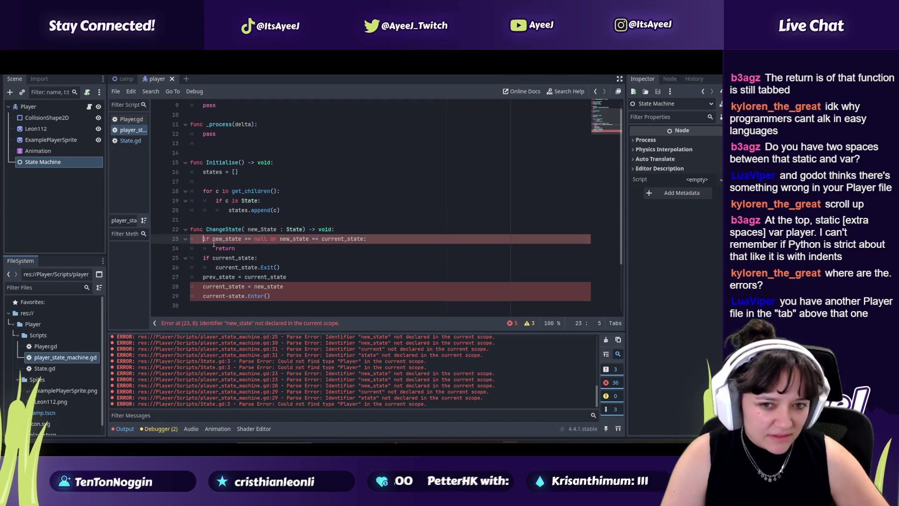
pyautogui.click(212, 248)
pyautogui.press('BackSpace')
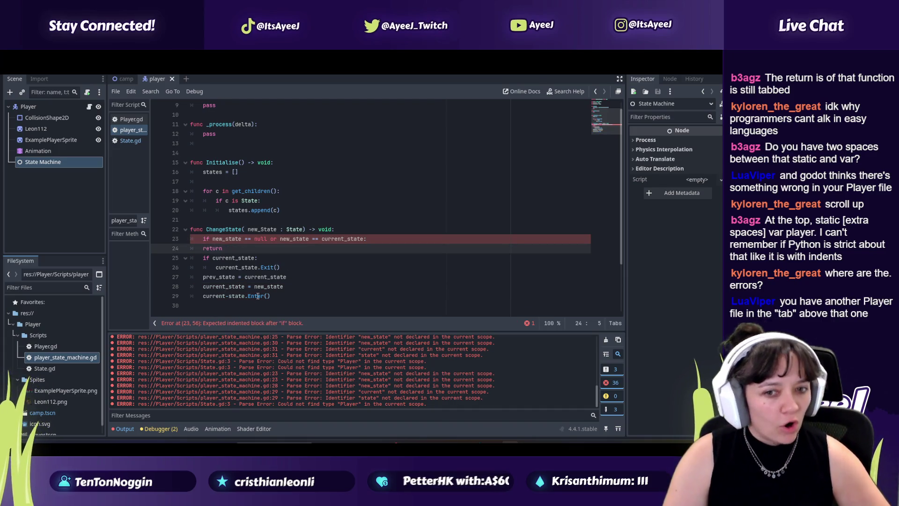
pyautogui.click(220, 309)
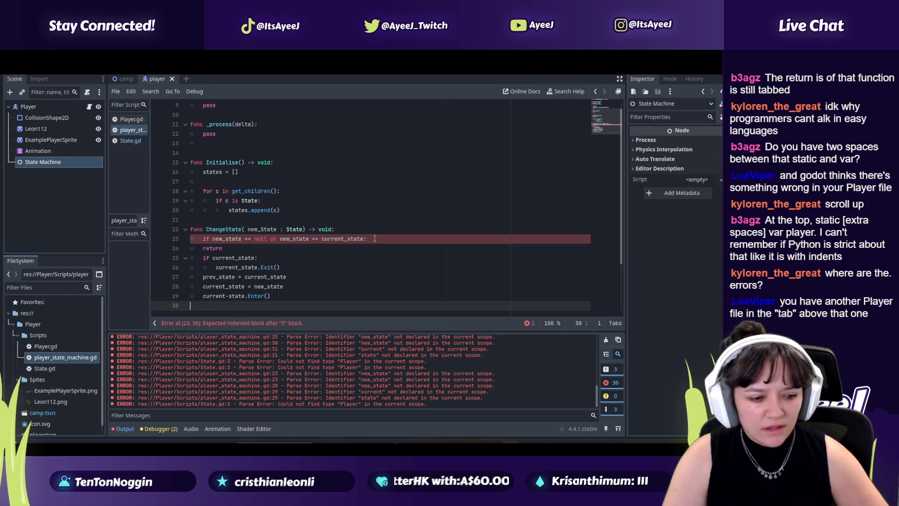
pyautogui.click(374, 239)
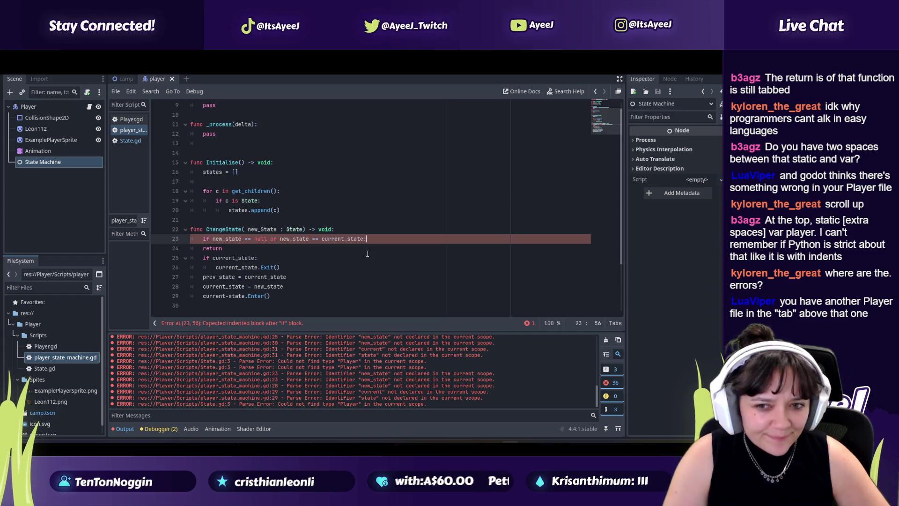
pyautogui.hotkey('alt', 'Tab')
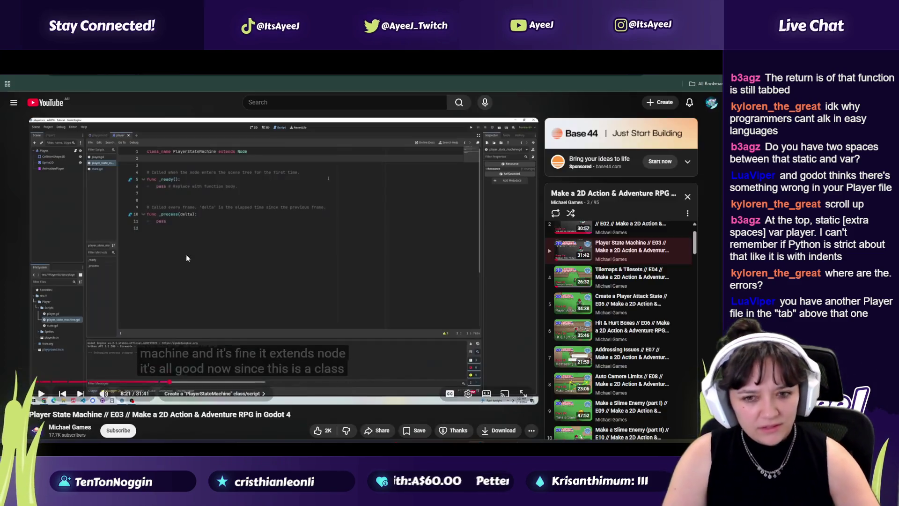
# Skip the tutorial ahead to where ChangeState is written out
pyautogui.click(187, 256)
pyautogui.moveTo(169, 382); pyautogui.dragTo(186, 382)
pyautogui.click(186, 382)
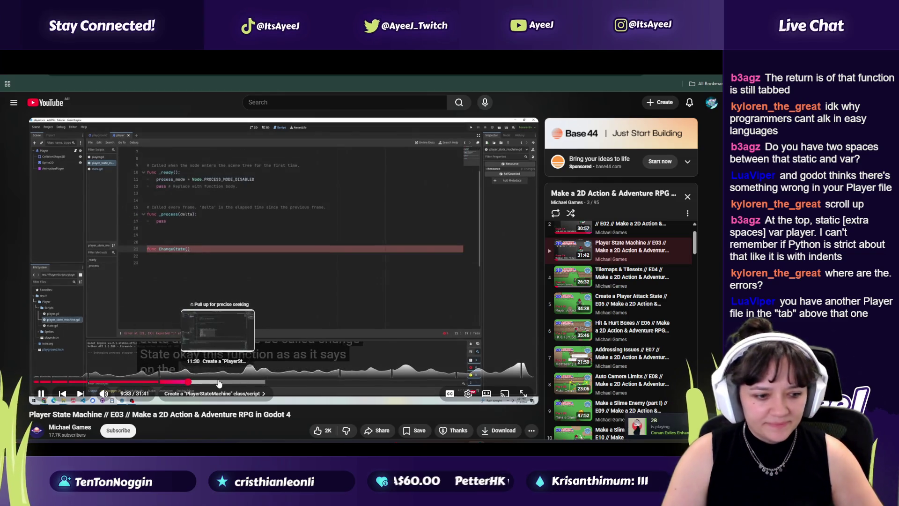
pyautogui.click(219, 383)
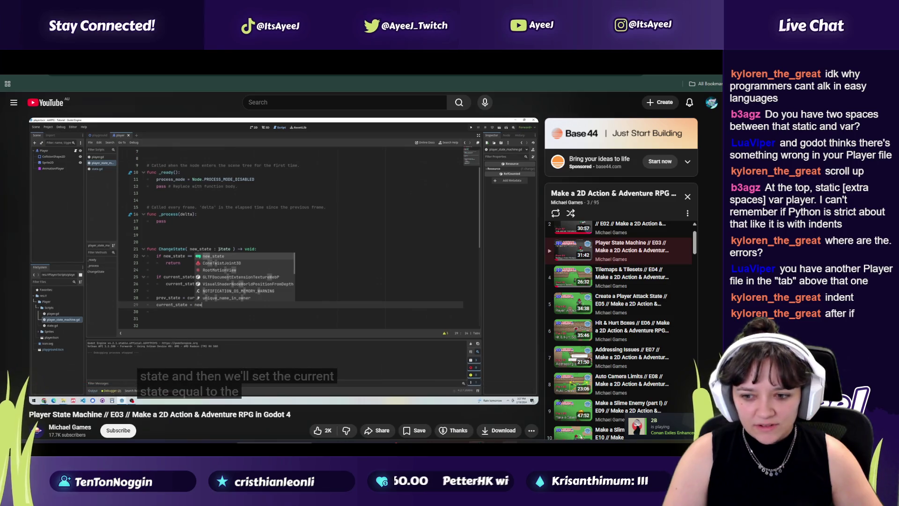
pyautogui.hotkey('alt', 'Tab')
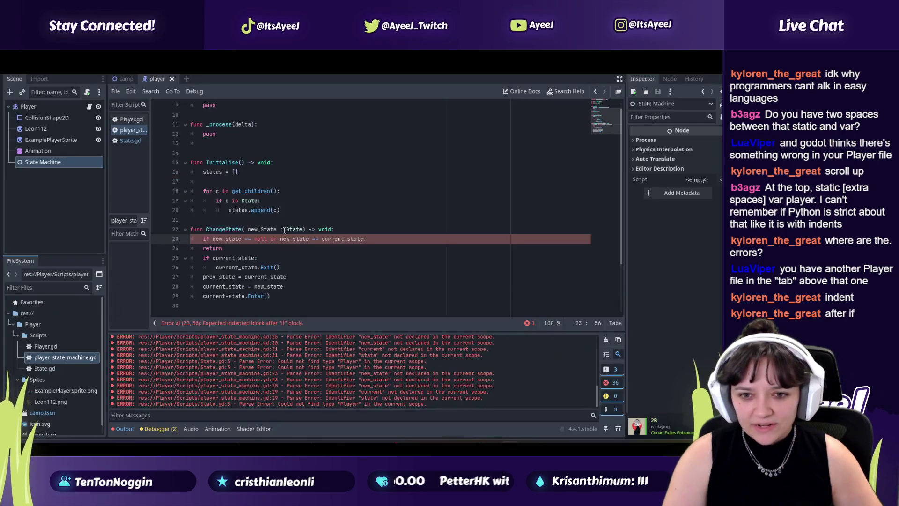
# Keep the if at one indent level and nest the return under it in ChangeState
pyautogui.press('Tab')
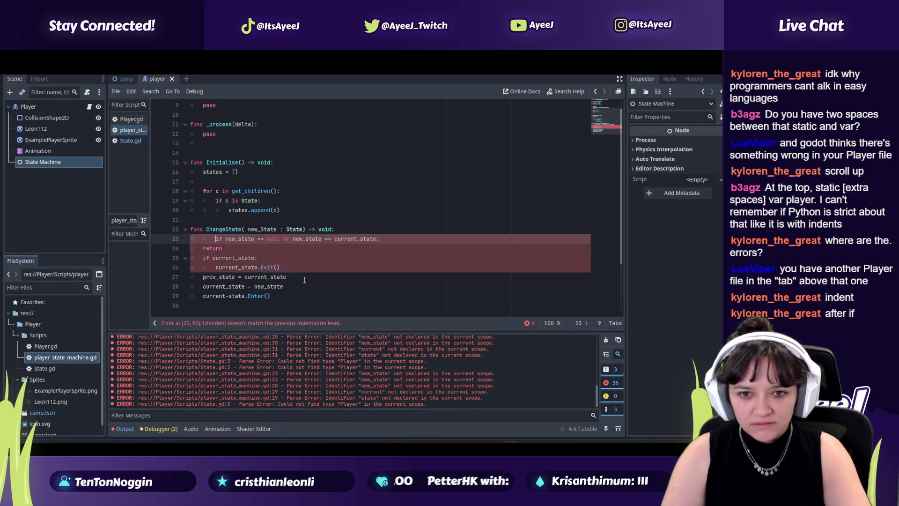
pyautogui.press('BackSpace')
pyautogui.press('BackSpace')
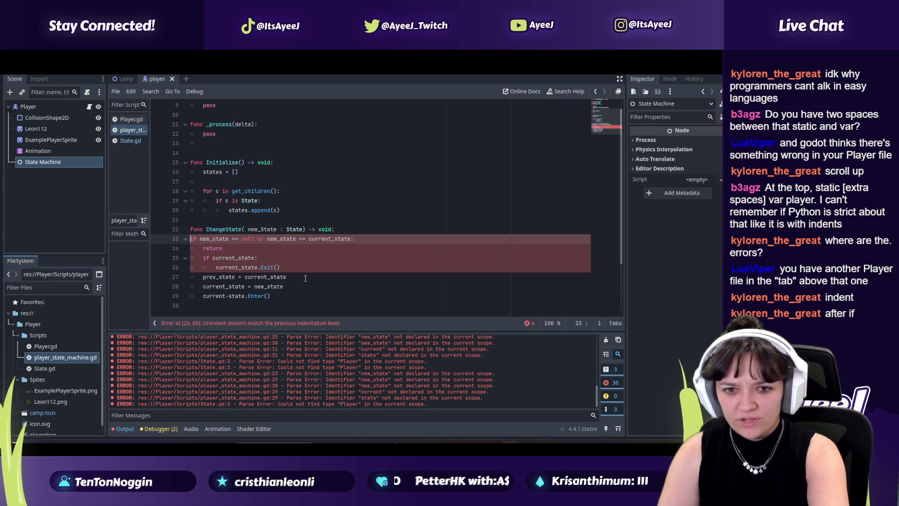
pyautogui.press('Tab')
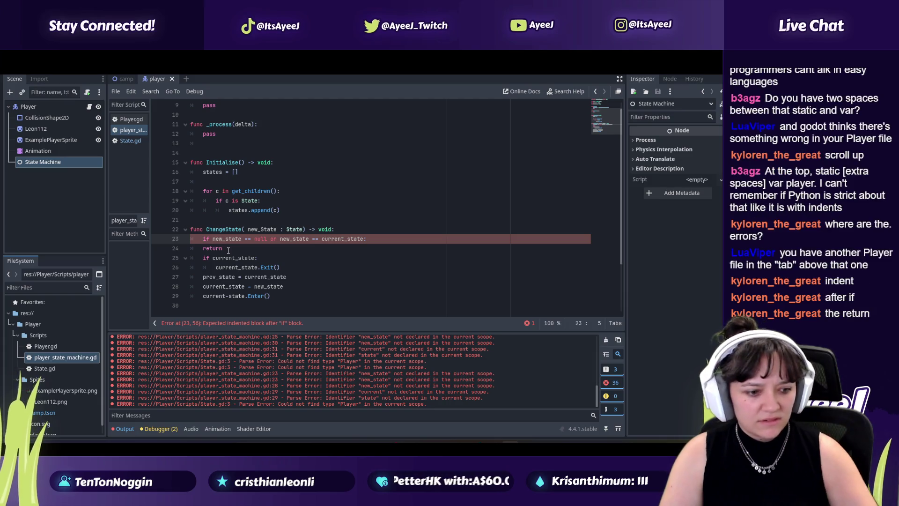
pyautogui.click(203, 249)
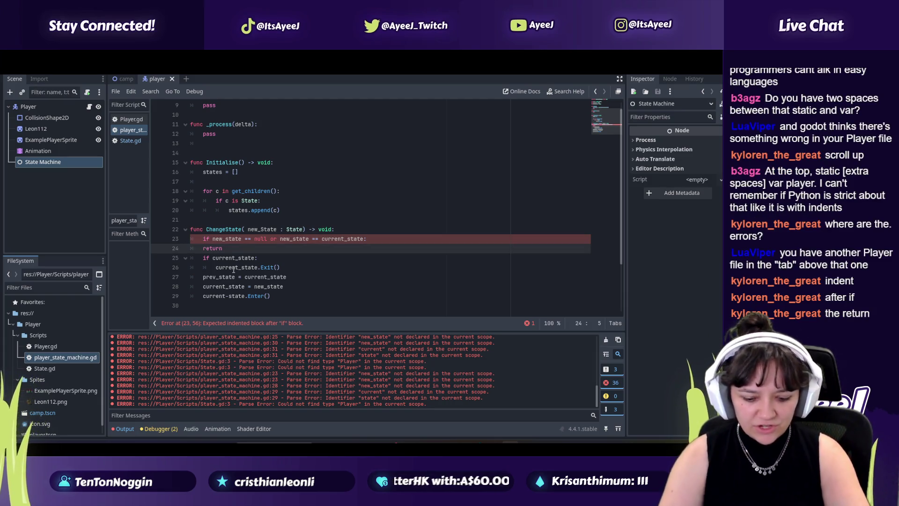
pyautogui.press('BackSpace')
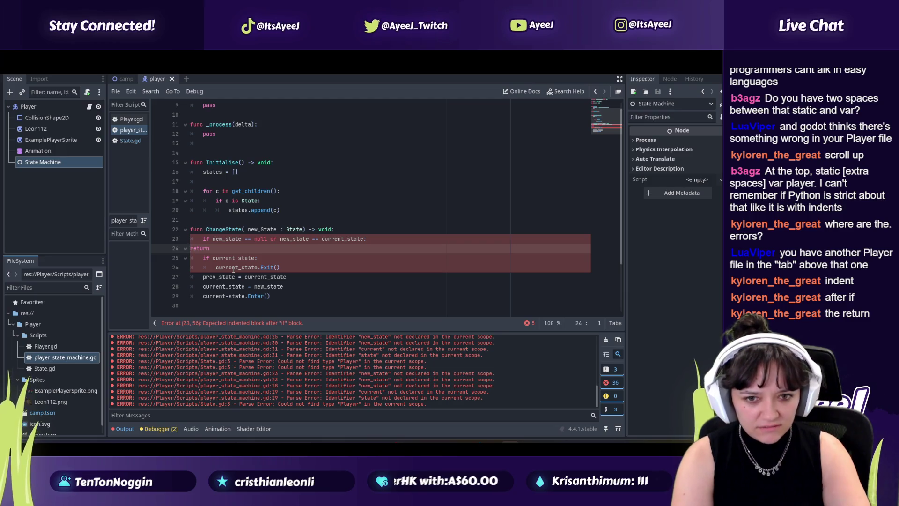
pyautogui.press('Tab')
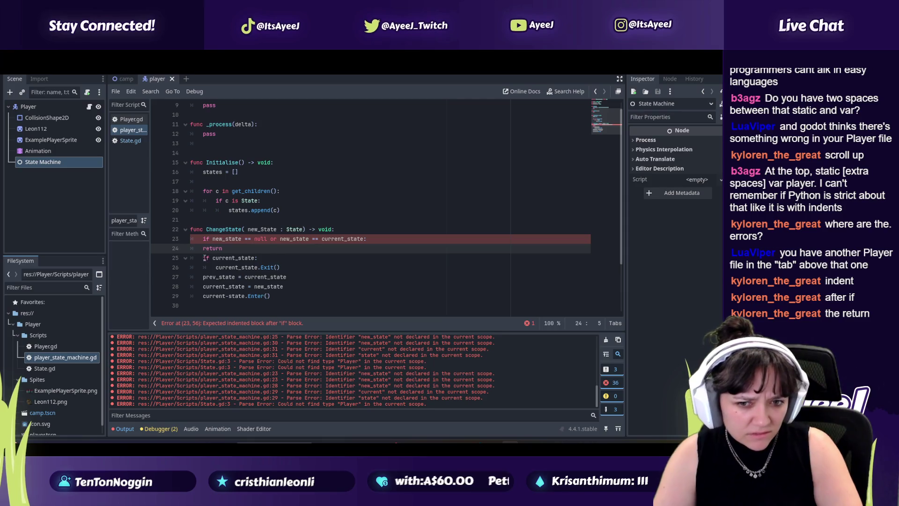
pyautogui.hotkey('alt', 'Tab')
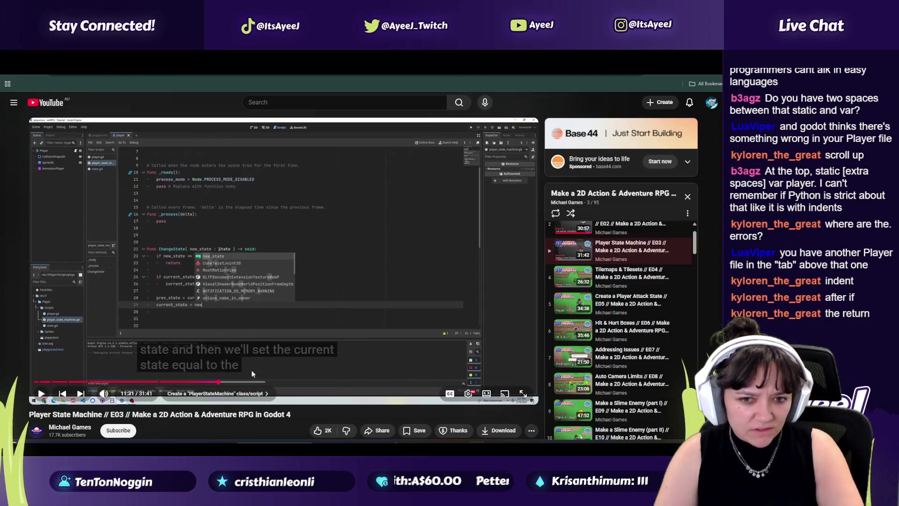
pyautogui.hotkey('alt', 'Tab')
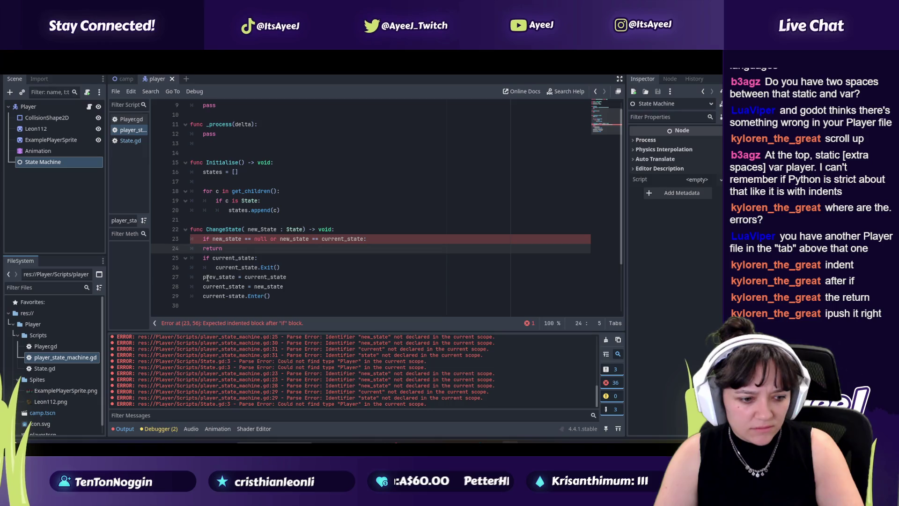
pyautogui.press('Tab')
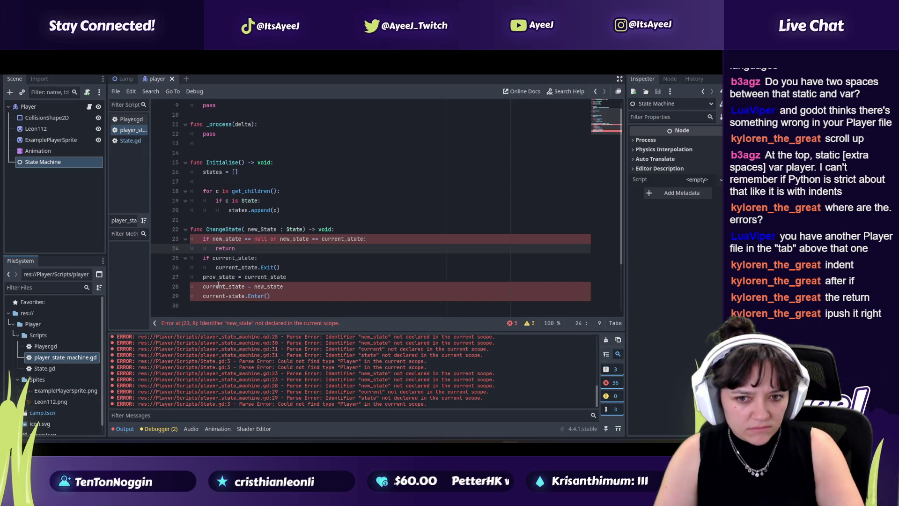
# Compare with the tutorial's ChangeState code and pause the video at 11:56
pyautogui.hotkey('alt', 'Tab')
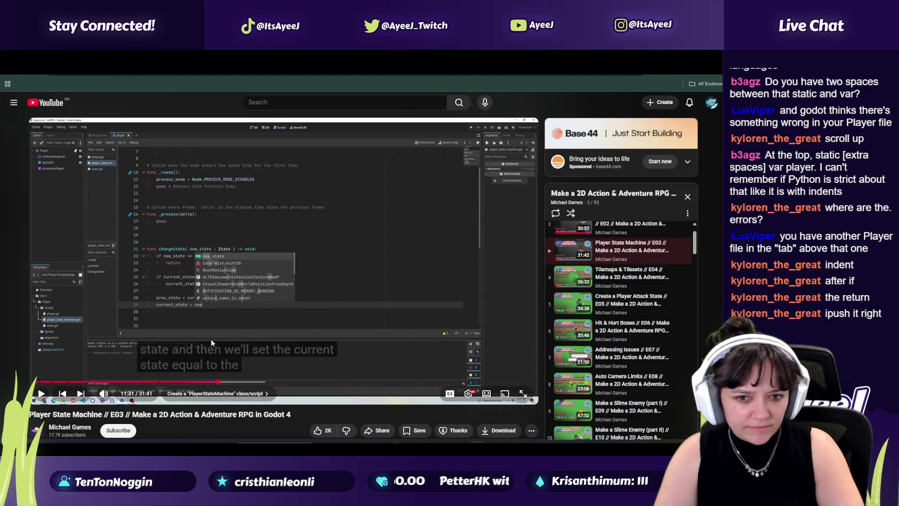
pyautogui.hotkey('alt', 'Tab')
pyautogui.hotkey('alt', 'Tab')
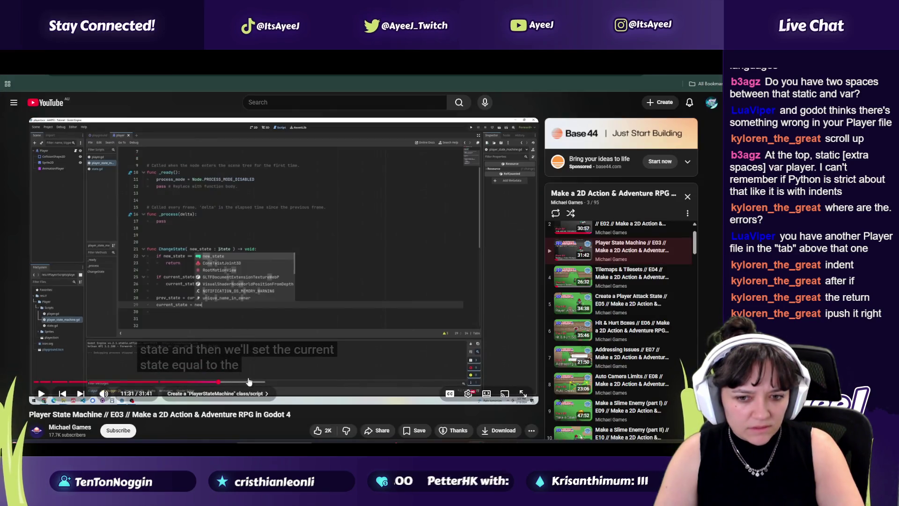
pyautogui.click(230, 383)
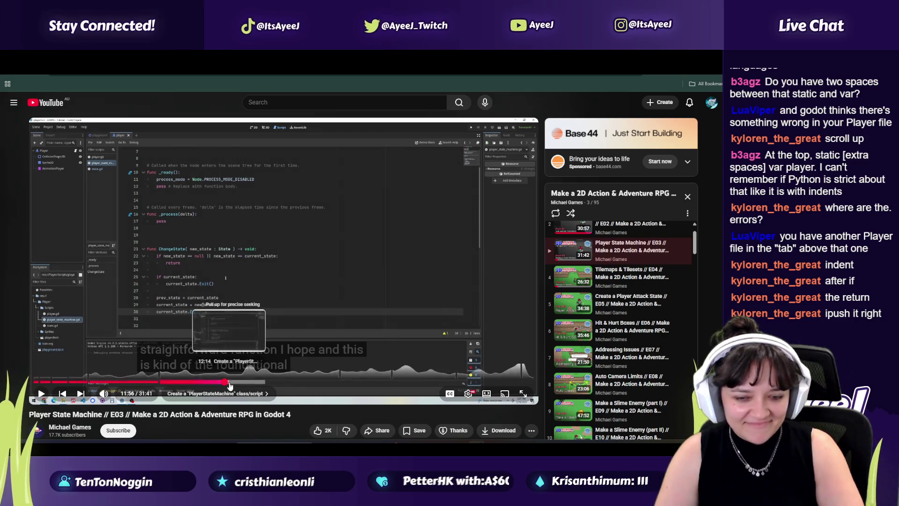
pyautogui.click(46, 395)
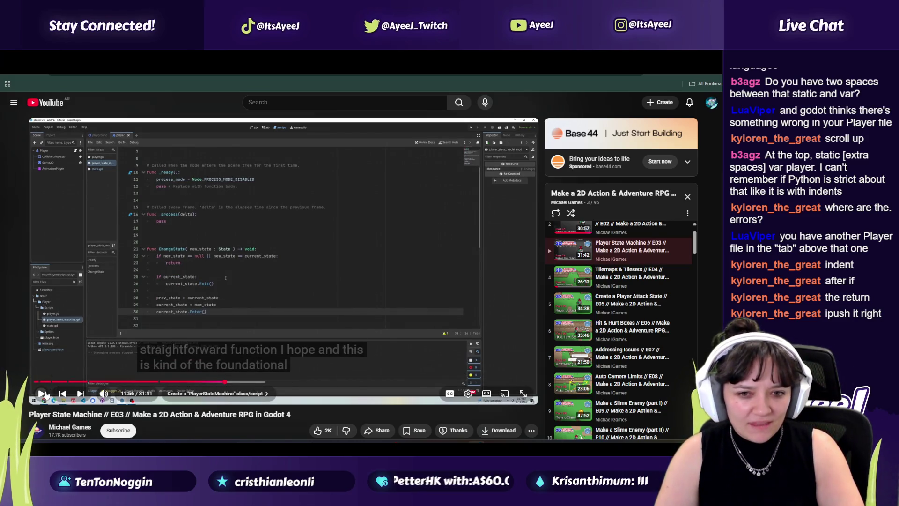
pyautogui.click(43, 394)
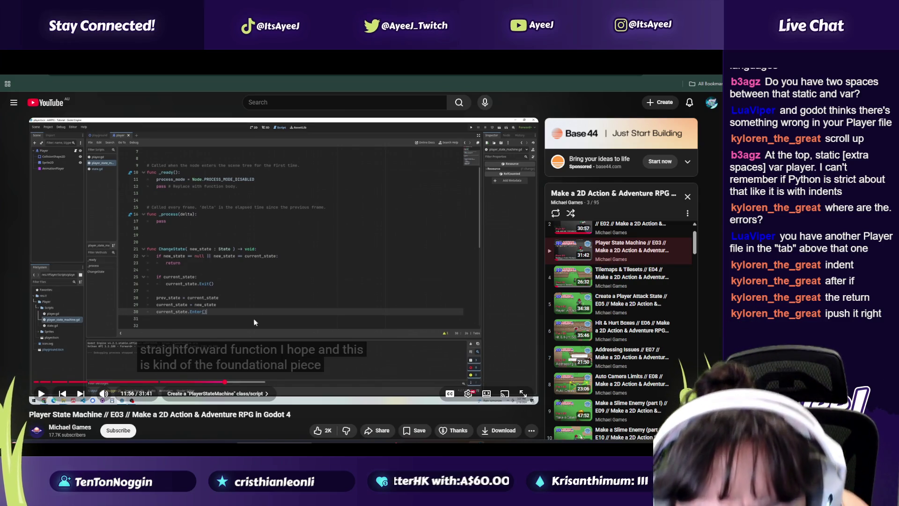
pyautogui.hotkey('alt', 'Tab')
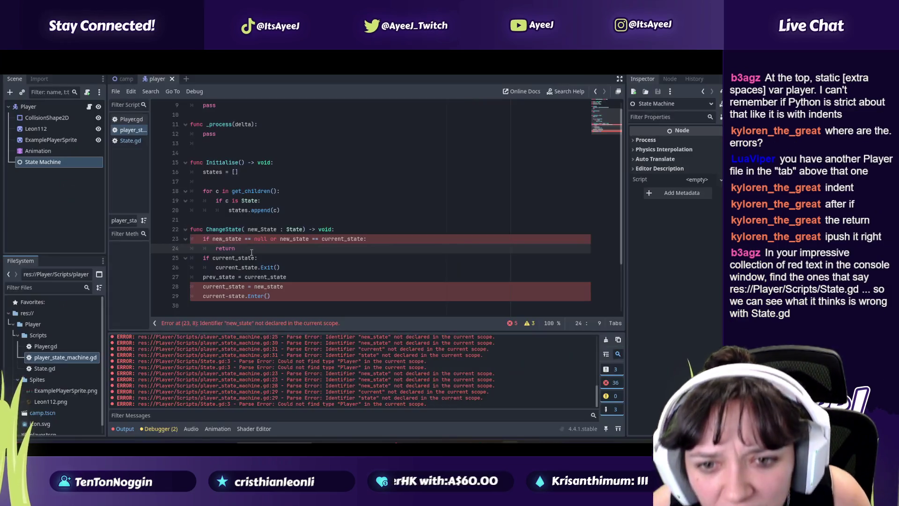
# Retype 'or' in the line 23 ChangeState condition, then open Player.gd
pyautogui.click(287, 238)
pyautogui.press('BackSpace')
pyautogui.press('BackSpace')
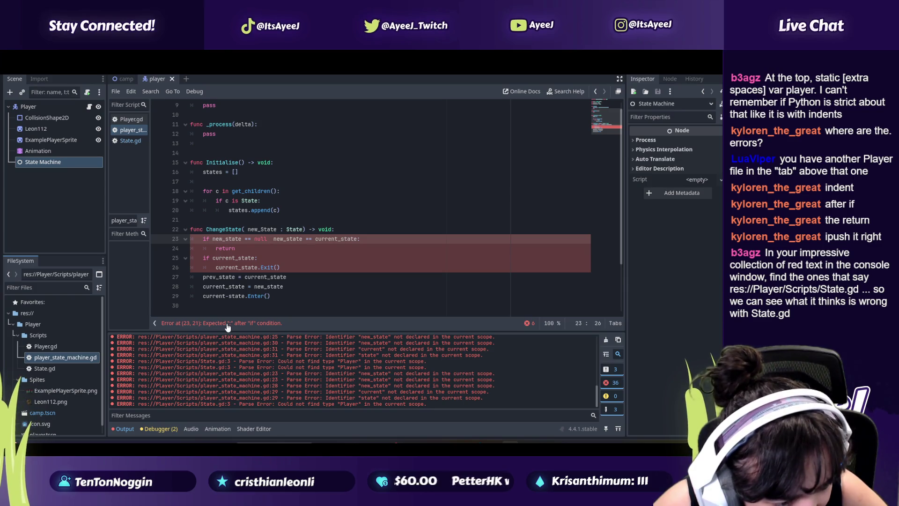
pyautogui.write('or')
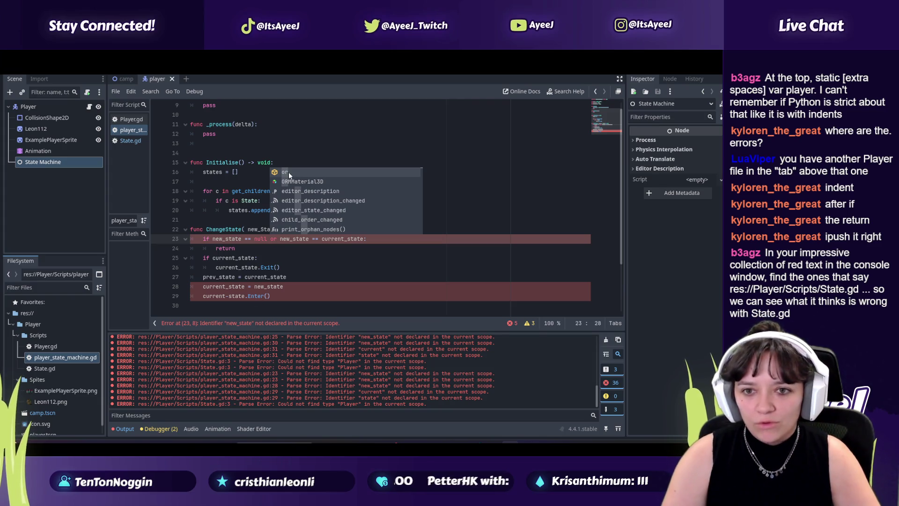
pyautogui.click(285, 173)
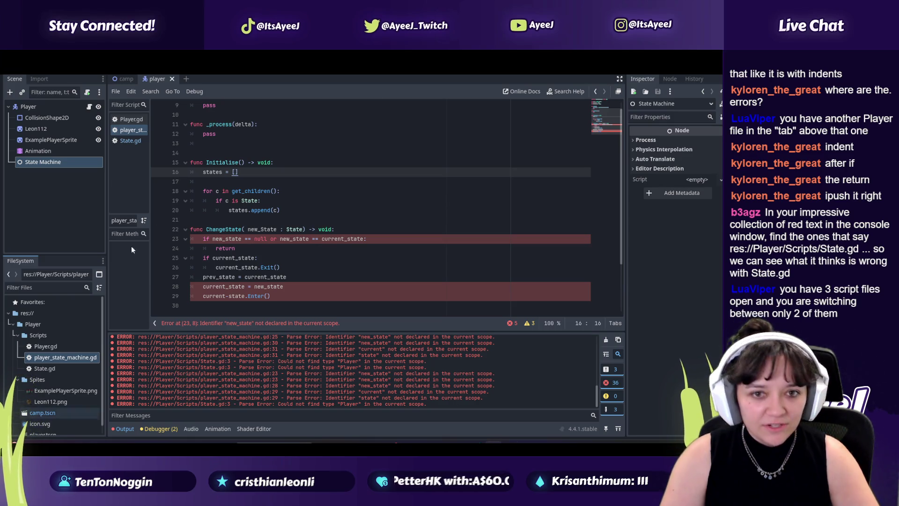
pyautogui.click(131, 120)
pyautogui.scroll(-12, 319, 208)
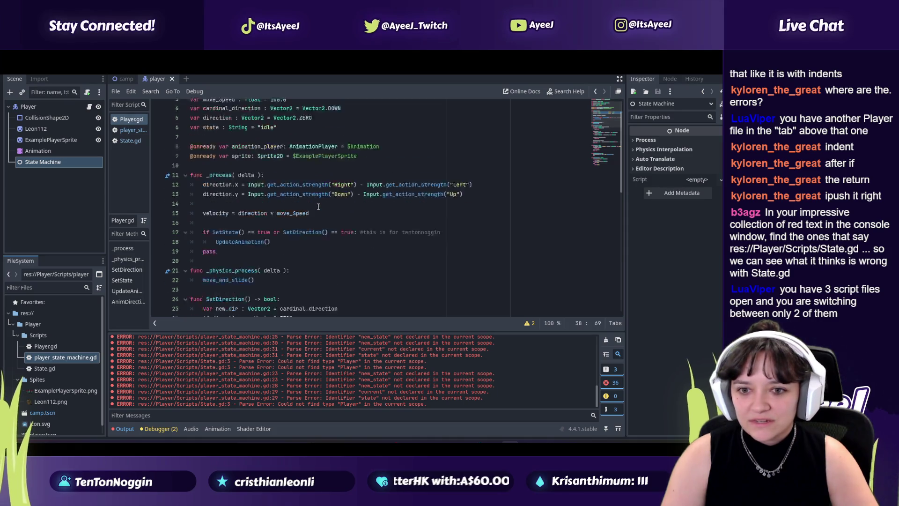
# Look through player_state_machine.gd, State.gd and the parse errors in the Output panel
pyautogui.scroll(12, 299, 212)
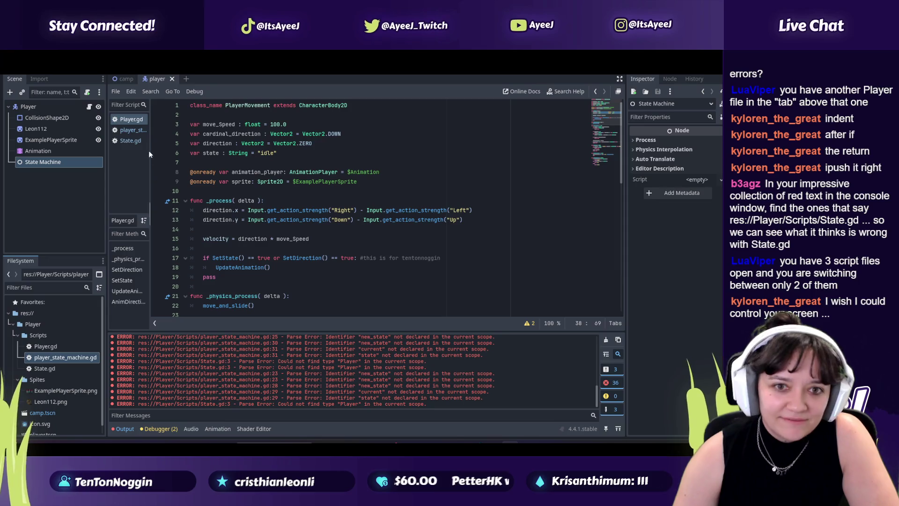
pyautogui.click(122, 133)
pyautogui.click(133, 145)
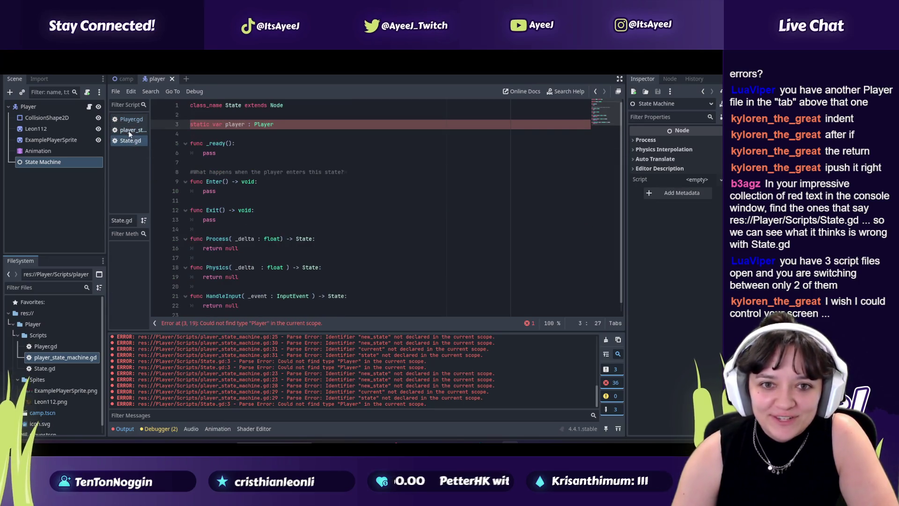
pyautogui.click(129, 131)
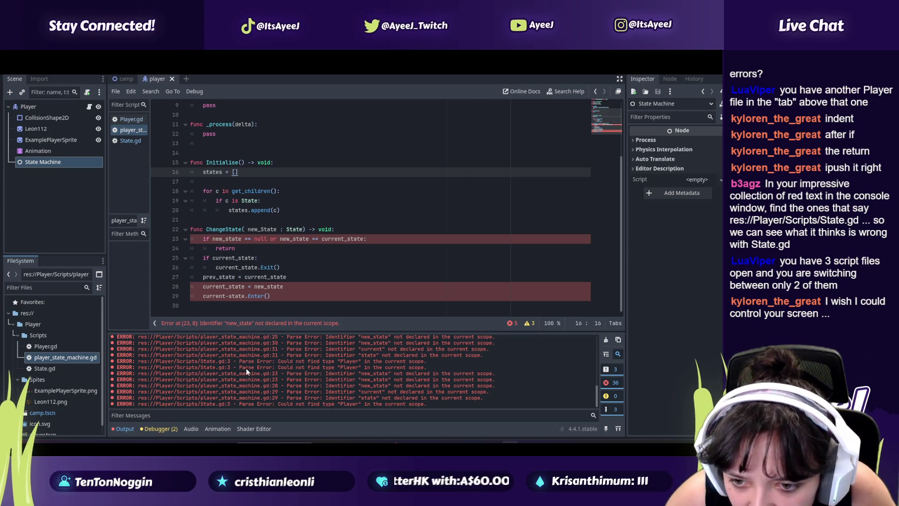
pyautogui.doubleClick(262, 366)
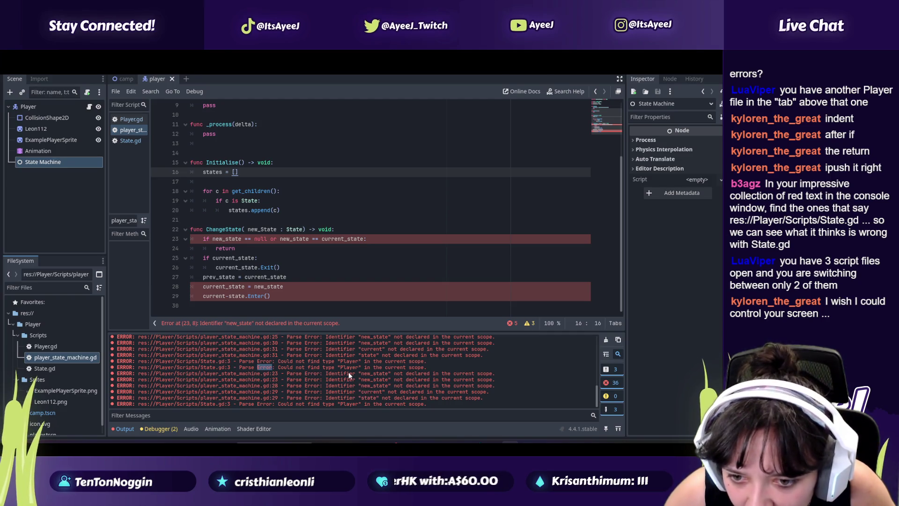
pyautogui.click(292, 400)
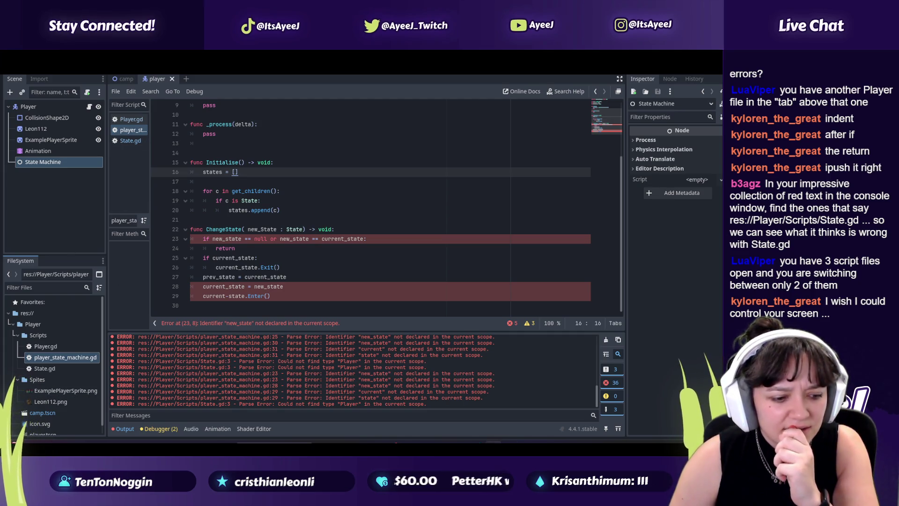
pyautogui.scroll(3, 240, 367)
pyautogui.scroll(3, 237, 364)
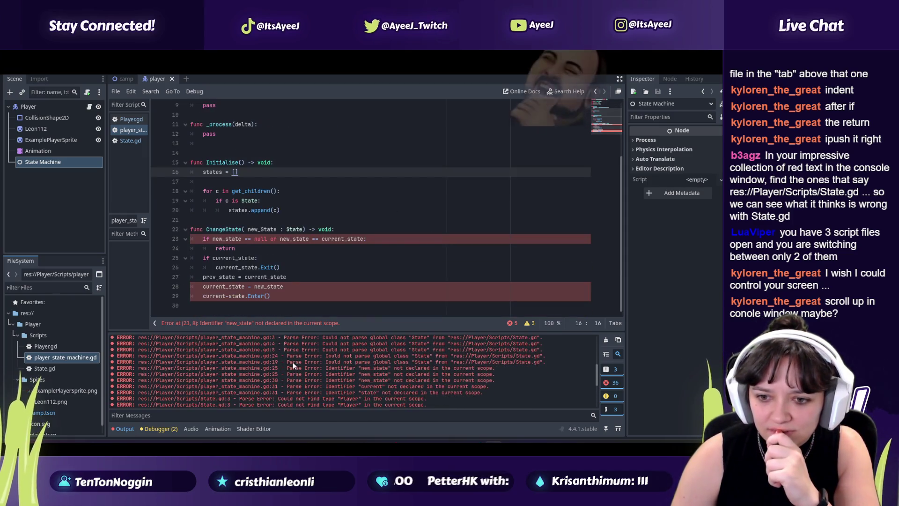
pyautogui.scroll(3, 293, 366)
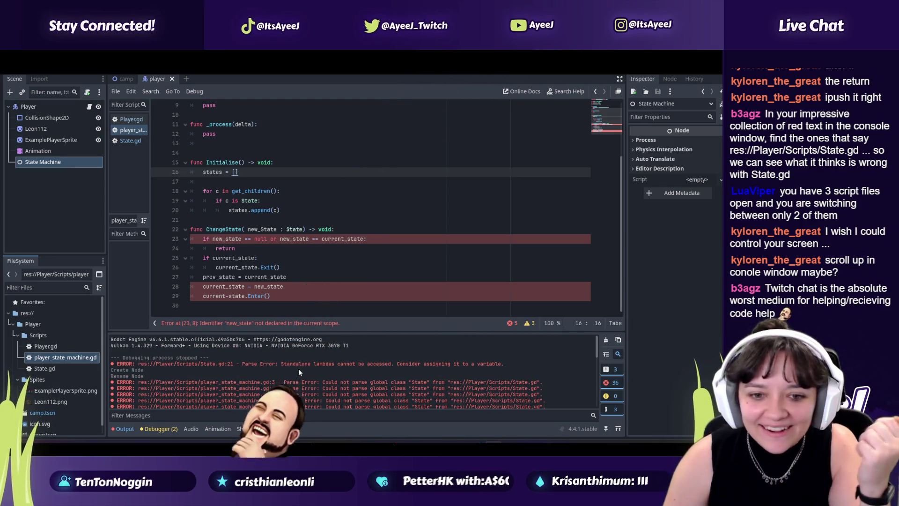
pyautogui.scroll(-2, 241, 372)
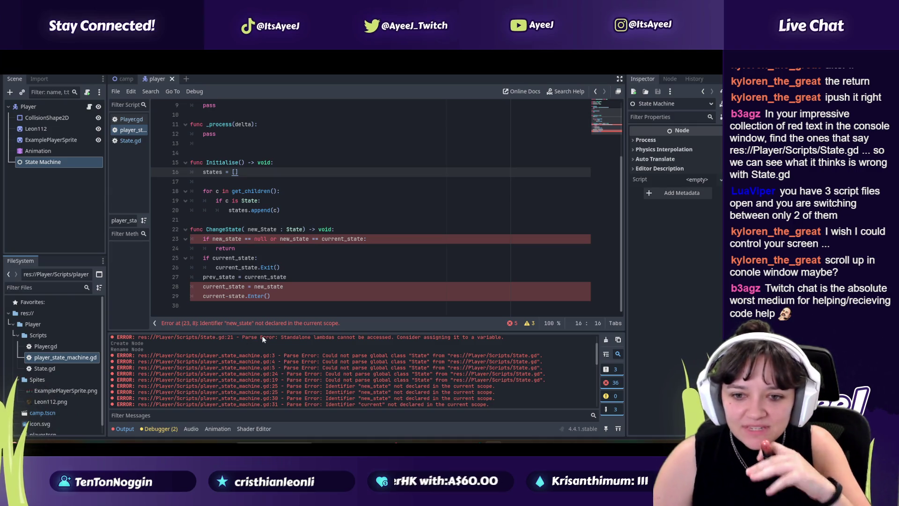
# Check the ChangeState lines against the browser, then return to the Player State Machine tutorial
pyautogui.hotkey('alt', 'Tab')
pyautogui.hotkey('ctrl', 'Tab')
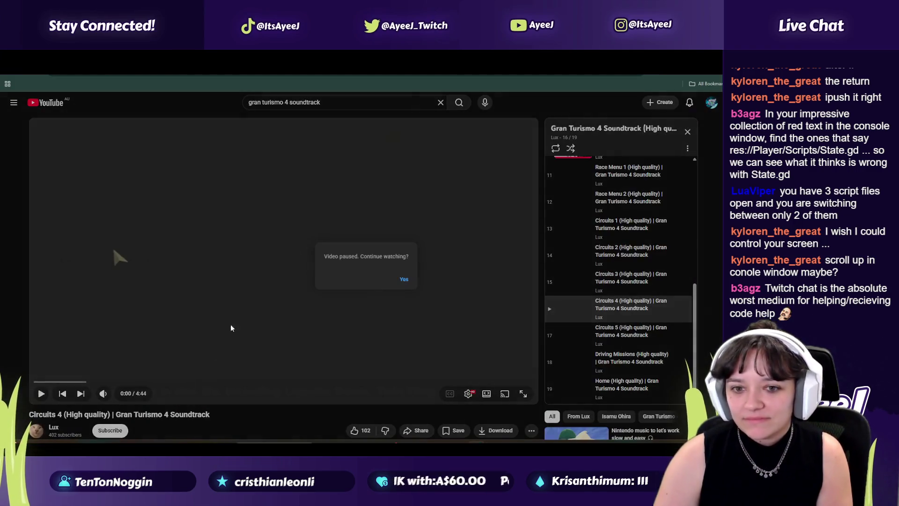
pyautogui.click(404, 279)
pyautogui.hotkey('alt', 'Tab')
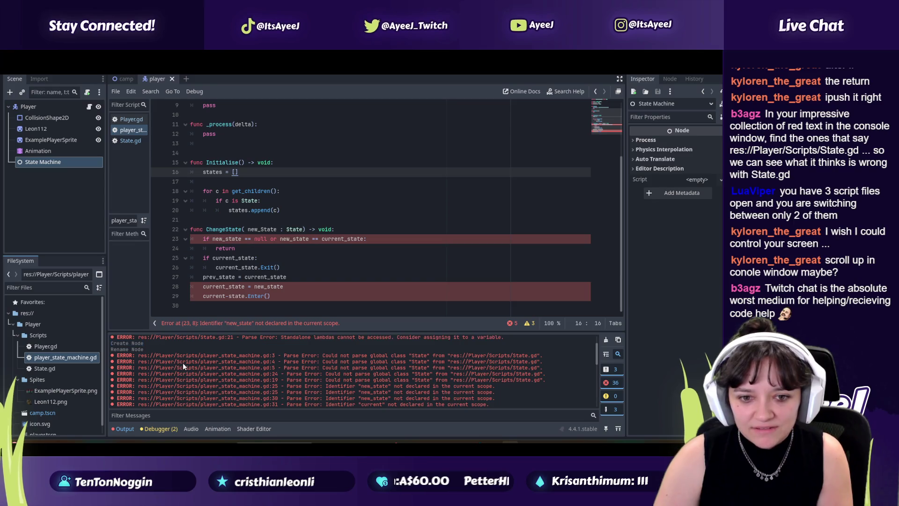
pyautogui.scroll(-3, 188, 362)
pyautogui.click(275, 210)
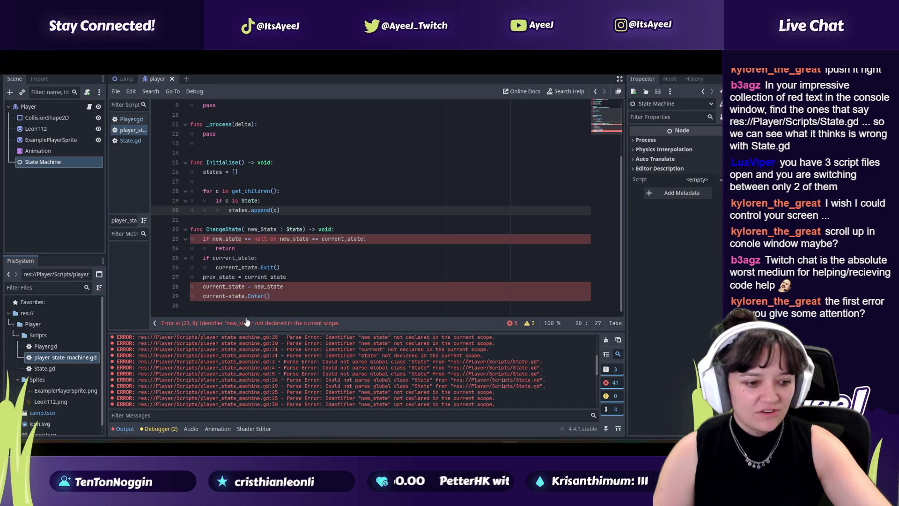
pyautogui.scroll(3, 271, 214)
pyautogui.scroll(-3, 271, 214)
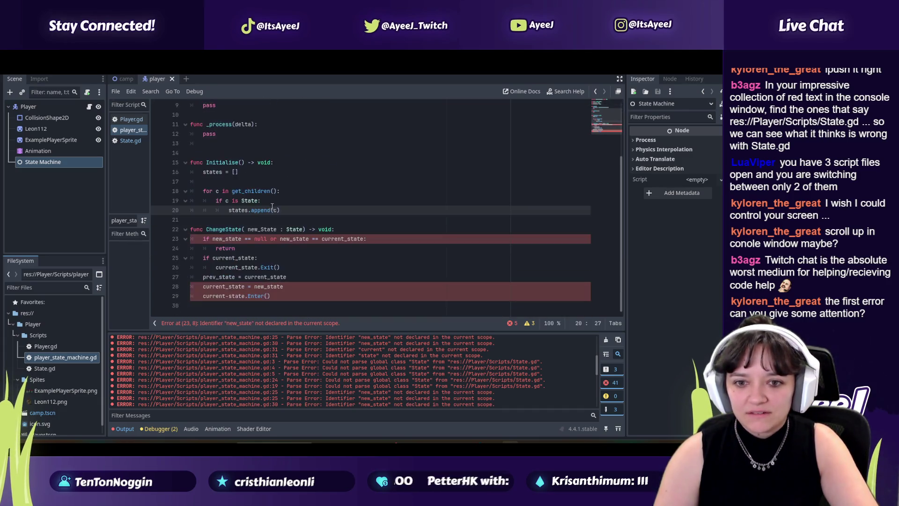
pyautogui.click(264, 237)
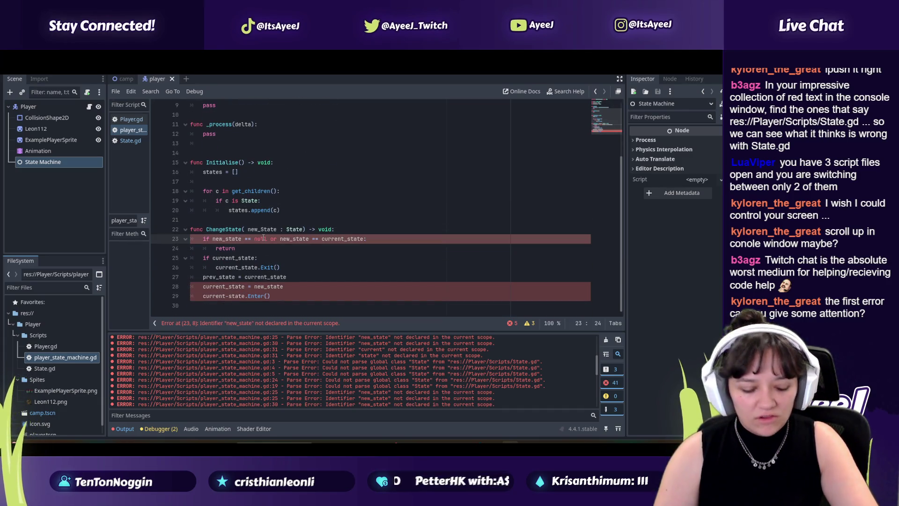
pyautogui.hotkey('alt', 'Tab')
pyautogui.hotkey('alt', 'Left')
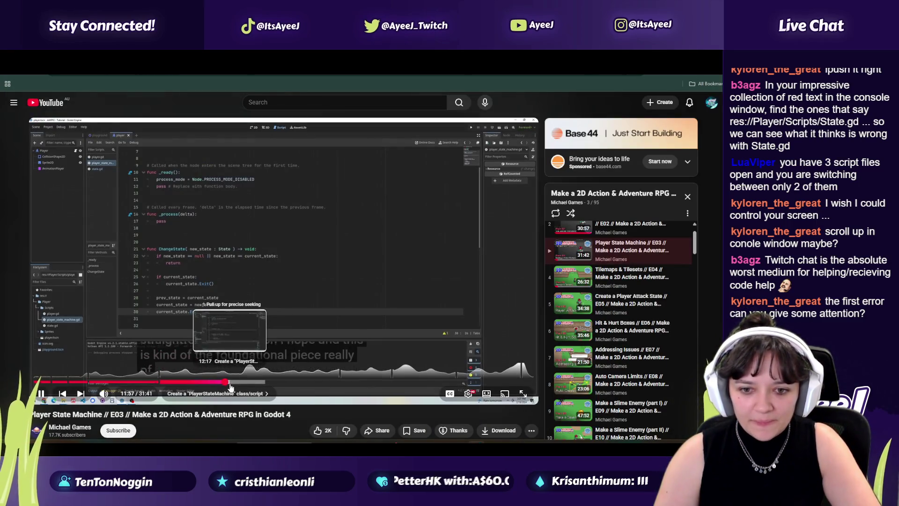
# Pause the tutorial and compare its ChangeState code with the Godot script
pyautogui.click(324, 292)
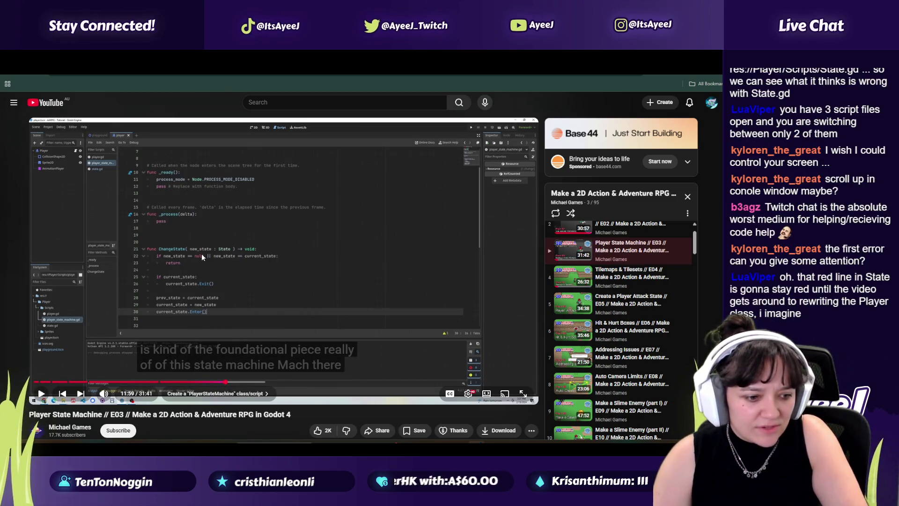
pyautogui.hotkey('alt', 'Tab')
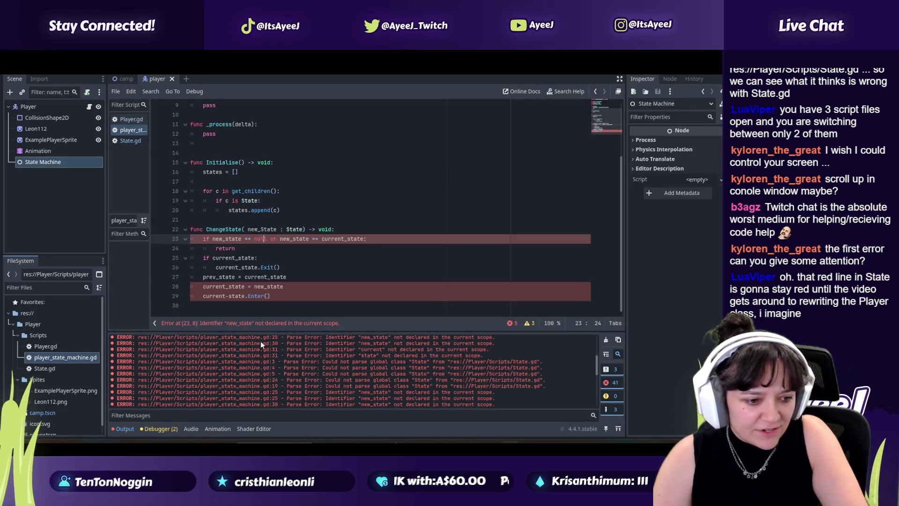
pyautogui.hotkey('alt', 'Tab')
pyautogui.click(261, 309)
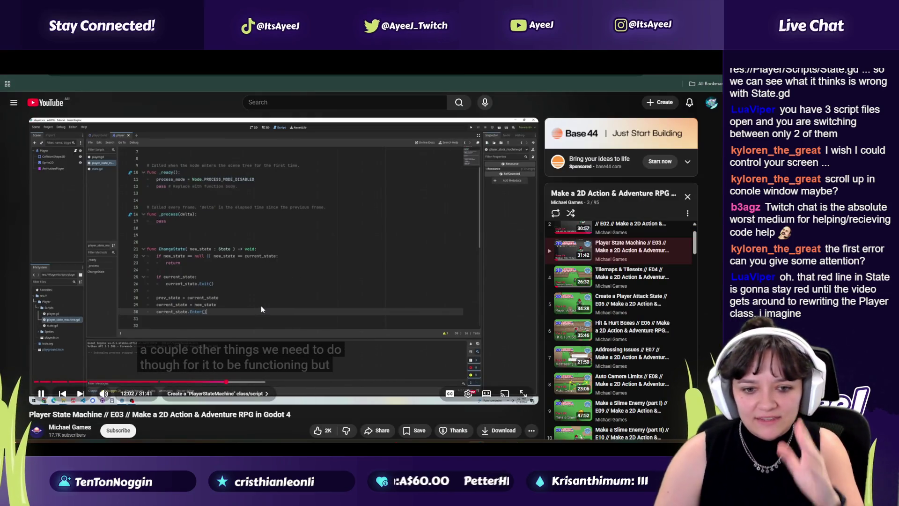
pyautogui.click(261, 309)
pyautogui.hotkey('alt', 'Tab')
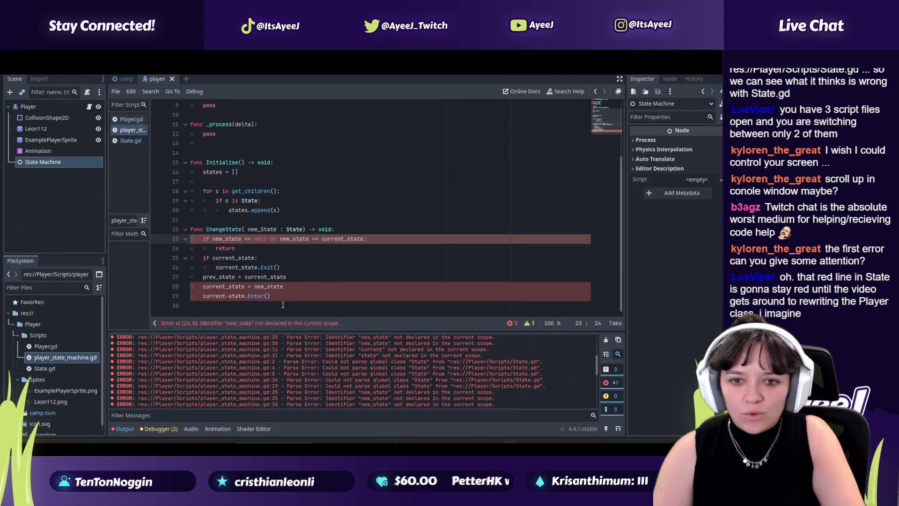
pyautogui.hotkey('alt', 'Tab')
pyautogui.hotkey('alt', 'Tab')
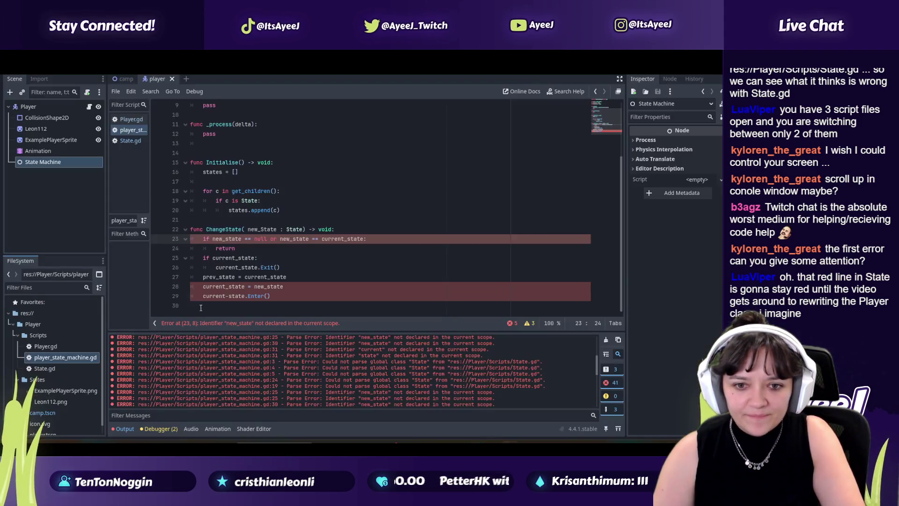
pyautogui.hotkey('alt', 'Tab')
pyautogui.hotkey('alt', 'Tab')
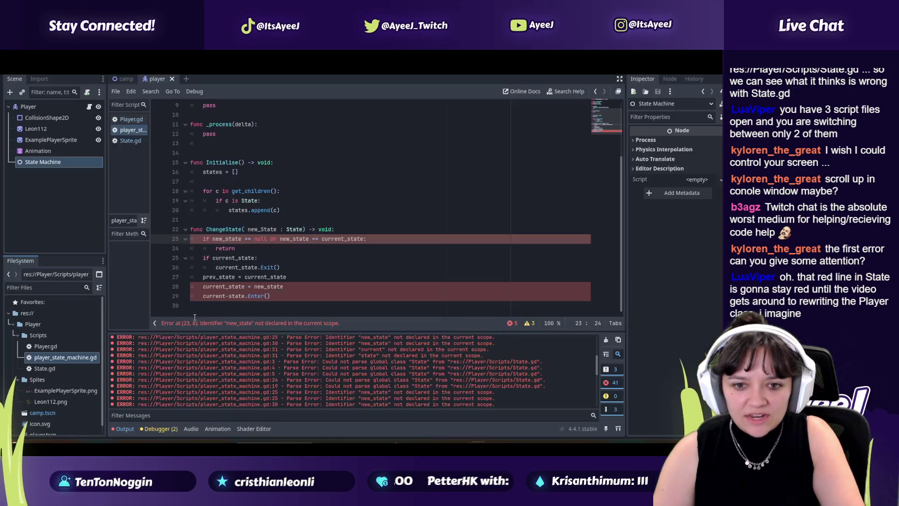
pyautogui.hotkey('alt', 'Tab')
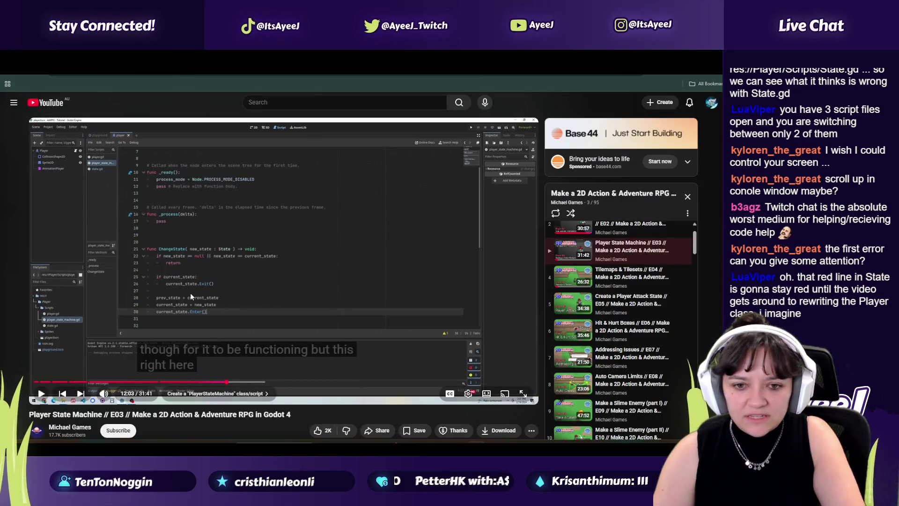
pyautogui.hotkey('alt', 'Tab')
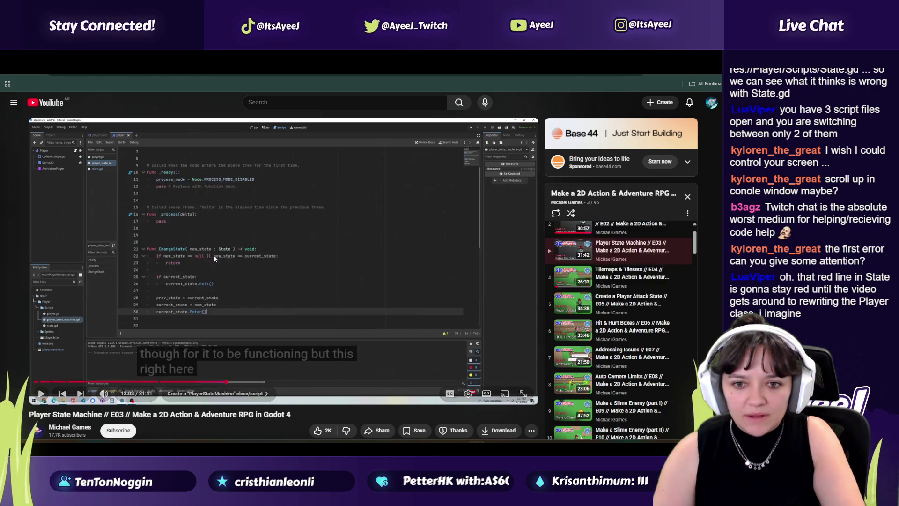
pyautogui.hotkey('alt', 'Tab')
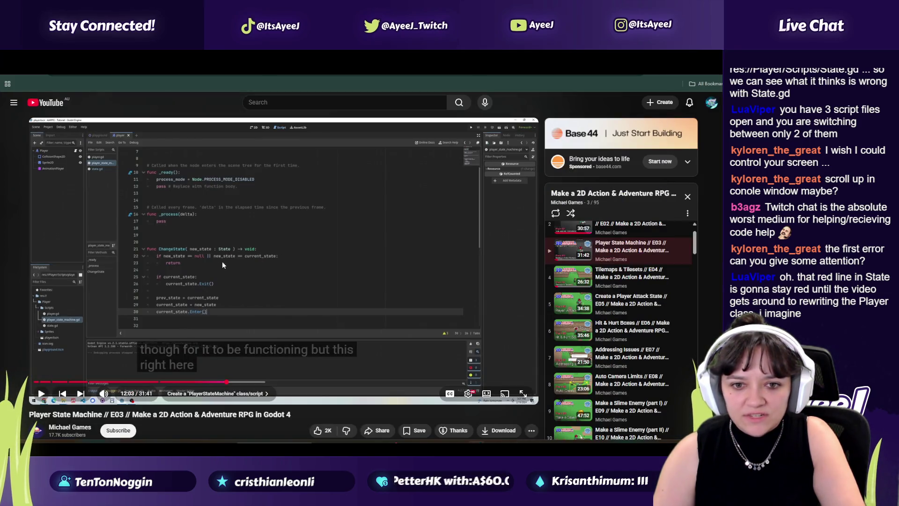
pyautogui.hotkey('alt', 'Tab')
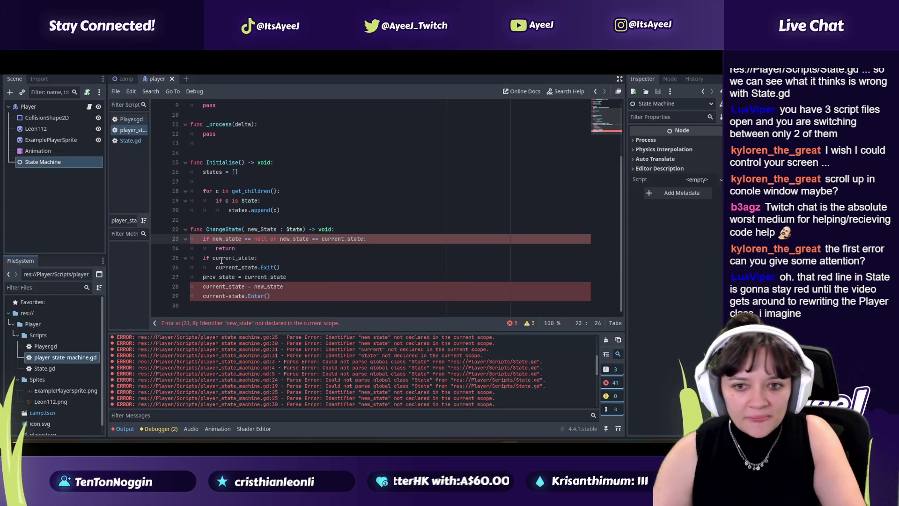
pyautogui.hotkey('alt', 'Tab')
# Play the tutorial to 12:14, where a new function starts above ChangeState
pyautogui.click(219, 252)
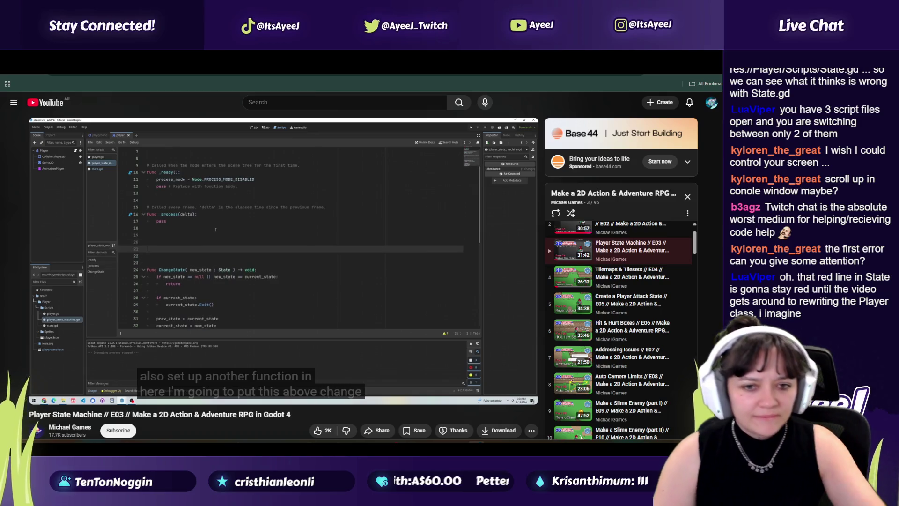
pyautogui.click(277, 291)
pyautogui.hotkey('alt', 'Tab')
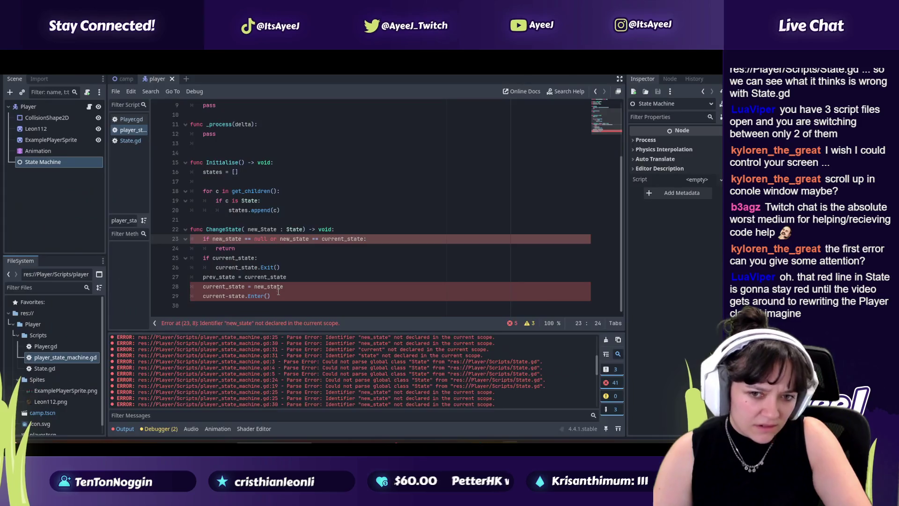
pyautogui.scroll(3, 251, 223)
pyautogui.click(251, 201)
pyautogui.hotkey('alt', 'Tab')
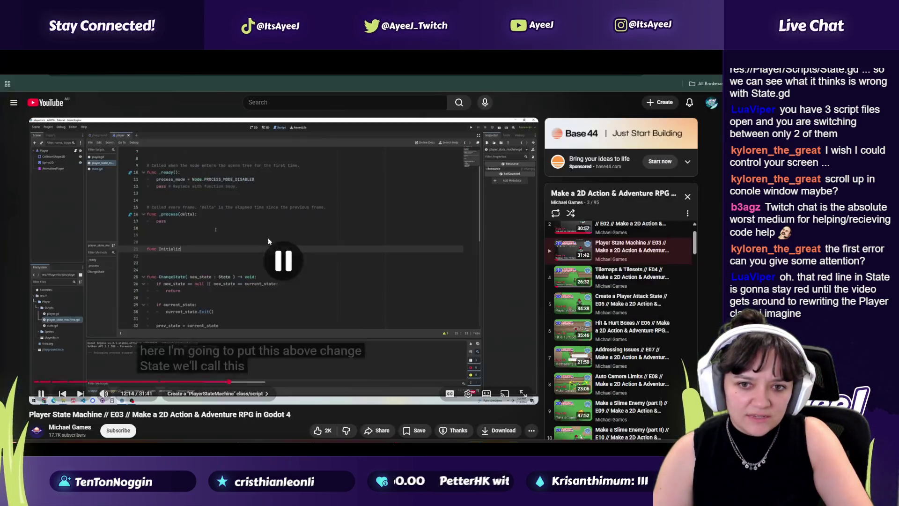
# Skip the tutorial ahead to 13:40 and pause it
pyautogui.click(269, 241)
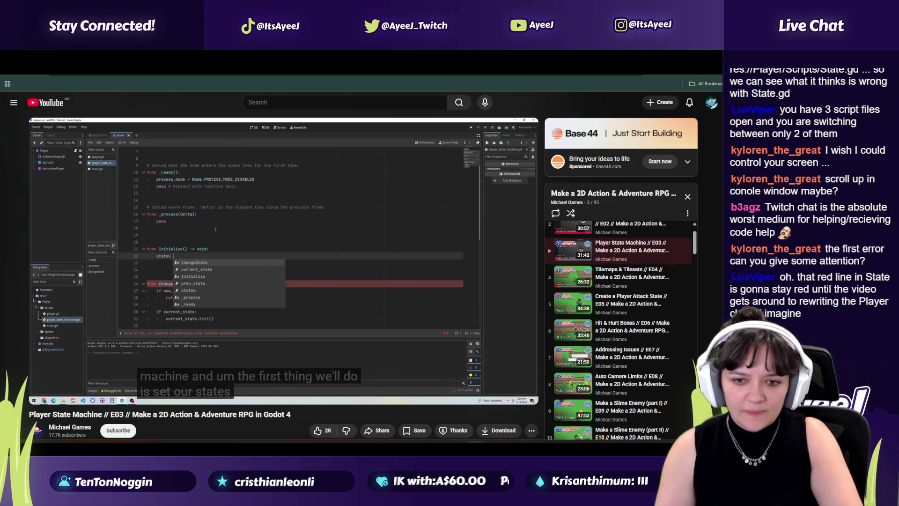
pyautogui.moveTo(271, 338)
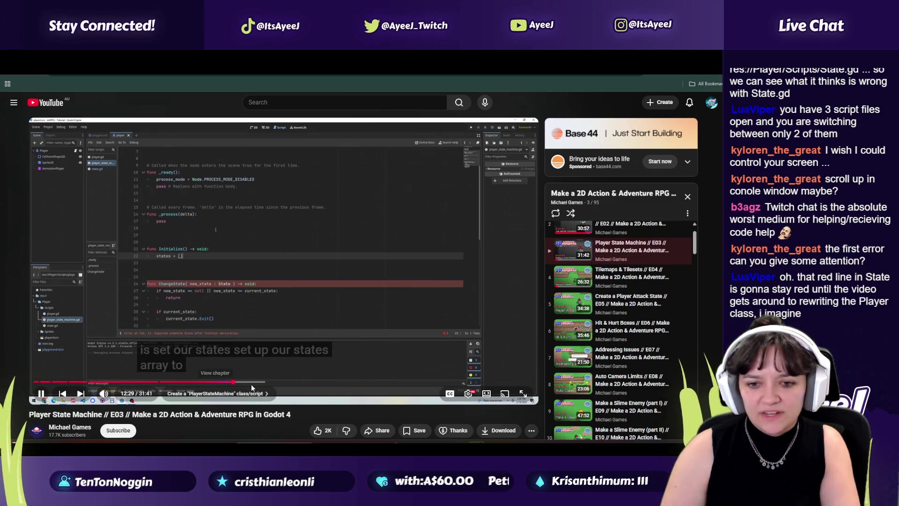
pyautogui.click(251, 383)
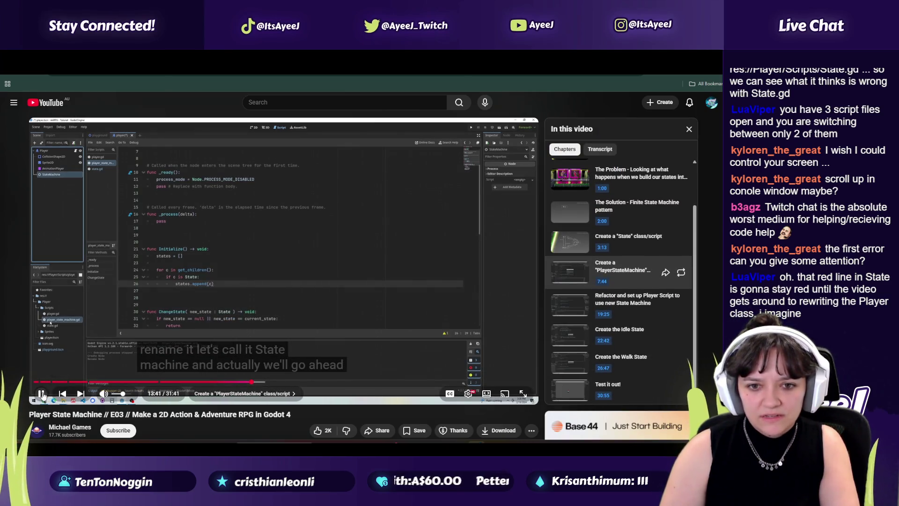
pyautogui.click(41, 394)
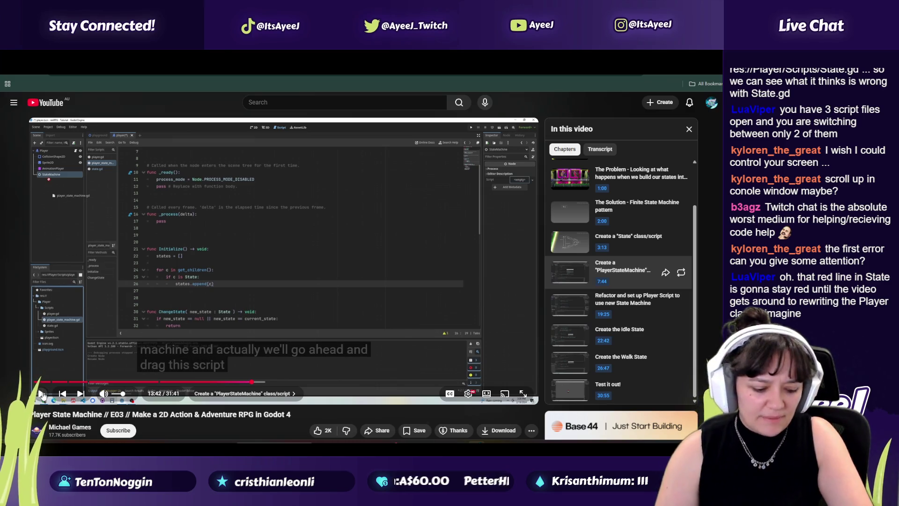
pyautogui.hotkey('alt', 'Tab')
pyautogui.hotkey('alt', 'Tab')
# Rewind the tutorial from 13:46 to about 13:17, replay the Initialize setup, then pause
pyautogui.click(288, 305)
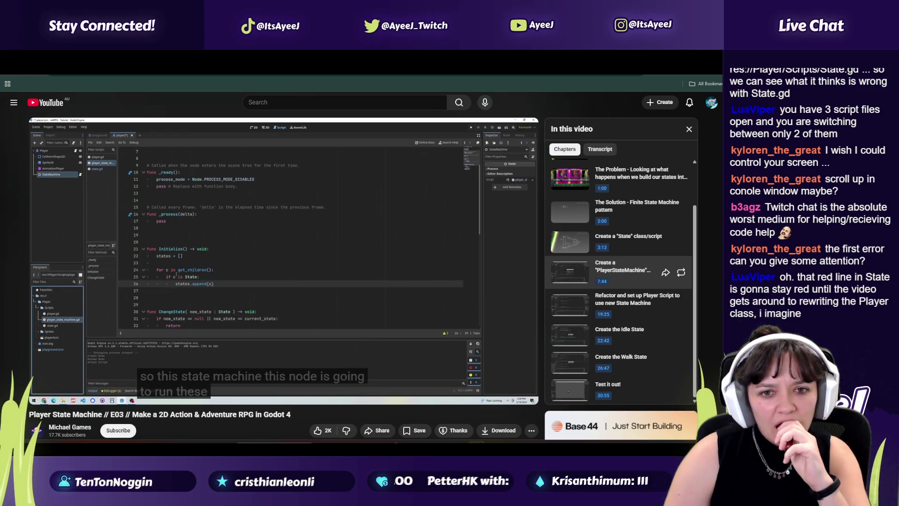
pyautogui.click(288, 305)
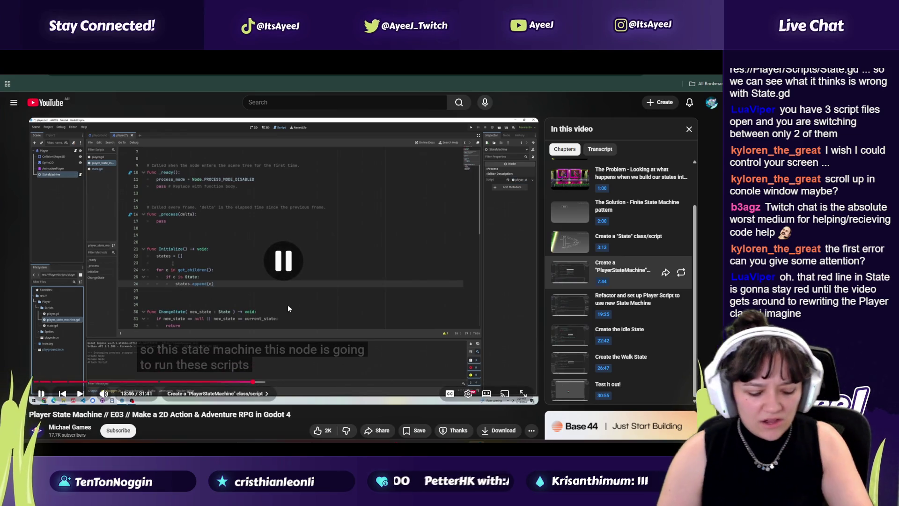
pyautogui.click(244, 382)
pyautogui.click(206, 299)
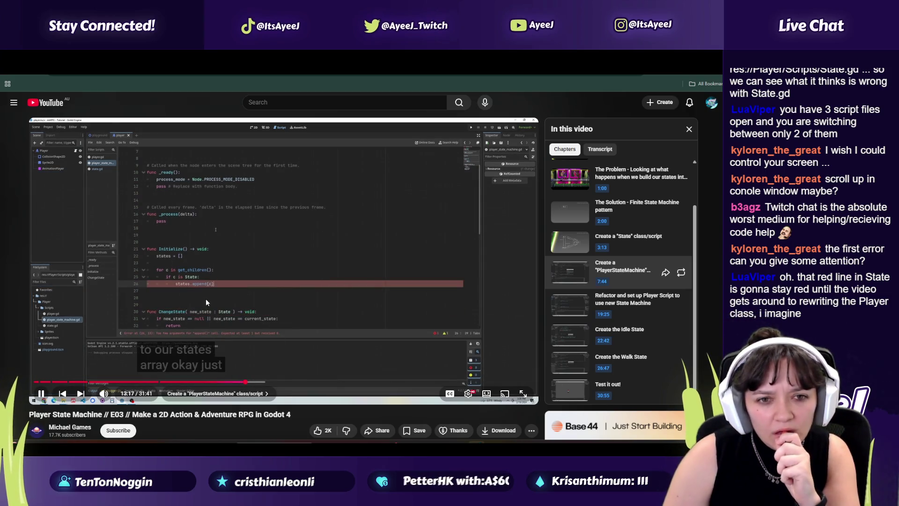
pyautogui.click(206, 299)
pyautogui.hotkey('alt', 'Tab')
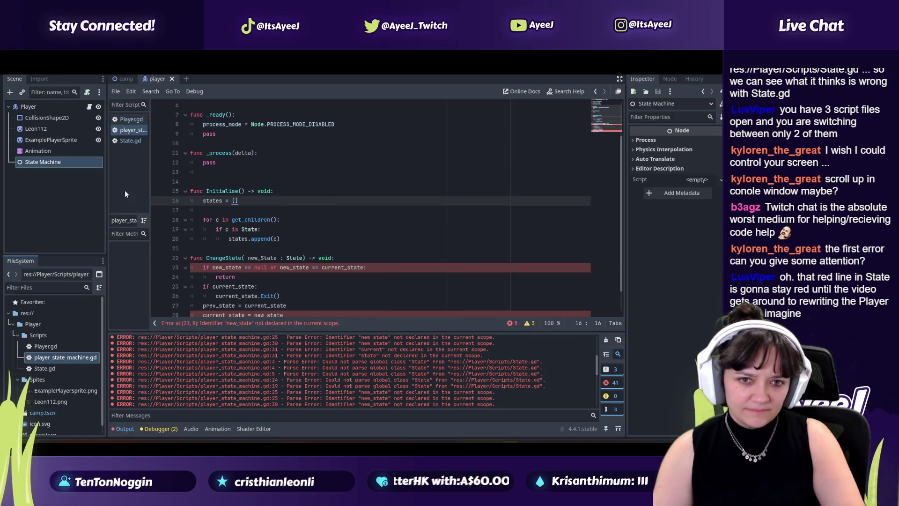
# Select the State Machine node and check its Signals and History before returning to the Inspector
pyautogui.doubleClick(43, 163)
pyautogui.rightClick(58, 162)
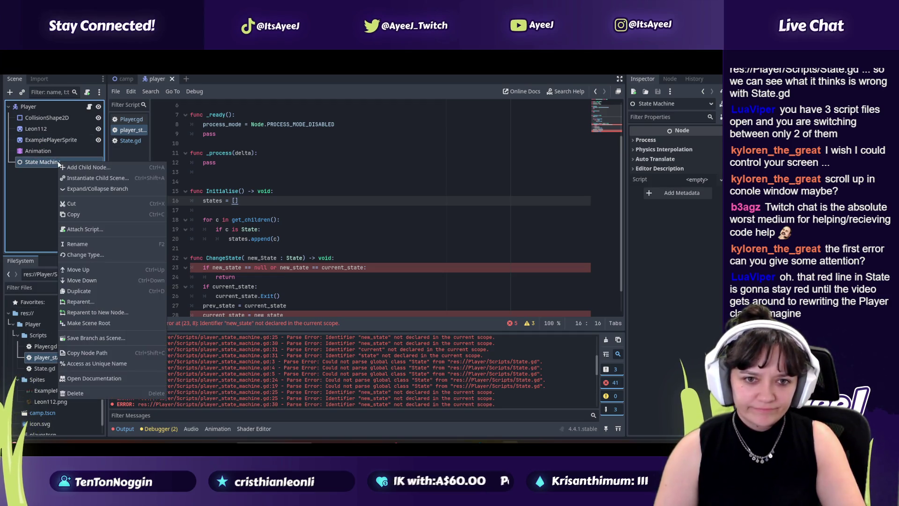
pyautogui.click(73, 189)
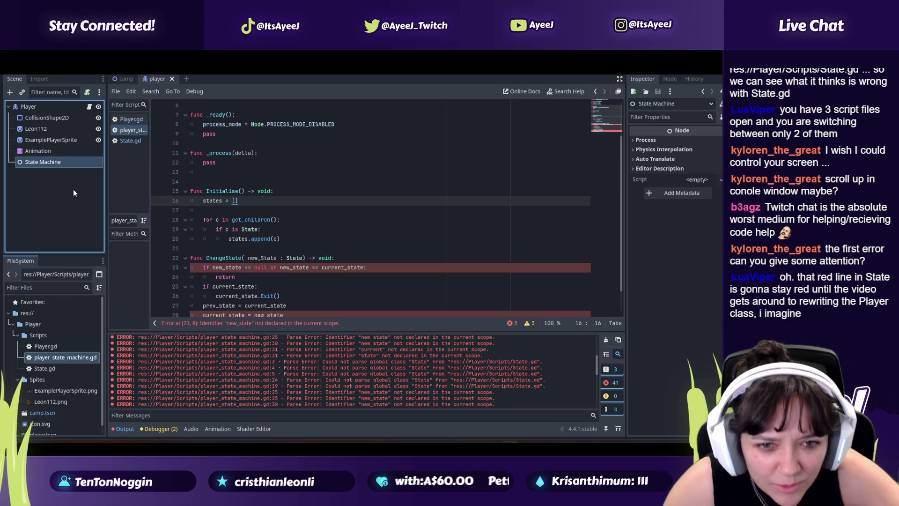
pyautogui.click(40, 235)
pyautogui.click(42, 162)
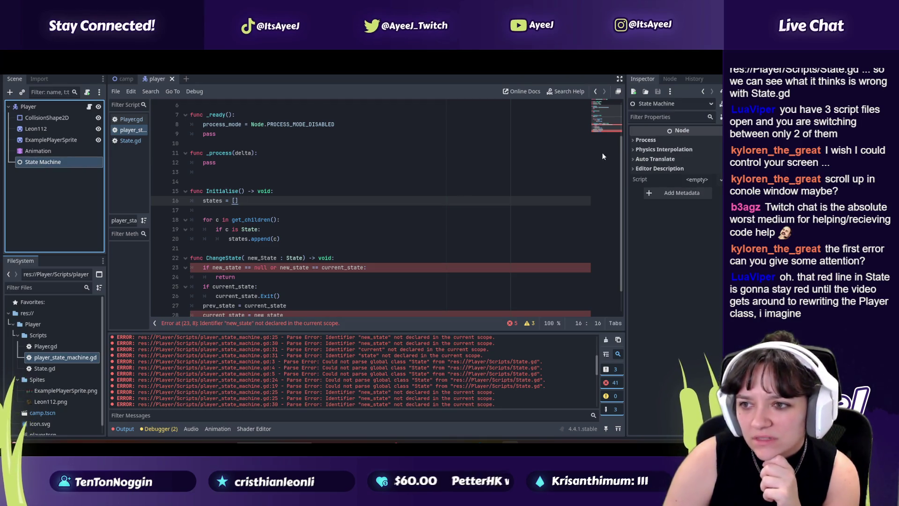
pyautogui.click(671, 79)
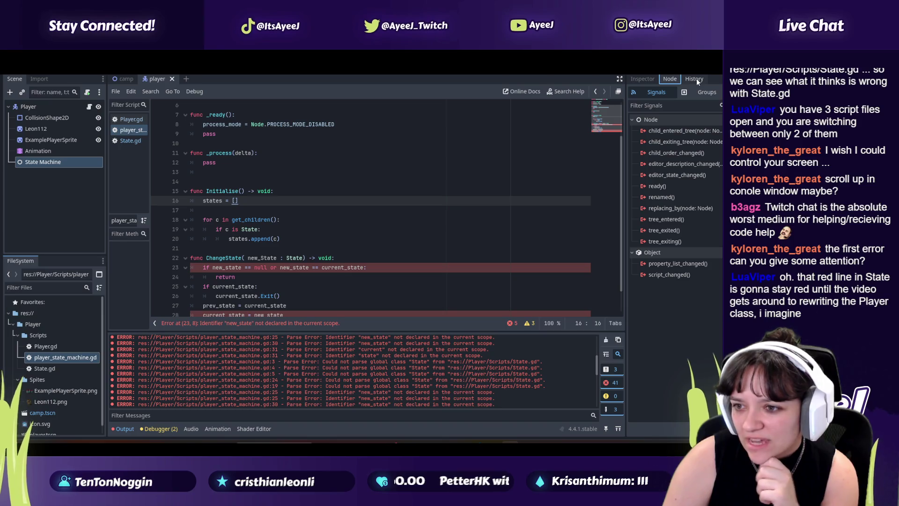
pyautogui.click(695, 79)
pyautogui.click(641, 81)
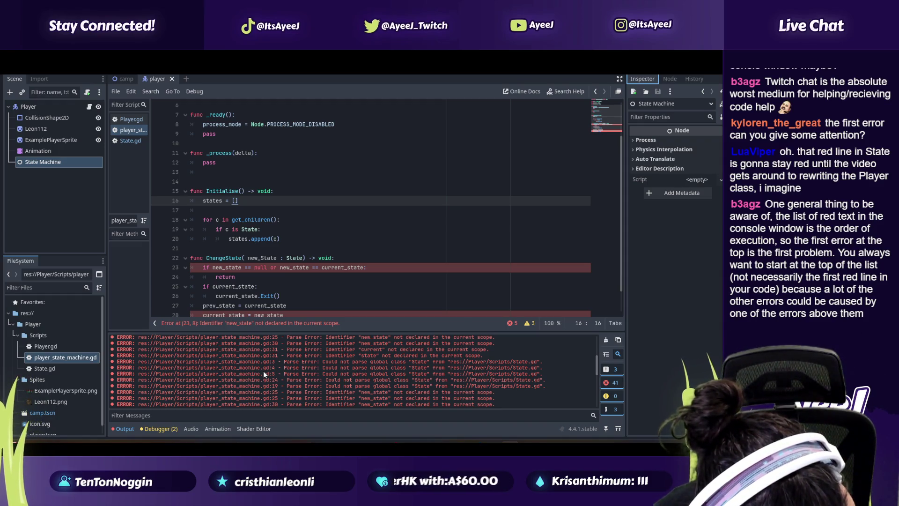
# Clear the Output log errors and attach player_state_machine.gd to the State Machine node
pyautogui.scroll(-2, 473, 363)
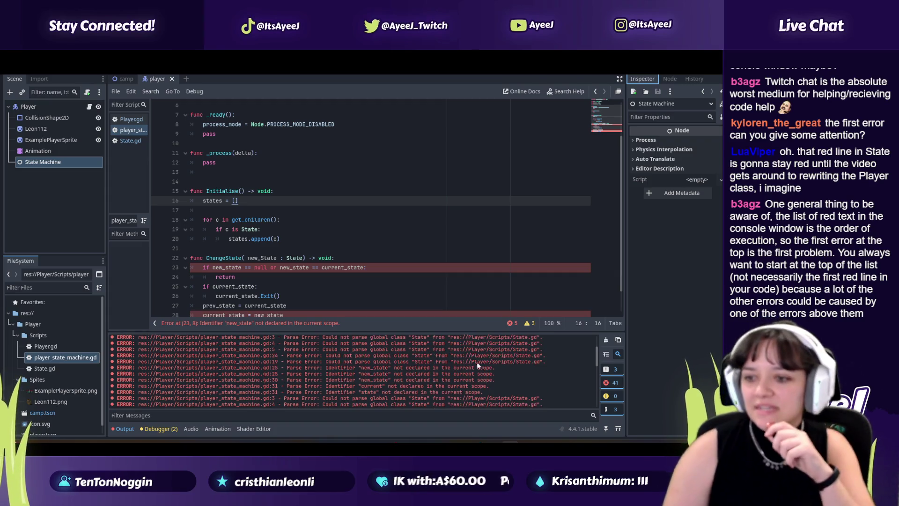
pyautogui.click(609, 342)
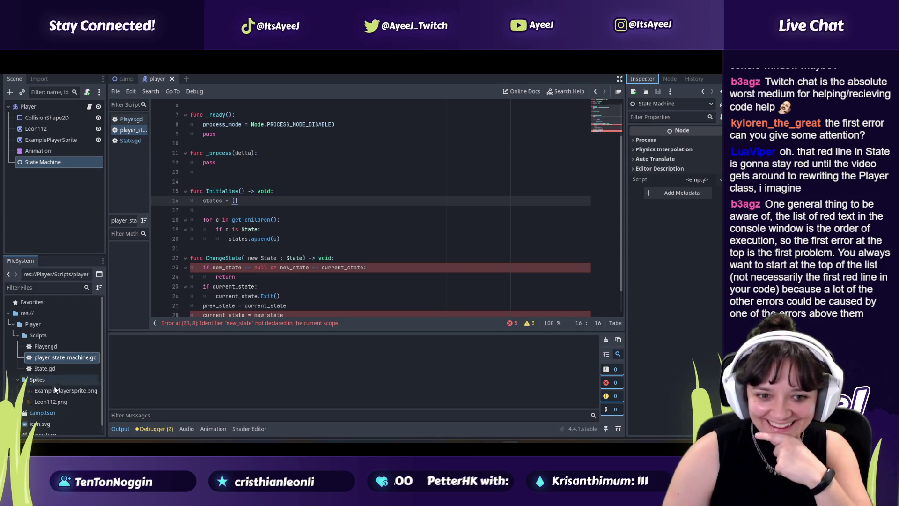
pyautogui.moveTo(61, 358)
pyautogui.mouseDown()
pyautogui.moveTo(63, 364)
pyautogui.moveTo(51, 161)
pyautogui.moveTo(47, 168)
pyautogui.mouseUp()
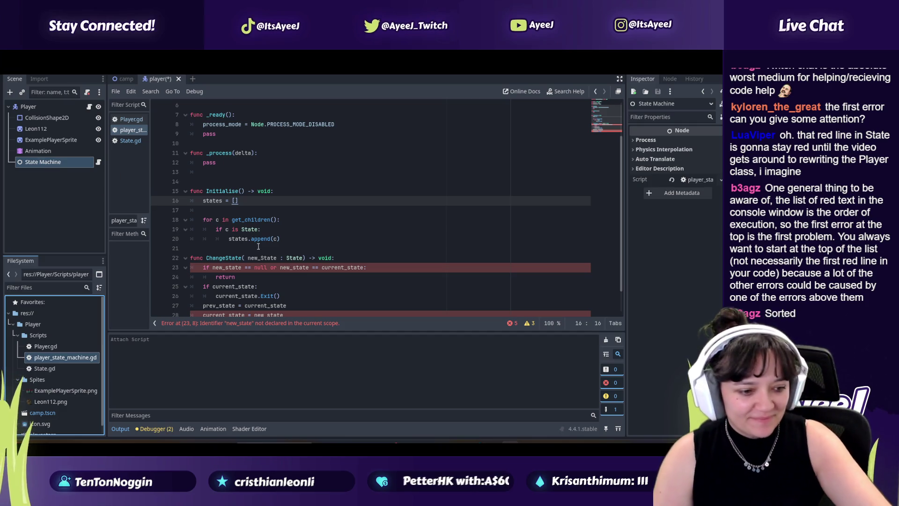
# Watch the tutorial to 12:43, where a node is renamed StateMachine
pyautogui.hotkey('alt', 'Tab')
pyautogui.click(315, 263)
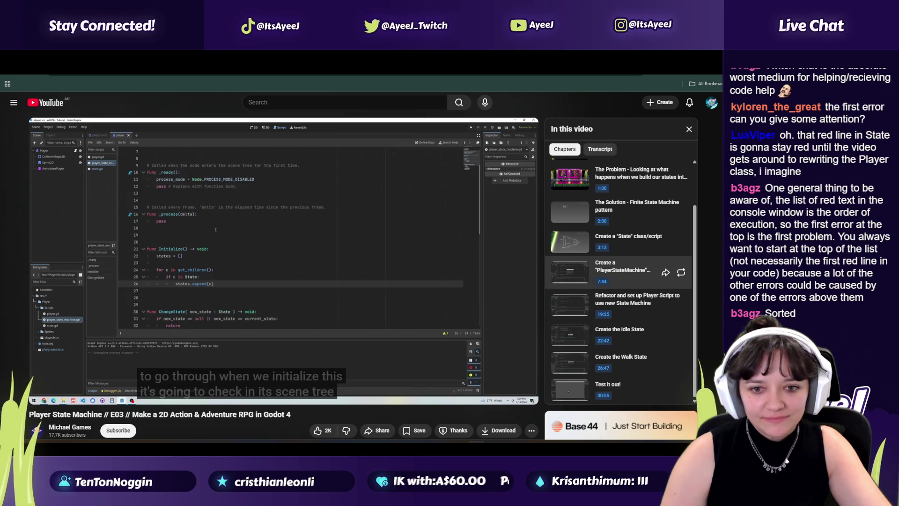
pyautogui.moveTo(311, 289)
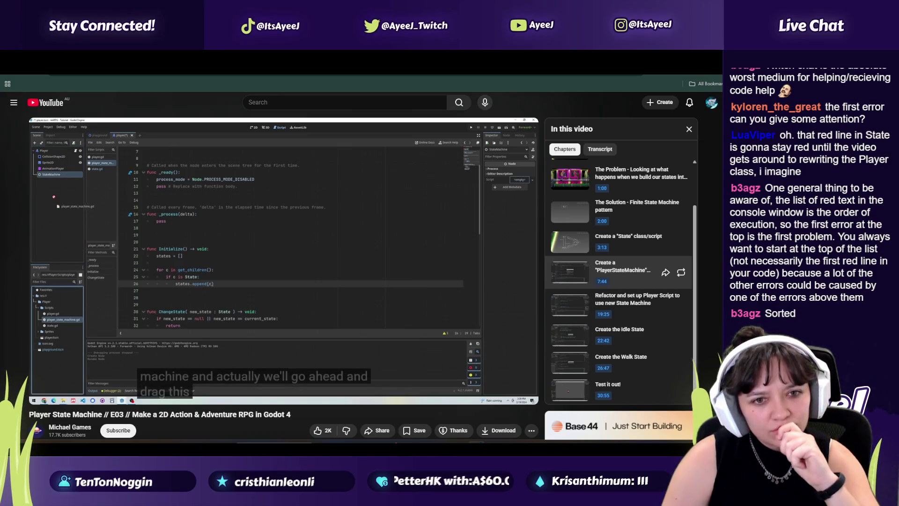
pyautogui.hotkey('alt', 'Tab')
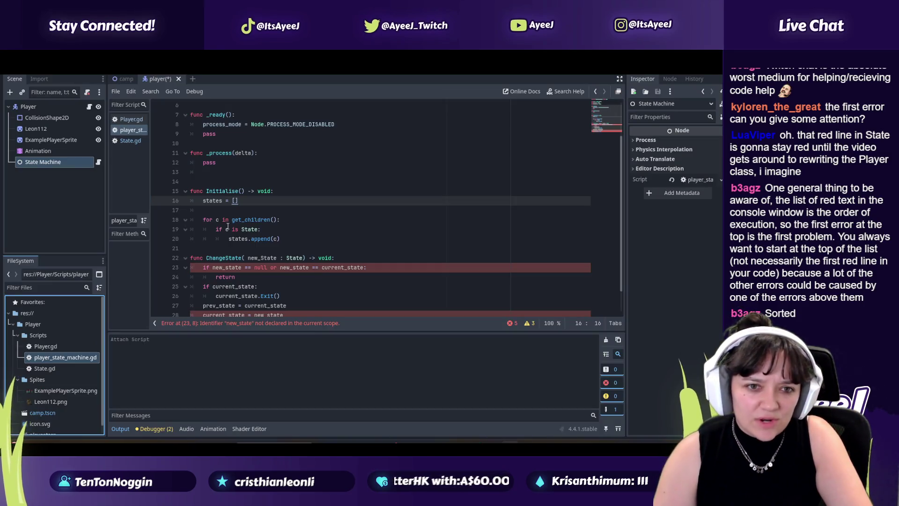
pyautogui.hotkey('alt', 'Tab')
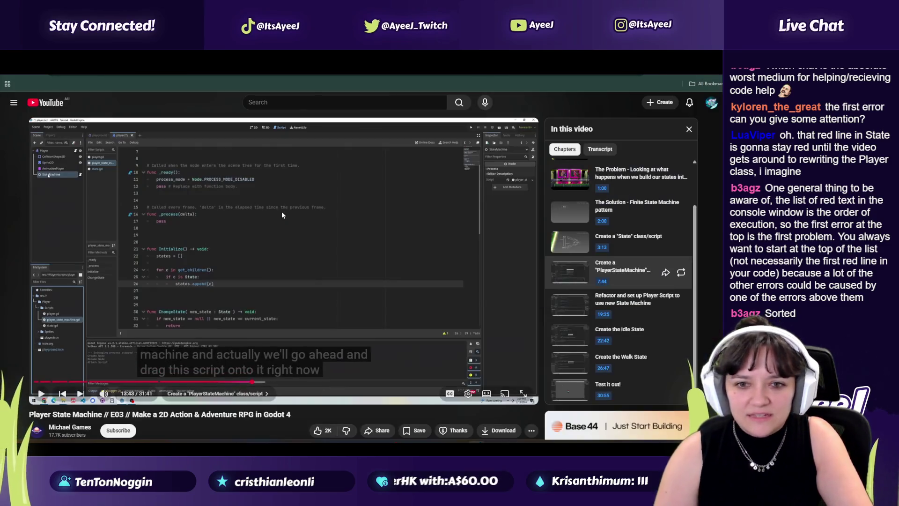
# Play the tutorial to 12:54 on adding two state nodes, then return to Godot
pyautogui.click(282, 212)
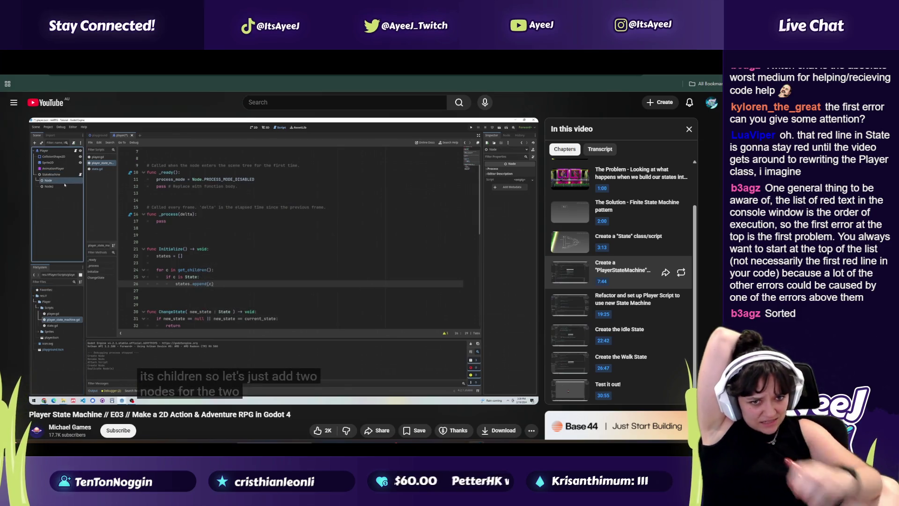
pyautogui.click(283, 215)
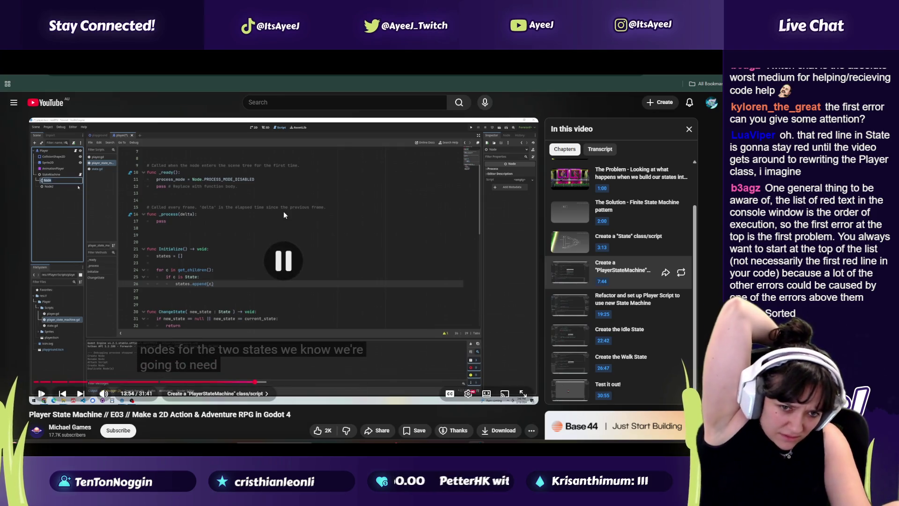
pyautogui.hotkey('alt', 'Tab')
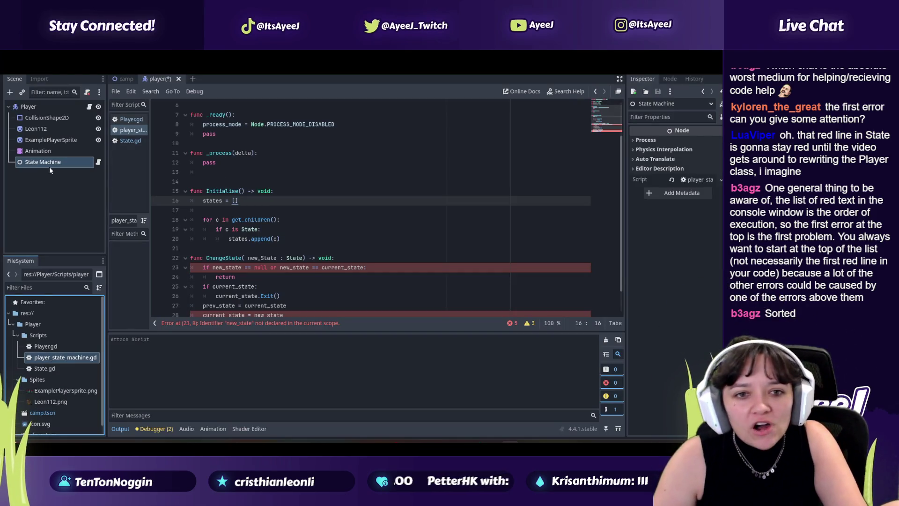
# Add a plain Node child under State Machine and paste a duplicate beside it
pyautogui.rightClick(50, 166)
pyautogui.click(105, 183)
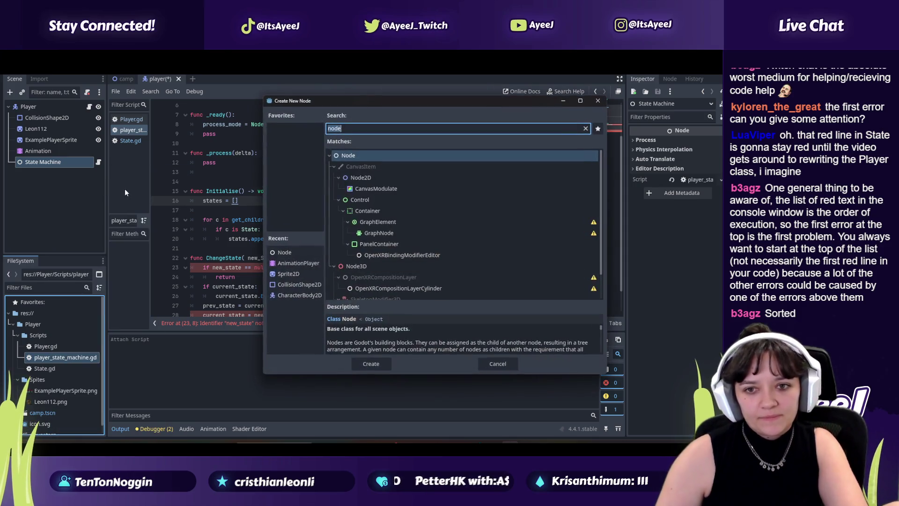
pyautogui.doubleClick(359, 156)
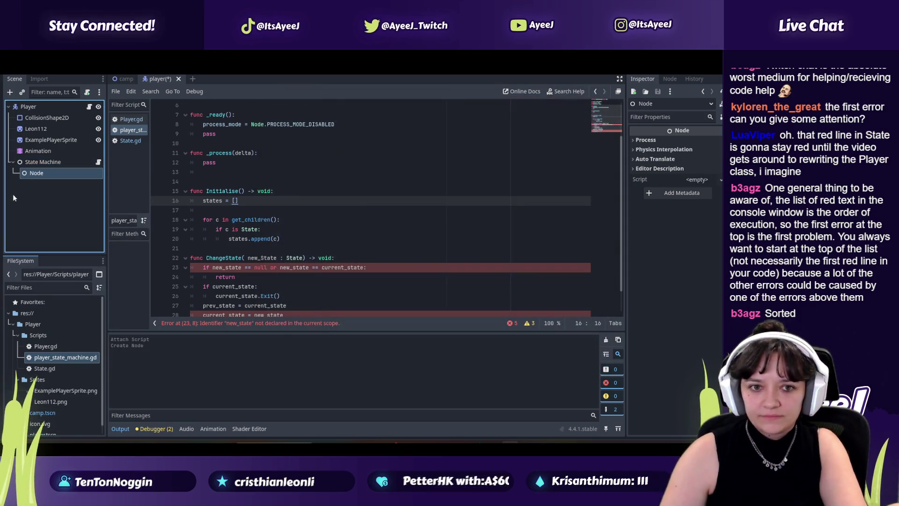
pyautogui.hotkey('ctrl', 'c')
pyautogui.hotkey('ctrl', 'v')
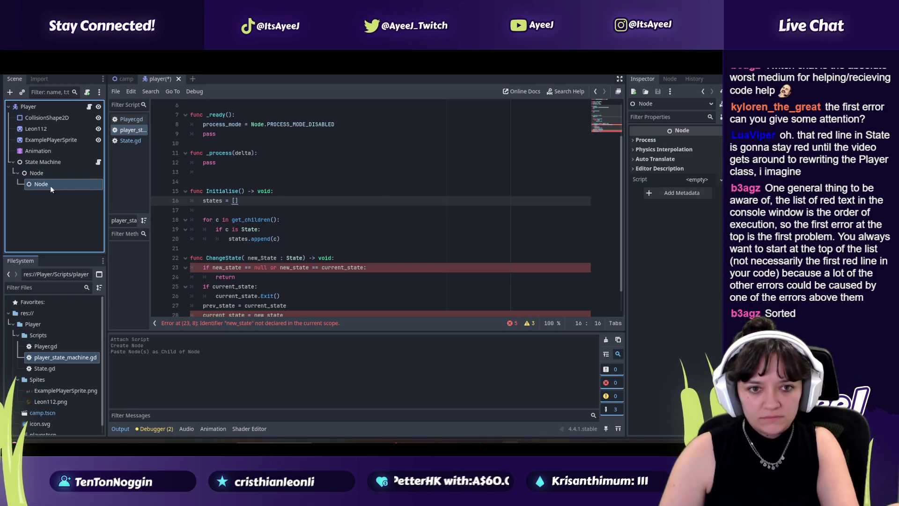
pyautogui.moveTo(33, 172); pyautogui.dragTo(35, 173)
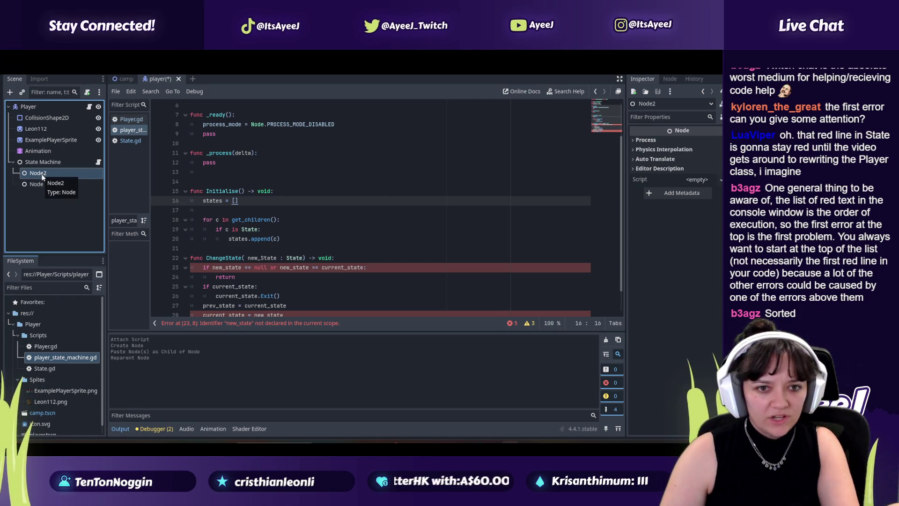
# Name the first child node Idle and begin renaming the second one
pyautogui.hotkey('alt', 'Tab')
pyautogui.click(117, 198)
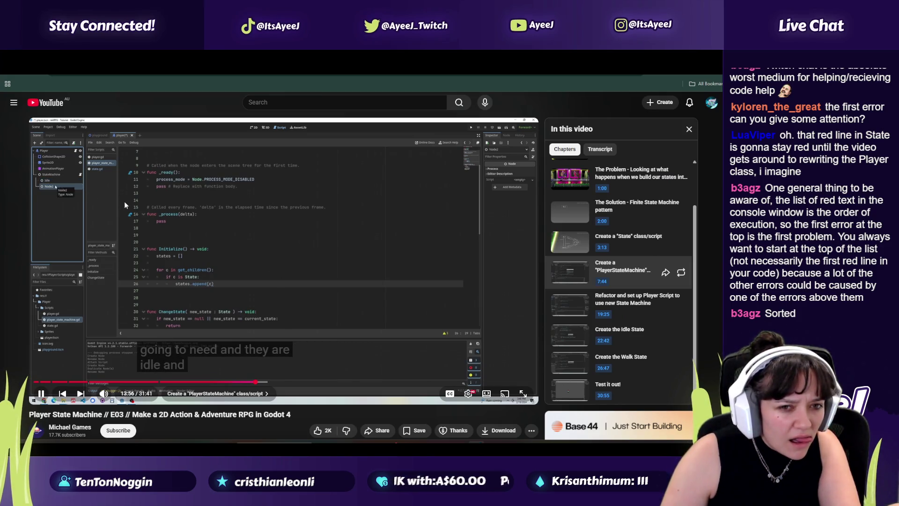
pyautogui.click(125, 201)
pyautogui.hotkey('alt', 'Tab')
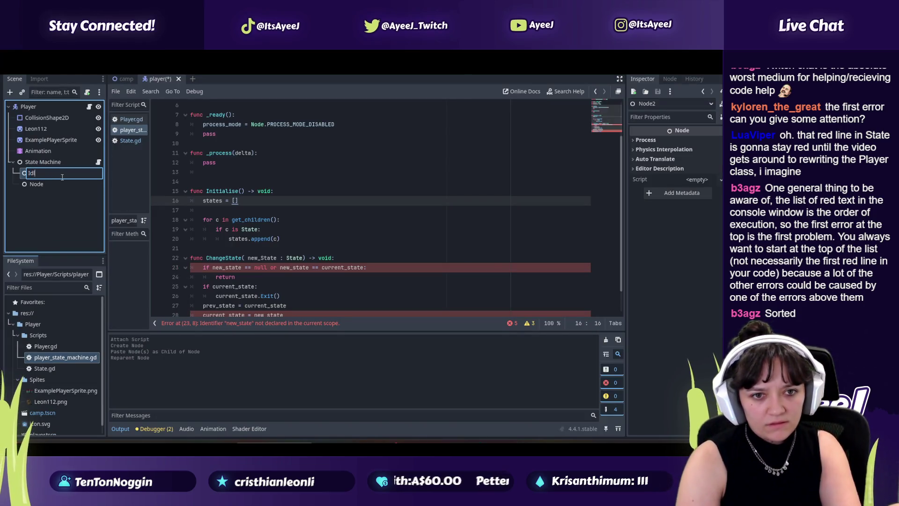
pyautogui.write('e')
pyautogui.press('Return')
pyautogui.doubleClick(36, 186)
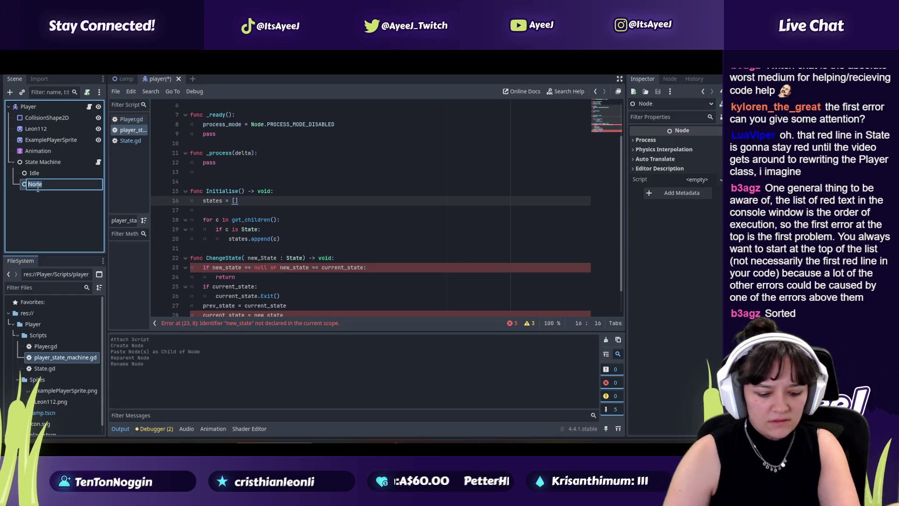
pyautogui.write('Walk')
# Watch the tutorial to about 14:22, where an 'if states.size' check begins
pyautogui.hotkey('alt', 'Tab')
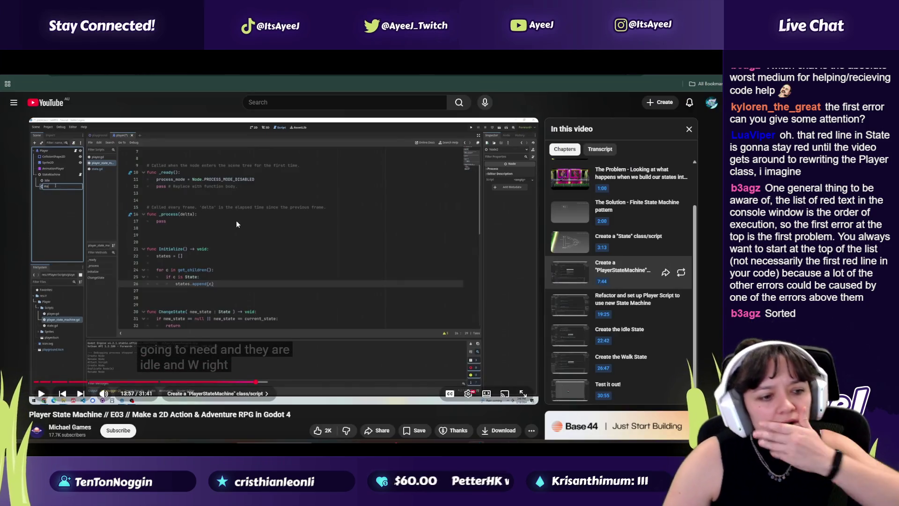
pyautogui.click(235, 223)
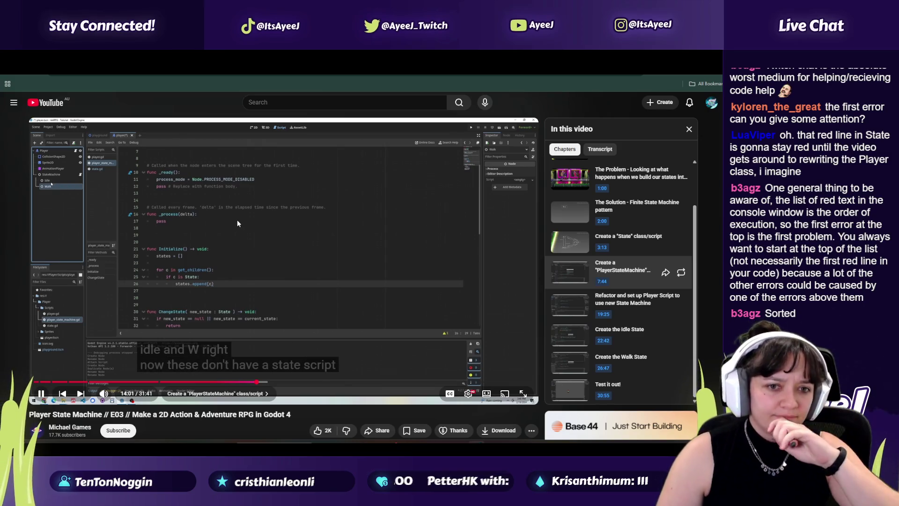
pyautogui.click(215, 224)
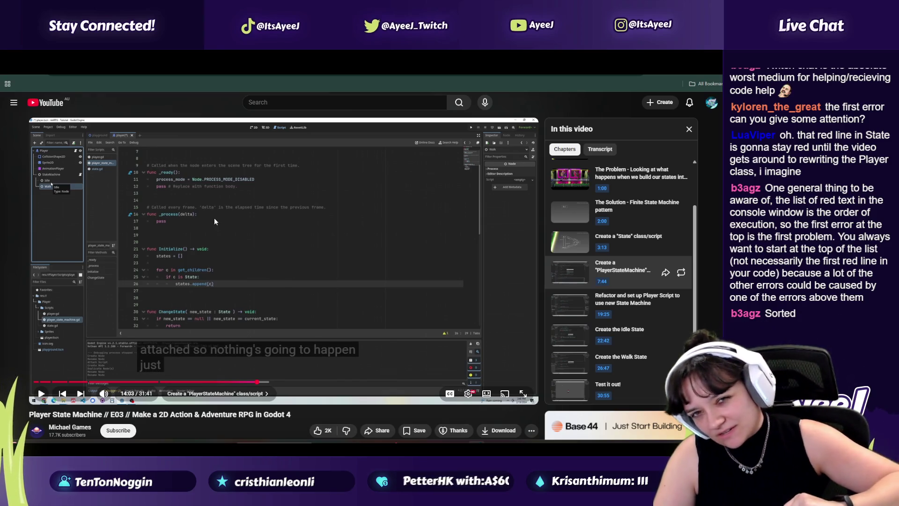
pyautogui.click(234, 192)
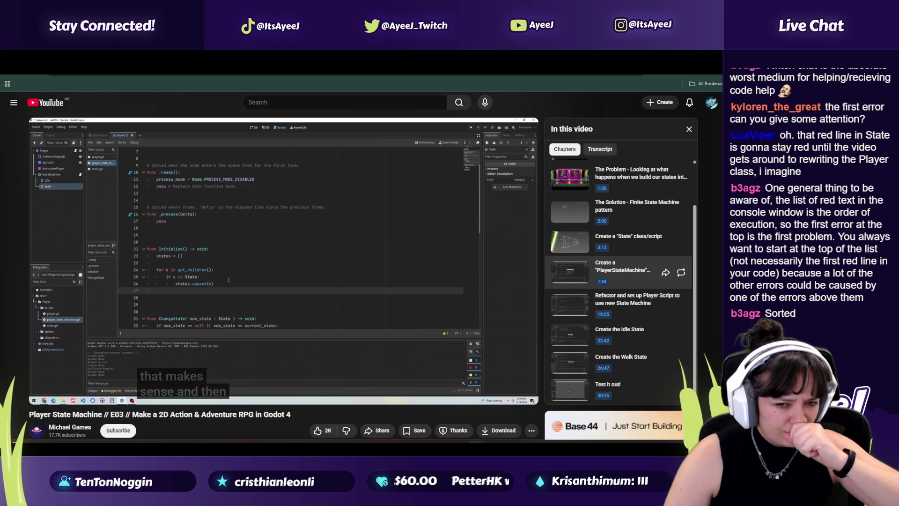
pyautogui.moveTo(209, 273)
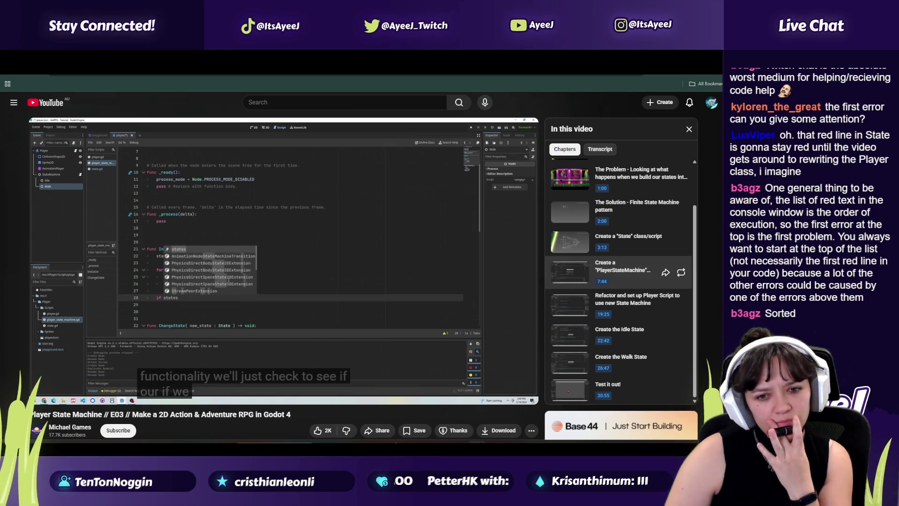
pyautogui.press('space')
pyautogui.hotkey('alt', 'Tab')
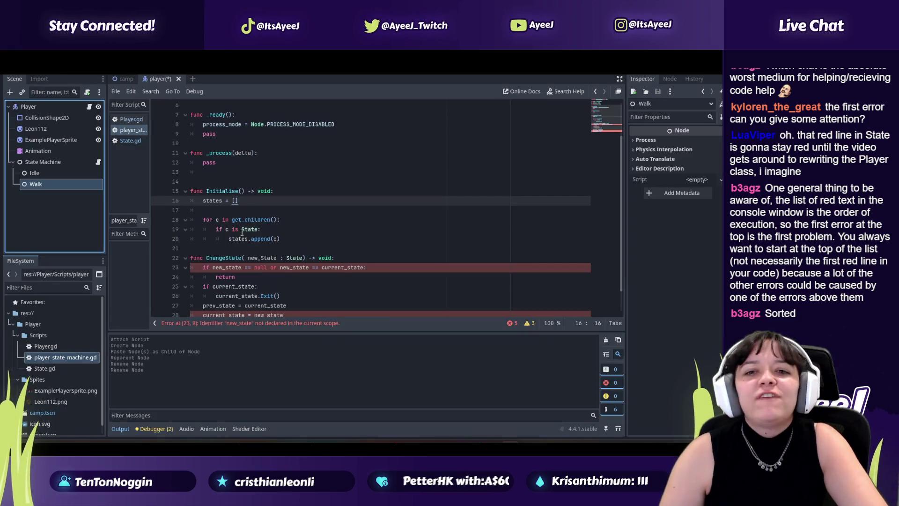
pyautogui.hotkey('alt', 'Tab')
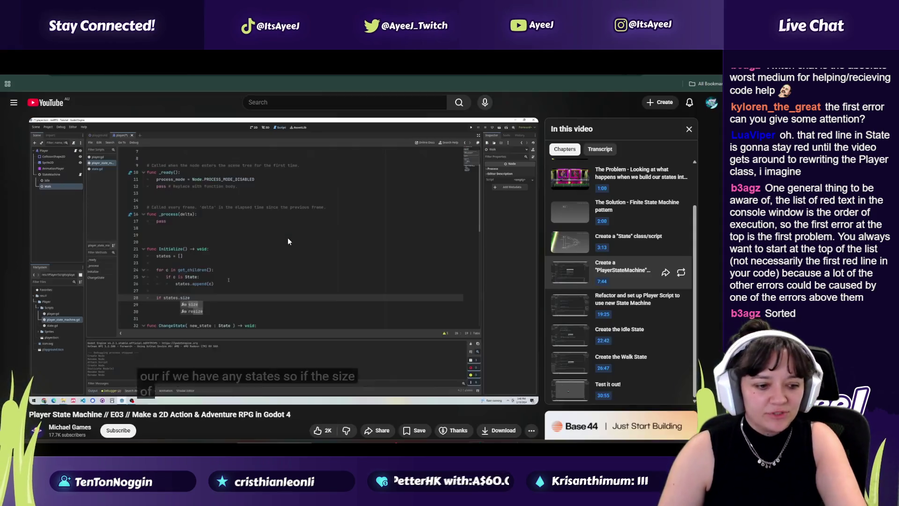
# Add a line after the append loop and start typing 'if states.size'
pyautogui.hotkey('alt', 'Tab')
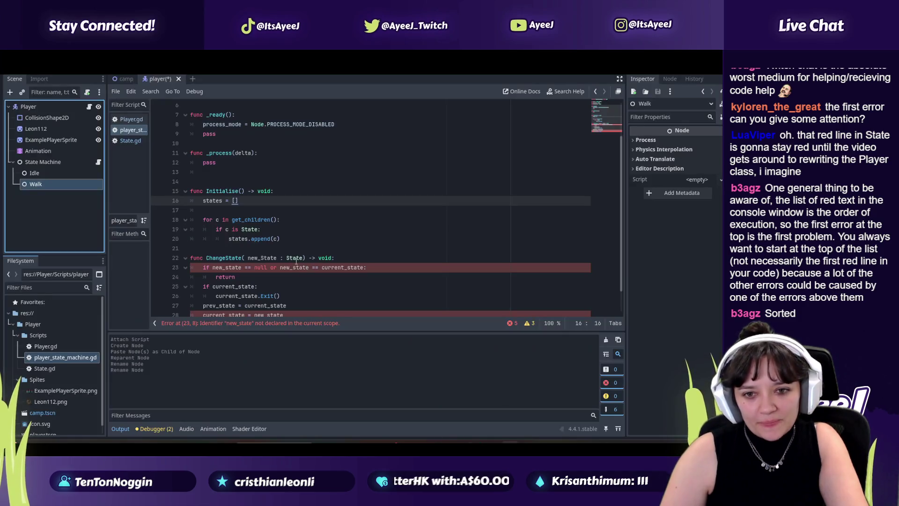
pyautogui.click(296, 240)
pyautogui.press('Return')
pyautogui.press('Return')
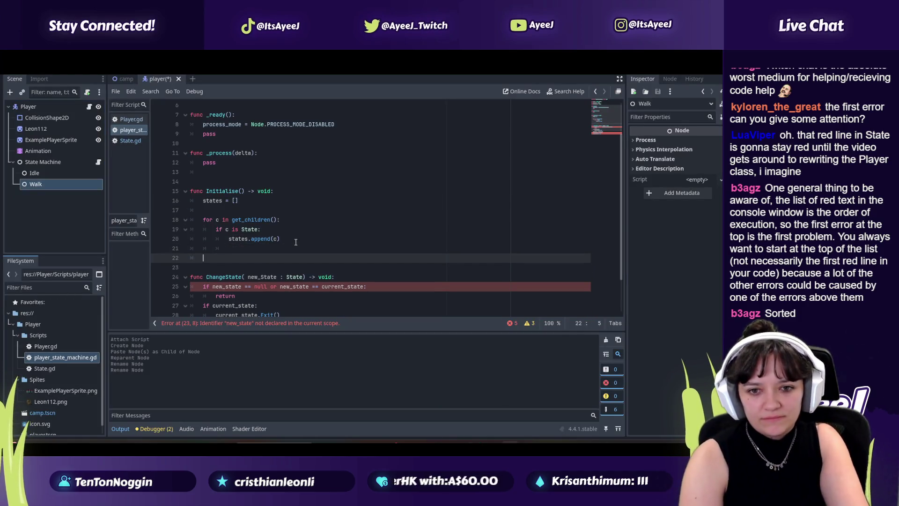
pyautogui.hotkey('alt', 'Tab')
pyautogui.hotkey('alt', 'Tab')
pyautogui.write('id')
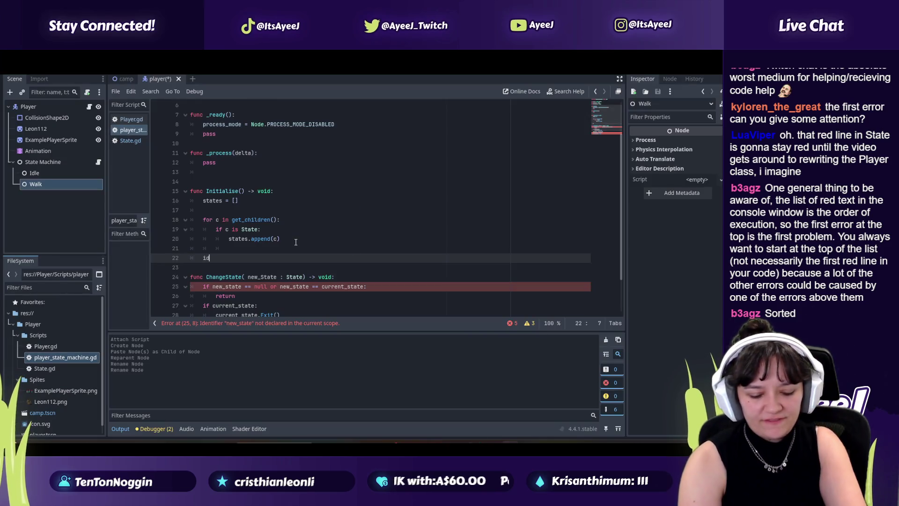
pyautogui.press('BackSpace')
pyautogui.write('f states')
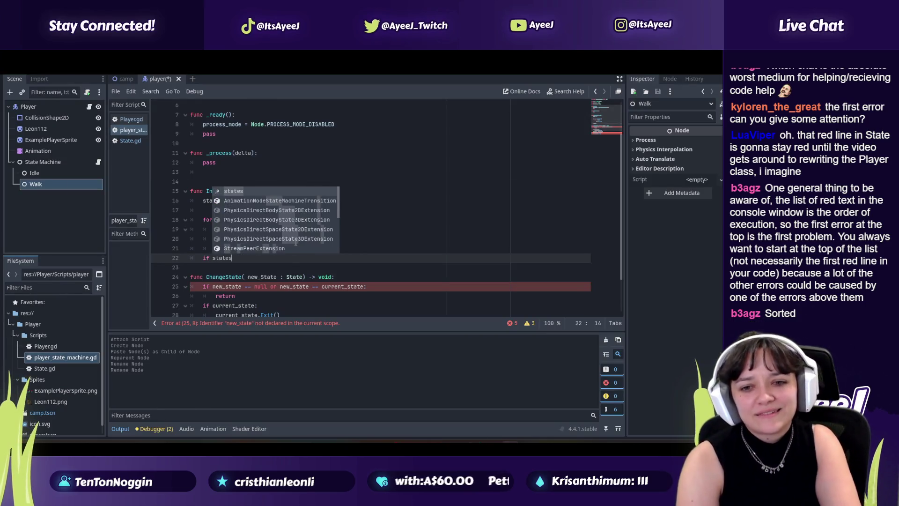
pyautogui.hotkey('alt', 'Tab')
pyautogui.hotkey('alt', 'Tab')
pyautogui.write('.s')
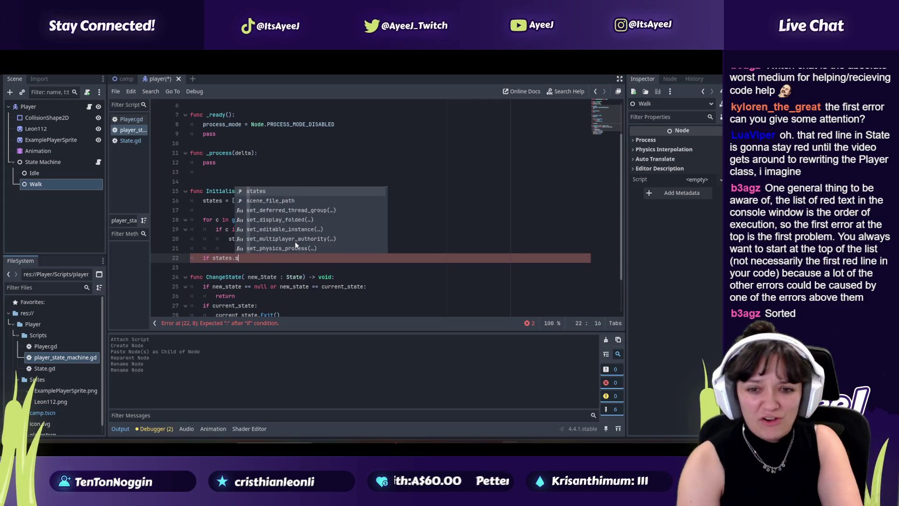
pyautogui.write('iz')
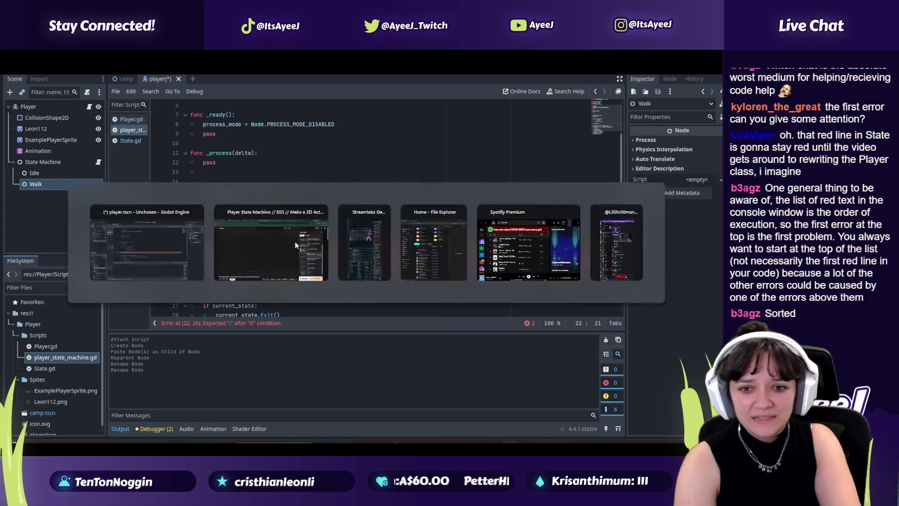
# Pause the tutorial to check its size check, then resume the video
pyautogui.hotkey('alt', 'Tab')
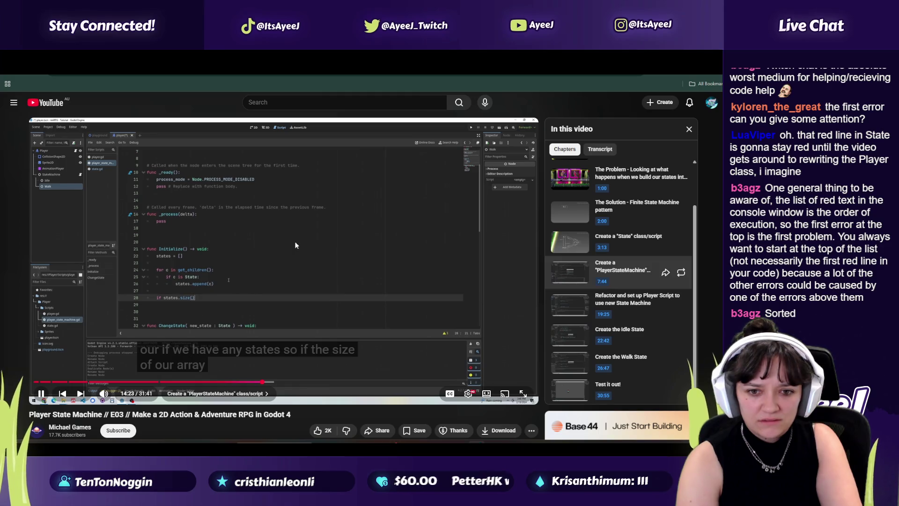
pyautogui.click(295, 244)
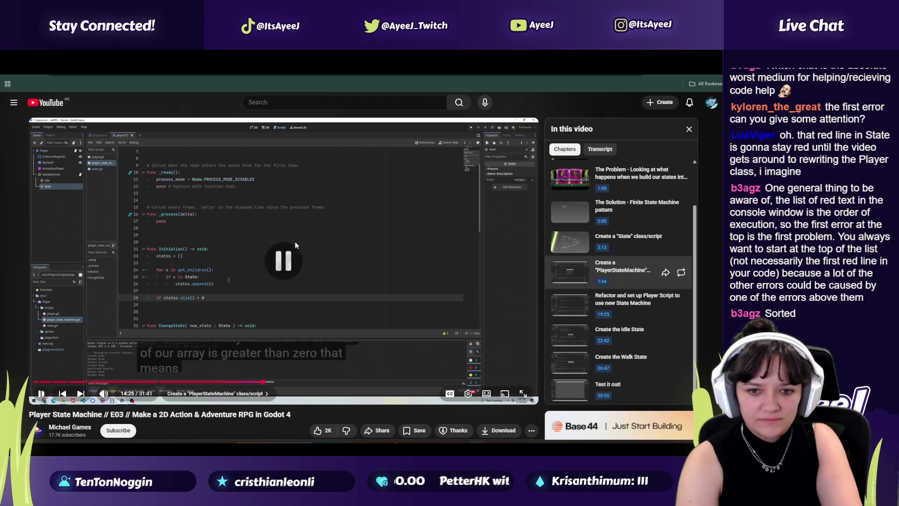
pyautogui.hotkey('alt', 'Tab')
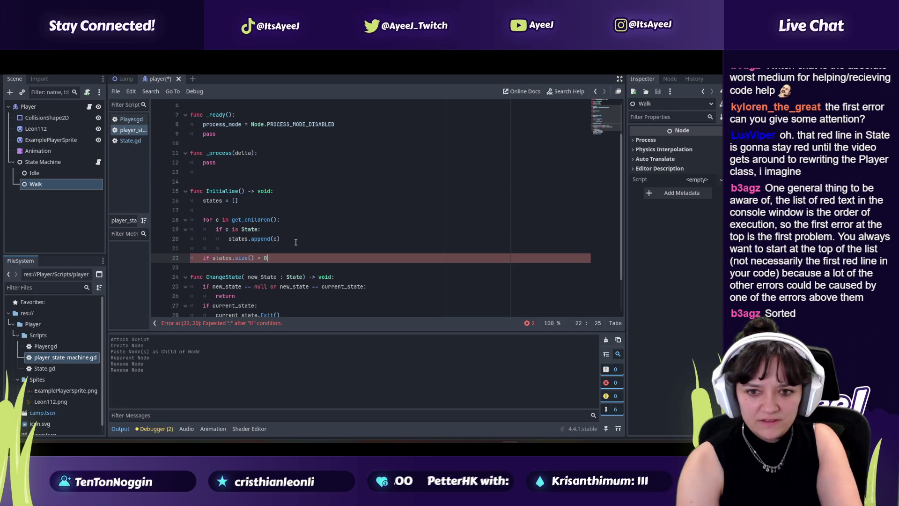
pyautogui.hotkey('alt', 'Tab')
pyautogui.click(296, 244)
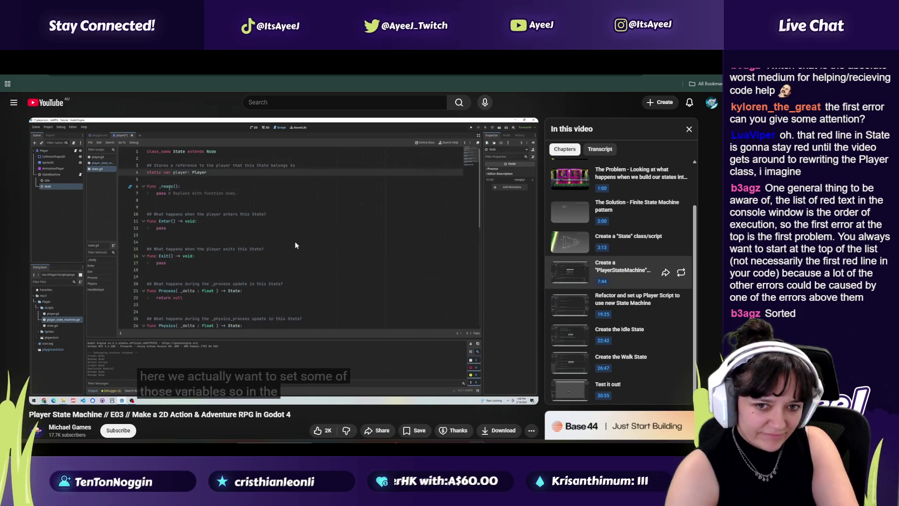
# Open State.gd in Godot while pausing the tutorial to compare code
pyautogui.click(295, 241)
pyautogui.hotkey('alt', 'Tab')
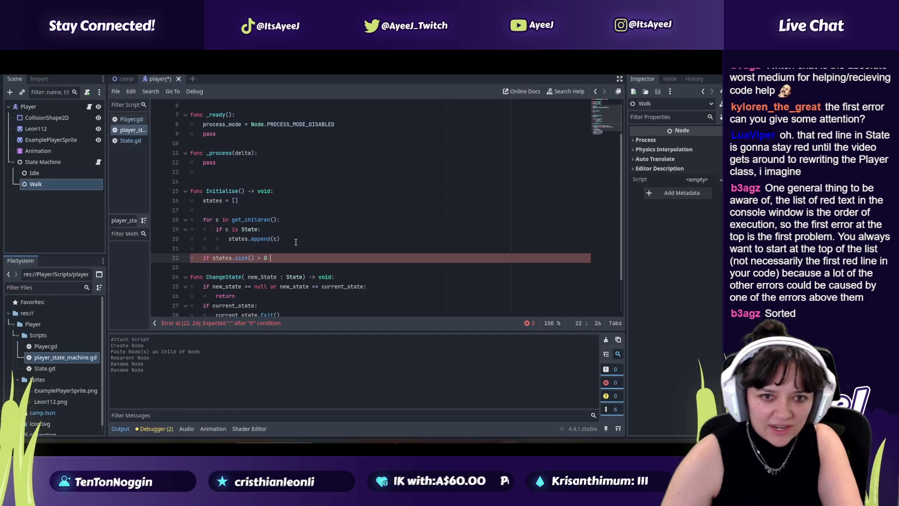
pyautogui.click(123, 141)
pyautogui.hotkey('alt', 'Tab')
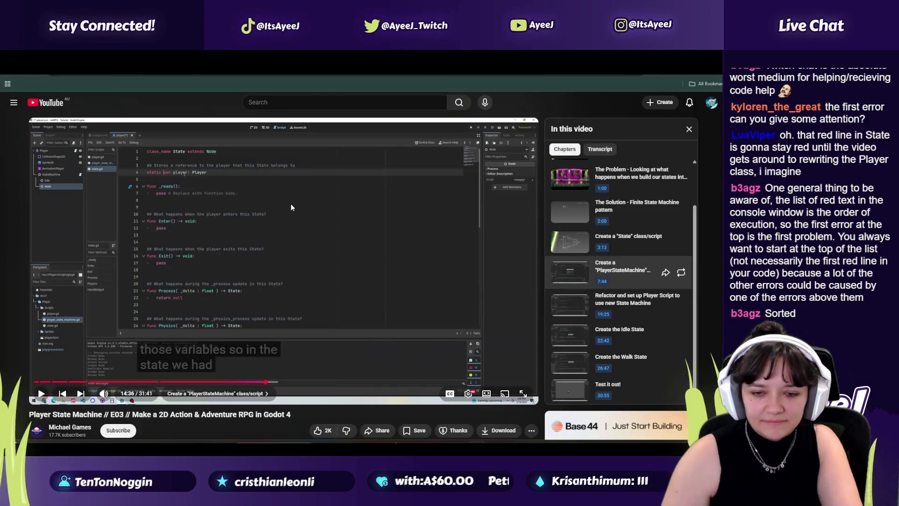
pyautogui.click(291, 204)
pyautogui.click(290, 206)
pyautogui.hotkey('alt', 'Tab')
pyautogui.hotkey('alt', 'Tab')
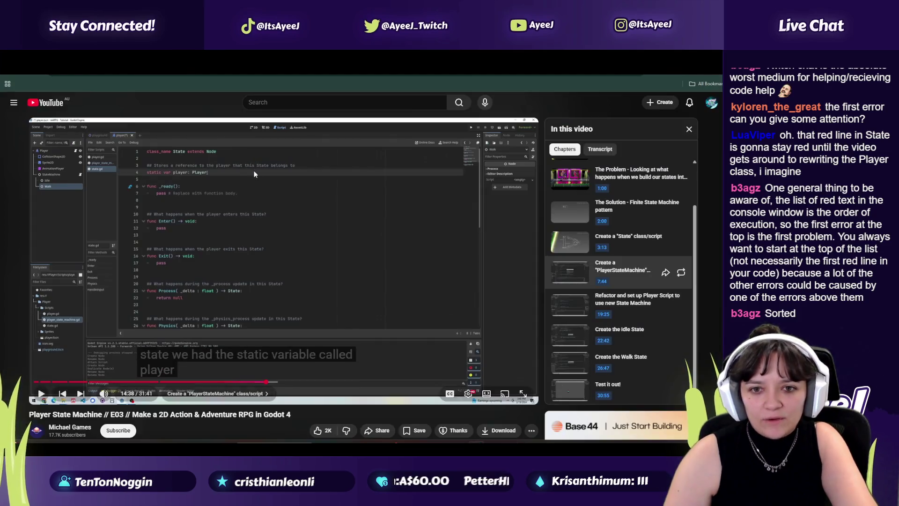
# Play the tutorial to 15:16, where states[0] begins under the size check
pyautogui.click(264, 178)
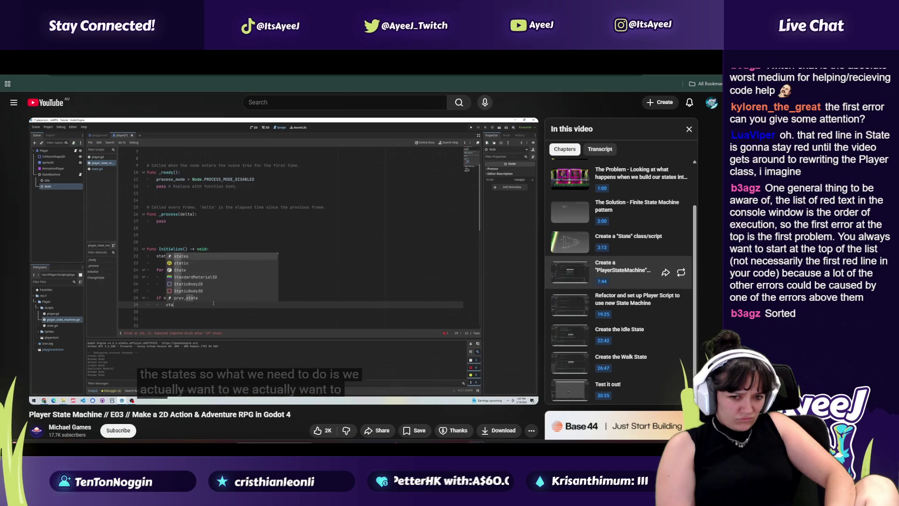
pyautogui.moveTo(207, 285)
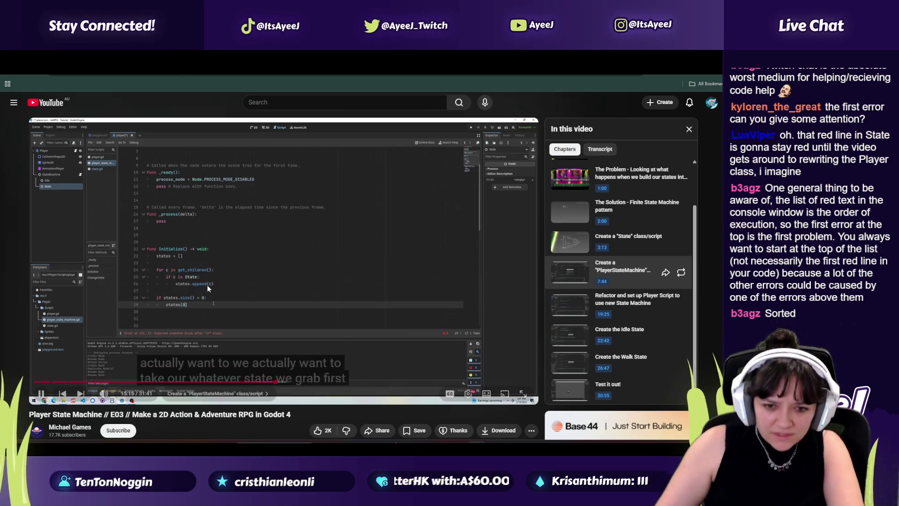
pyautogui.click(258, 259)
pyautogui.click(258, 259)
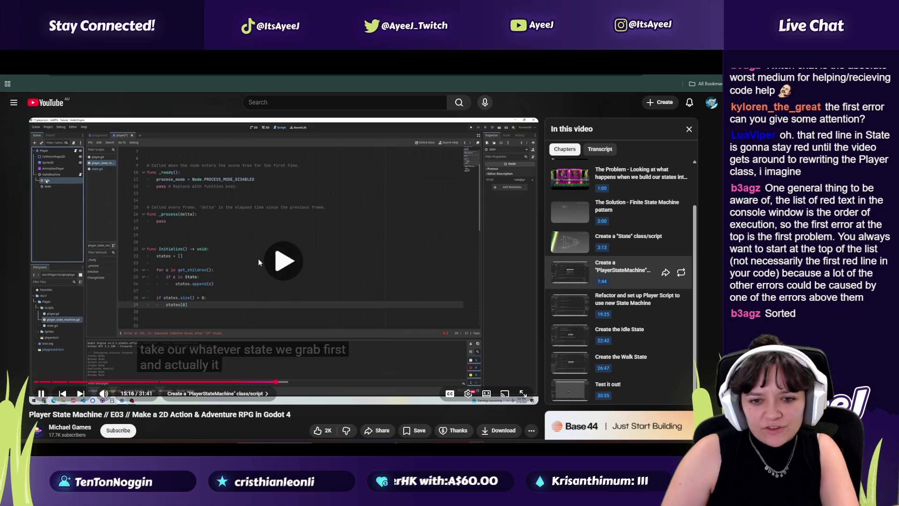
pyautogui.click(257, 259)
pyautogui.hotkey('alt', 'Tab')
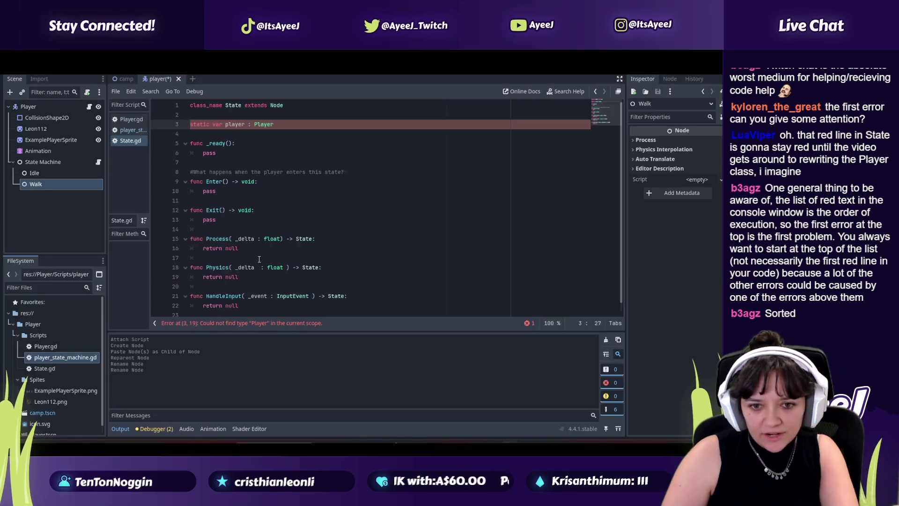
# Open player_state_machine.gd and begin a states[0].player line under the size check
pyautogui.click(128, 130)
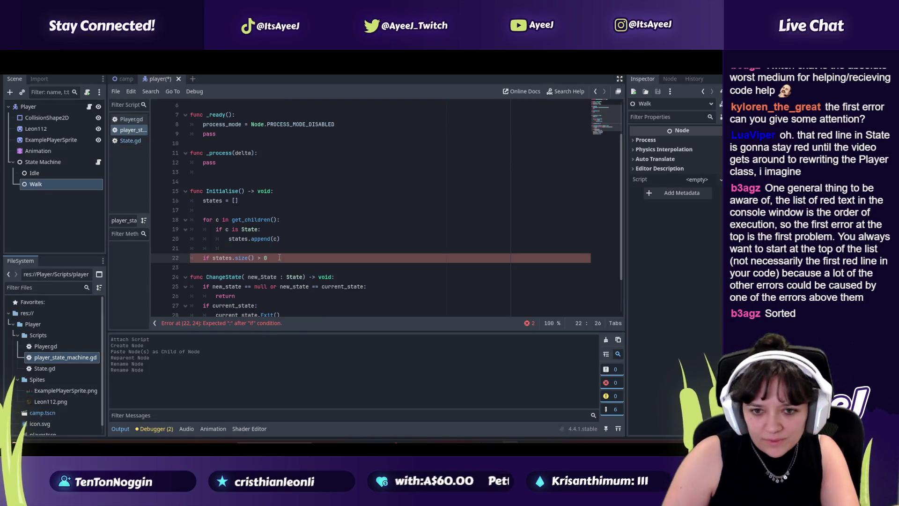
pyautogui.press('Return')
pyautogui.hotkey('alt', 'Tab')
pyautogui.hotkey('alt', 'Tab')
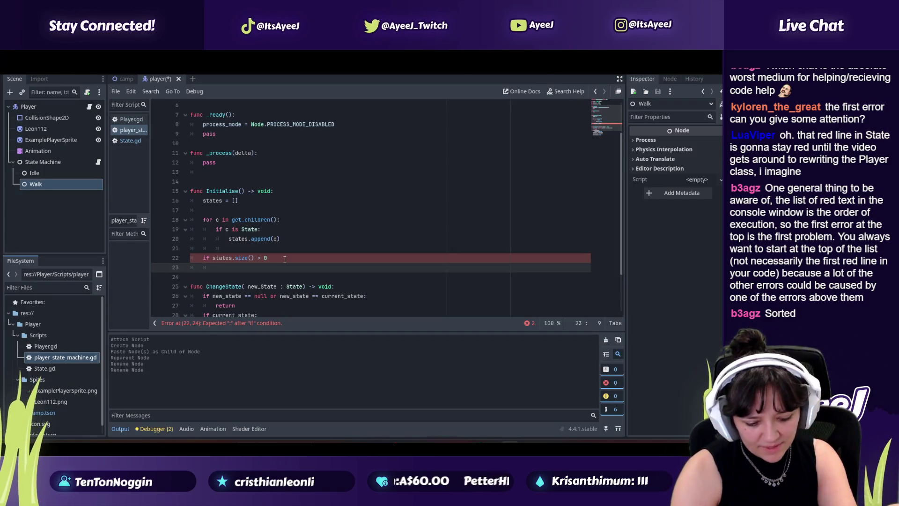
pyautogui.write('es[')
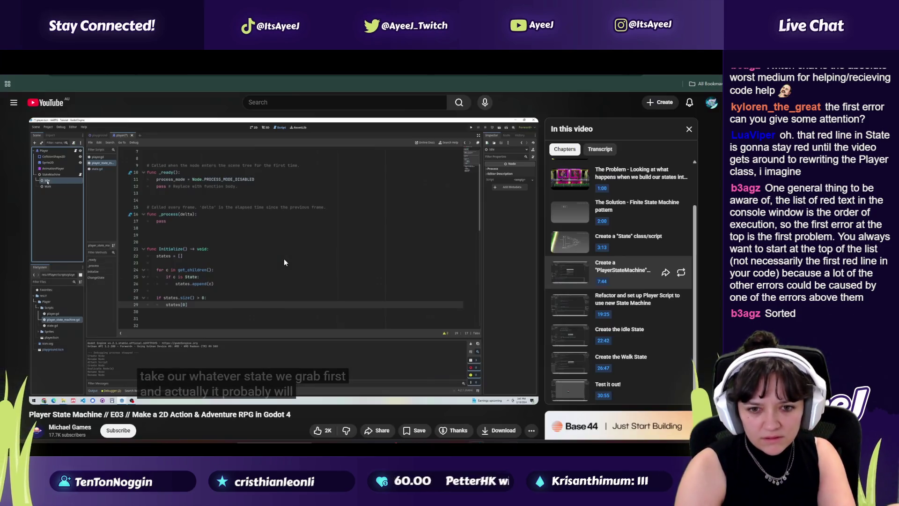
# Follow the tutorial further, then place the caret inside Initialise's brackets for a parameter
pyautogui.hotkey('alt', 'Tab')
pyautogui.click(284, 261)
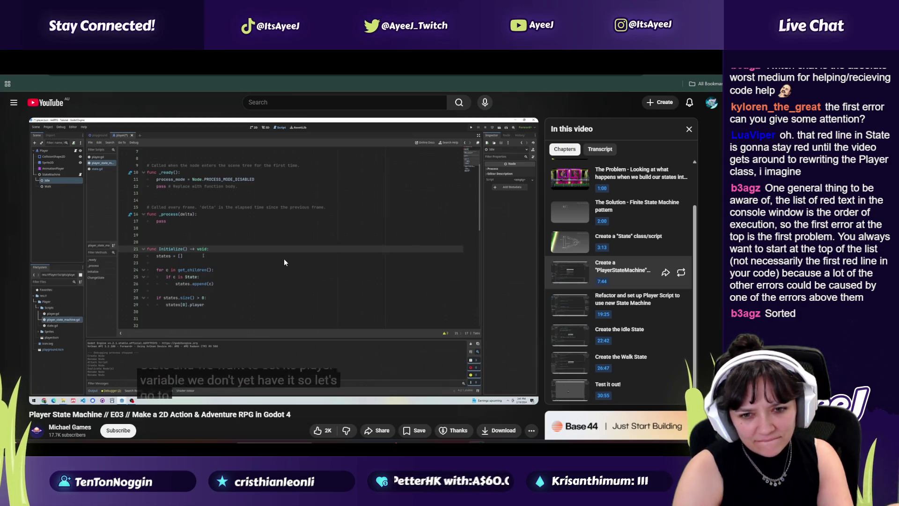
pyautogui.click(283, 258)
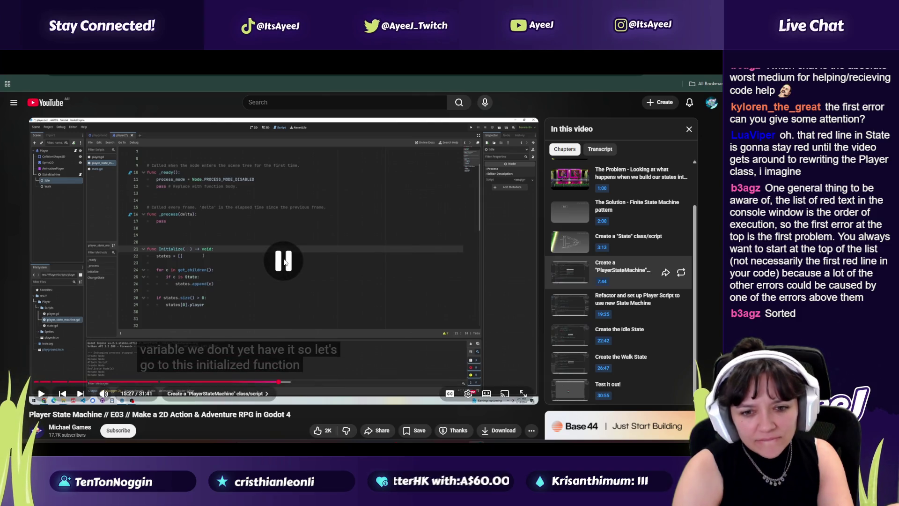
pyautogui.hotkey('alt', 'Tab')
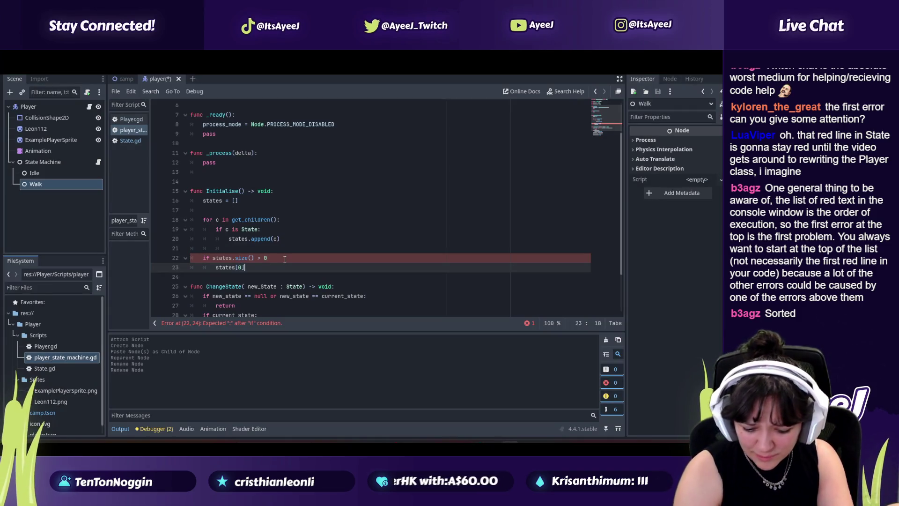
pyautogui.hotkey('alt', 'Tab')
pyautogui.click(284, 259)
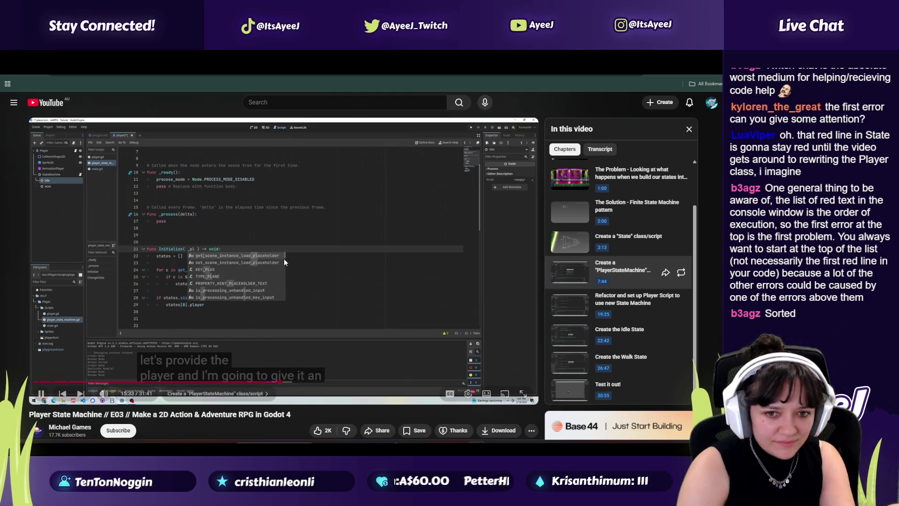
pyautogui.hotkey('alt', 'Tab')
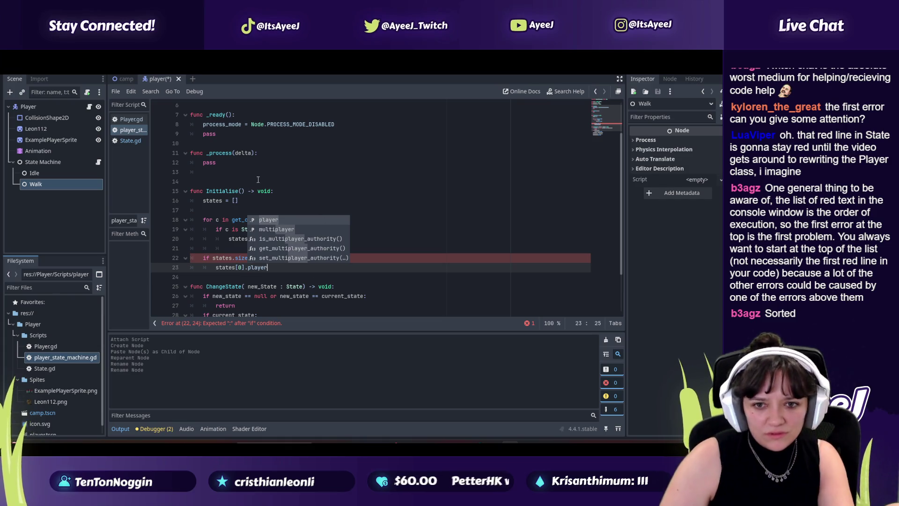
pyautogui.click(243, 190)
pyautogui.hotkey('alt', 'Tab')
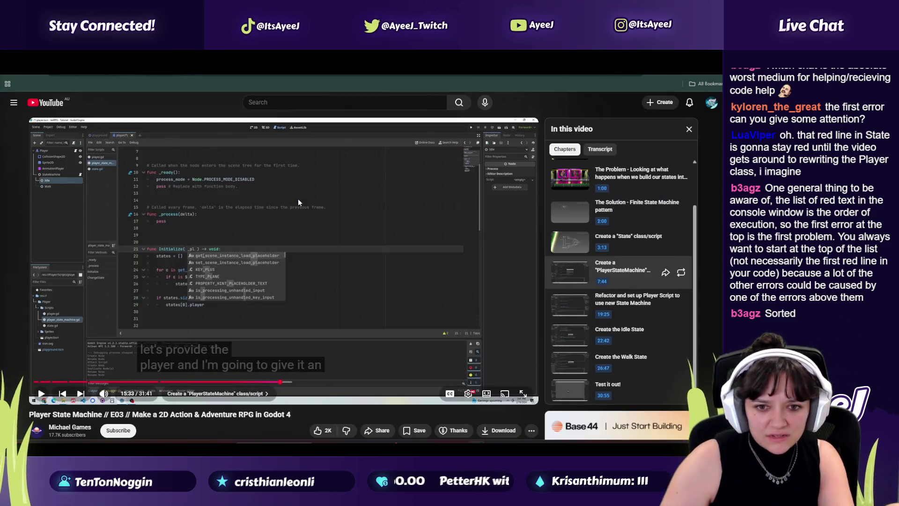
pyautogui.hotkey('alt', 'Tab')
# Give Initialise a _player parameter typed as Player
pyautogui.write('_playewr')
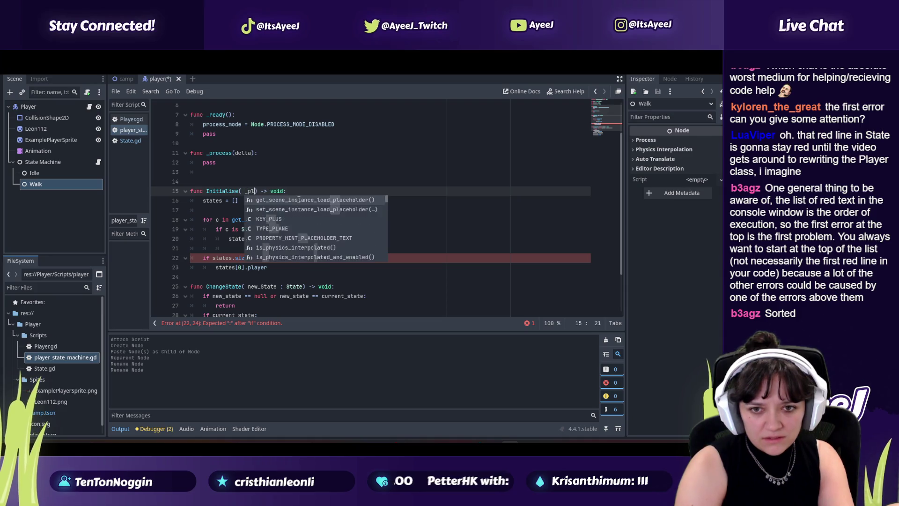
pyautogui.hotkey('alt', 'Tab')
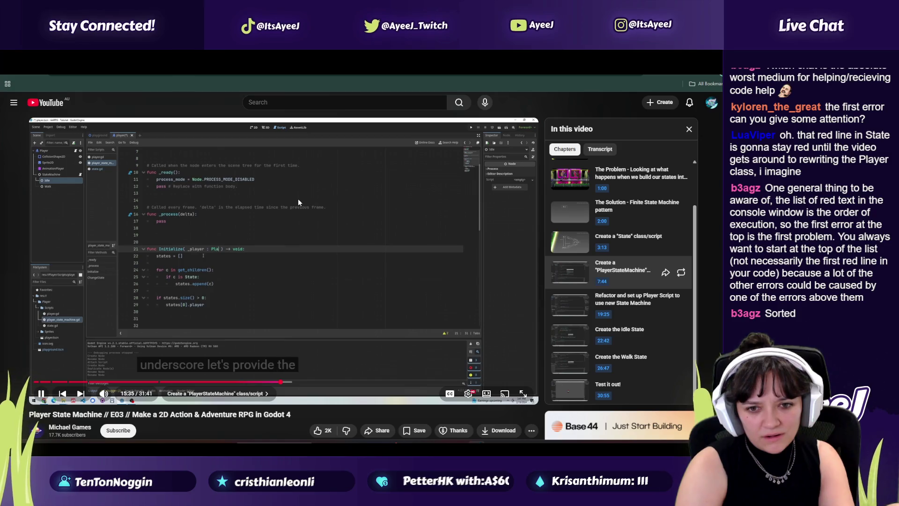
pyautogui.hotkey('alt', 'f')
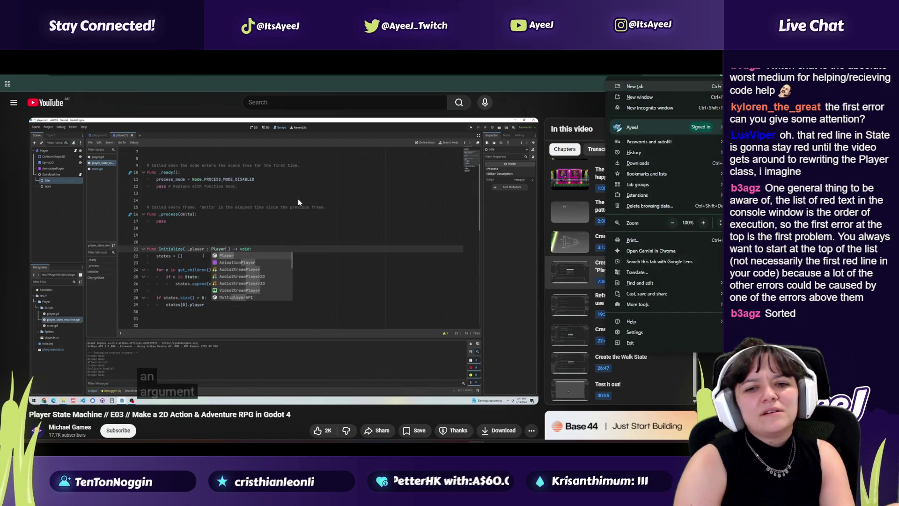
pyautogui.click(326, 263)
pyautogui.click(326, 263)
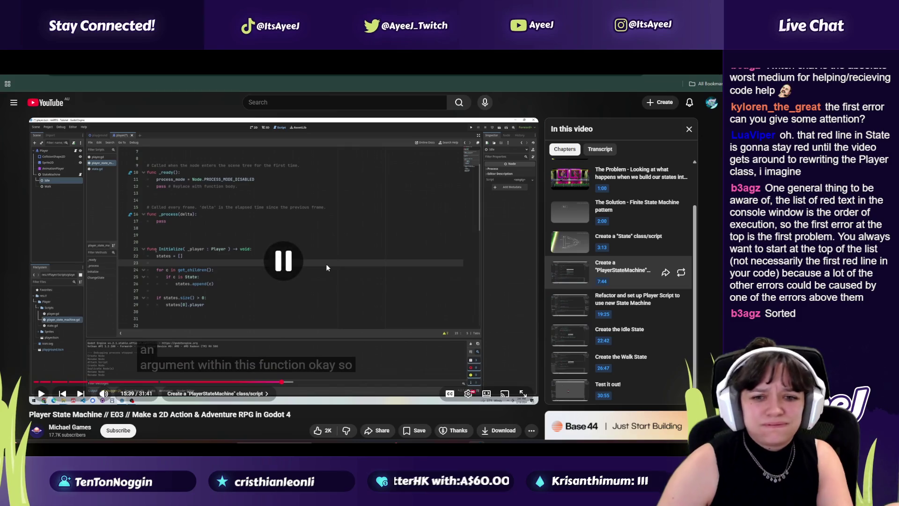
pyautogui.hotkey('alt', 'Tab')
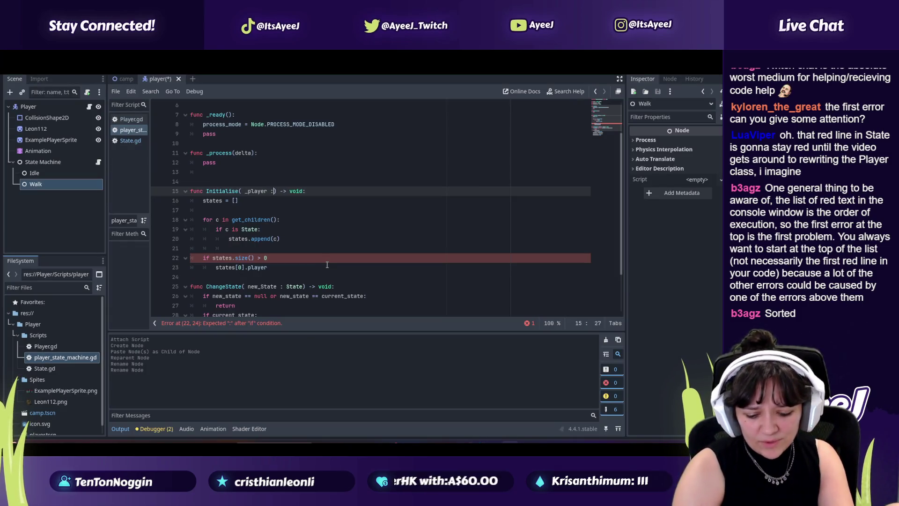
pyautogui.hotkey('alt', 'Tab')
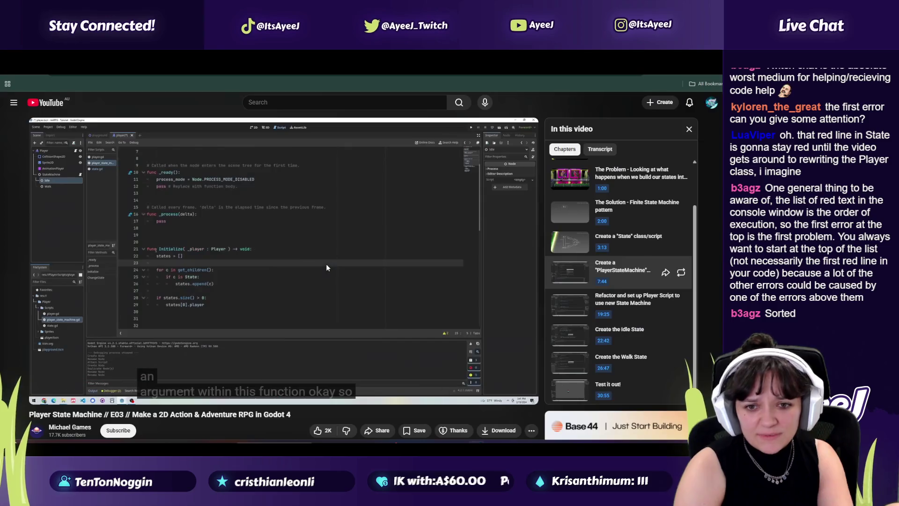
pyautogui.hotkey('alt', 'Tab')
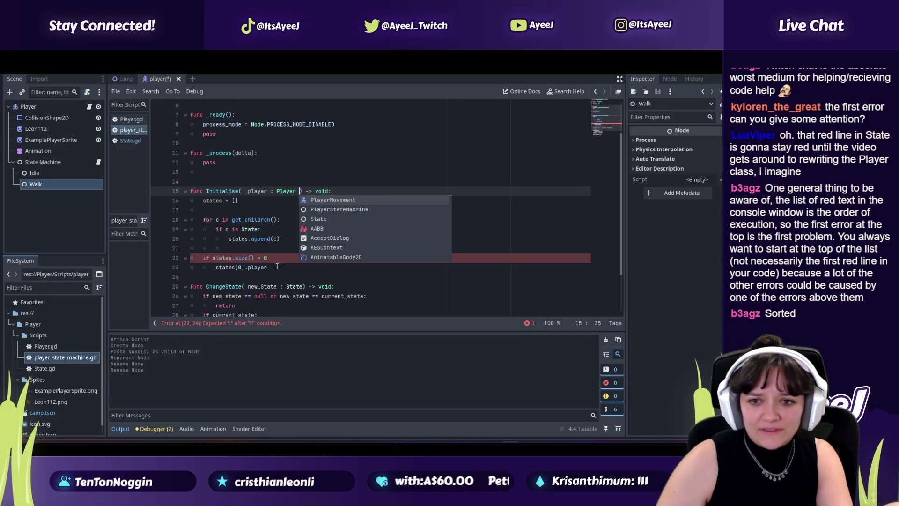
pyautogui.click(257, 191)
pyautogui.hotkey('alt', 'Tab')
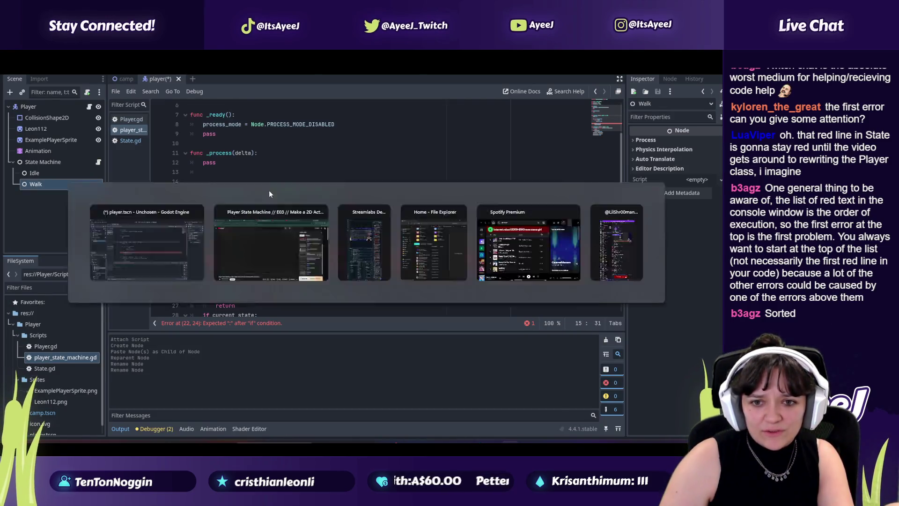
pyautogui.hotkey('alt', 'Tab')
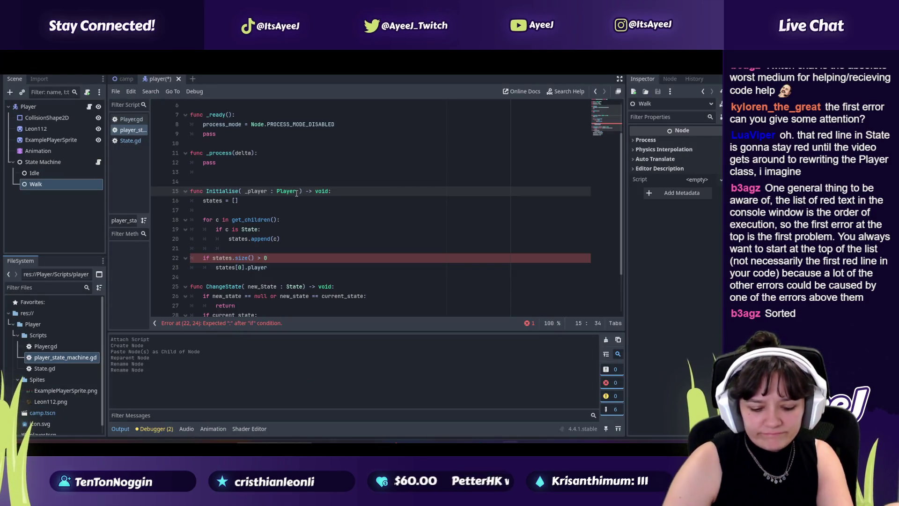
pyautogui.hotkey('ctrl', 'space')
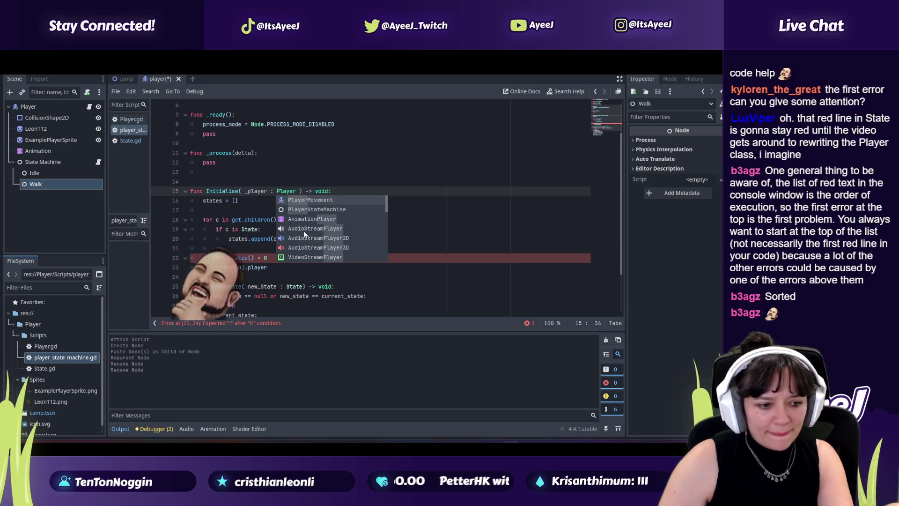
pyautogui.scroll(-5, 303, 230)
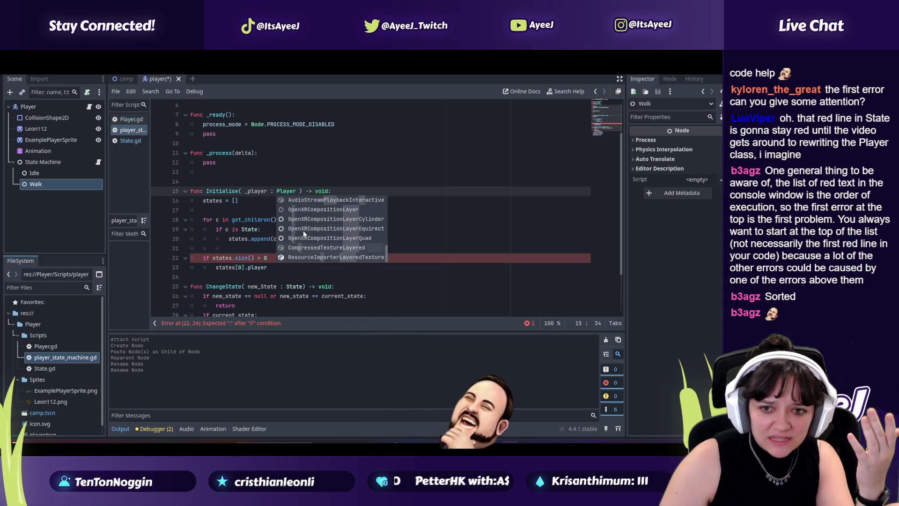
pyautogui.click(257, 219)
# Complete line 23 as 'states[0].player = _player'
pyautogui.hotkey('alt', 'Tab')
pyautogui.click(253, 174)
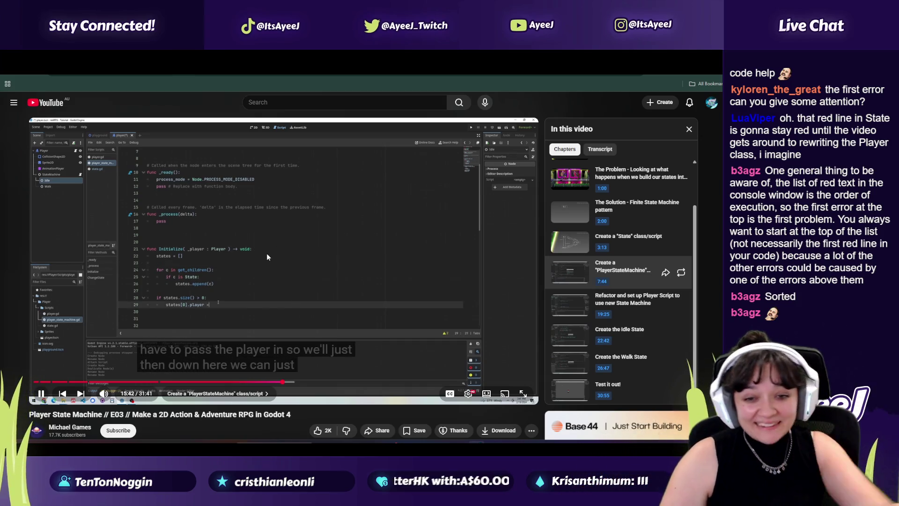
pyautogui.click(235, 315)
pyautogui.hotkey('alt', 'Tab')
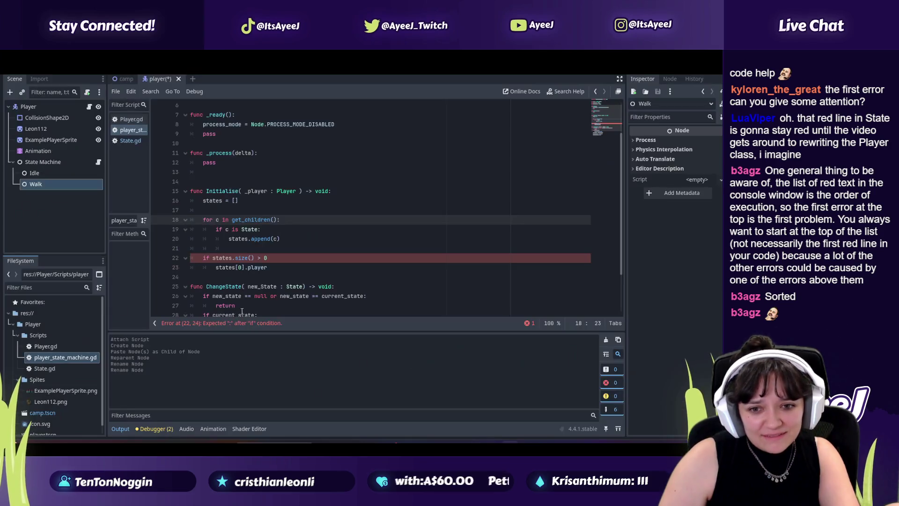
pyautogui.click(273, 266)
pyautogui.hotkey('alt', 'Tab')
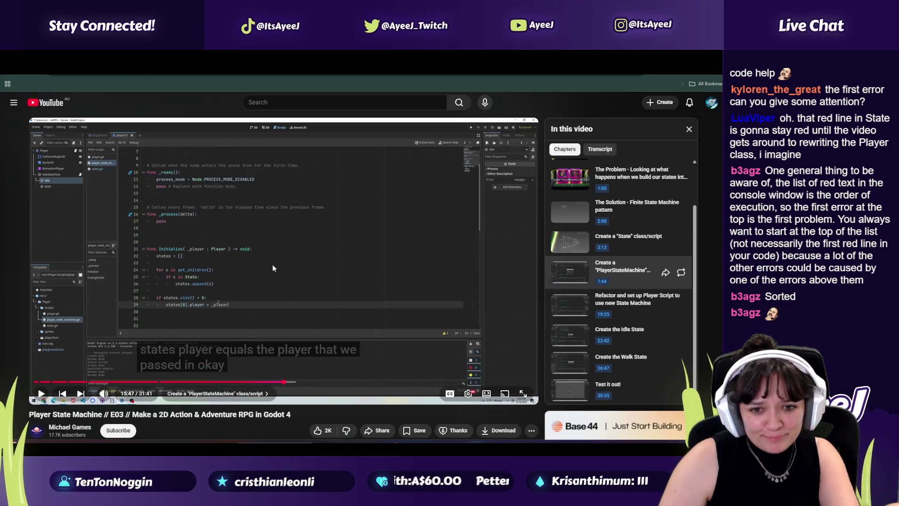
pyautogui.hotkey('alt', 'Tab')
pyautogui.write('= _player')
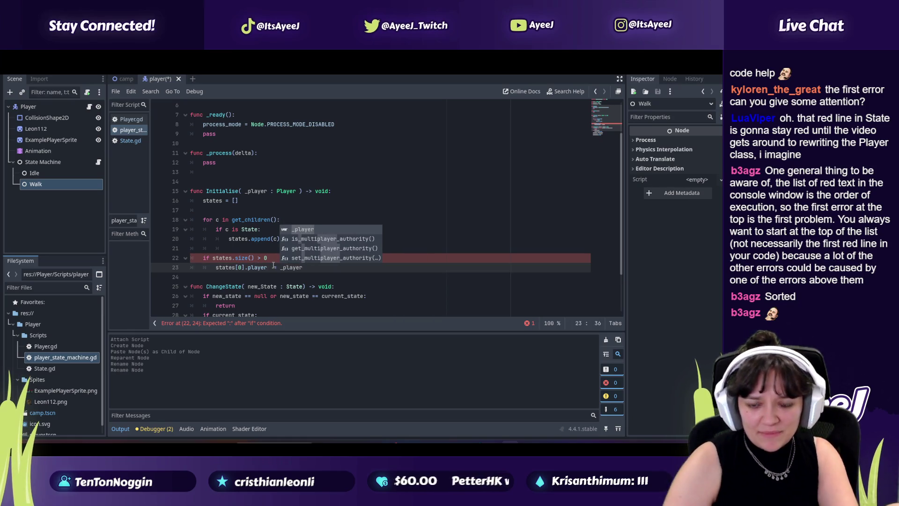
pyautogui.press('Escape')
# Check the tutorial's next line and place the caret on empty line 24
pyautogui.hotkey('alt', 'Tab')
pyautogui.click(246, 259)
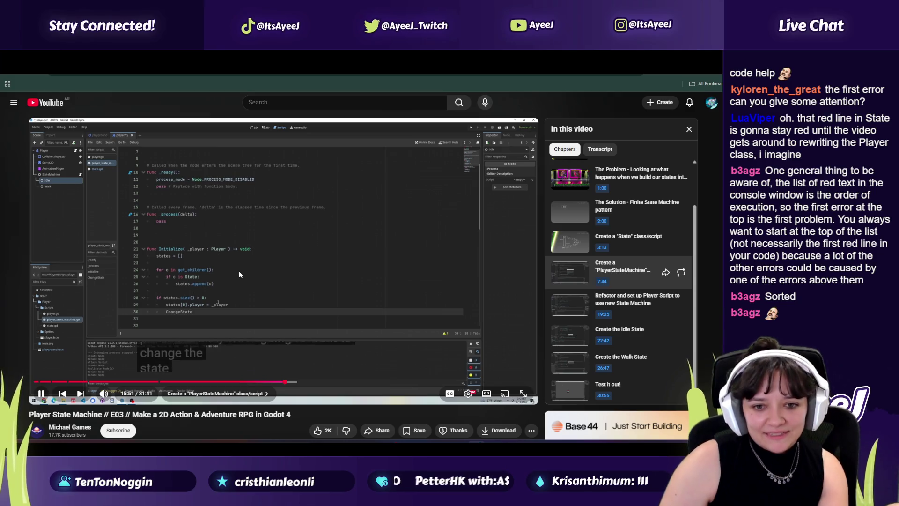
pyautogui.click(239, 275)
pyautogui.hotkey('alt', 'Tab')
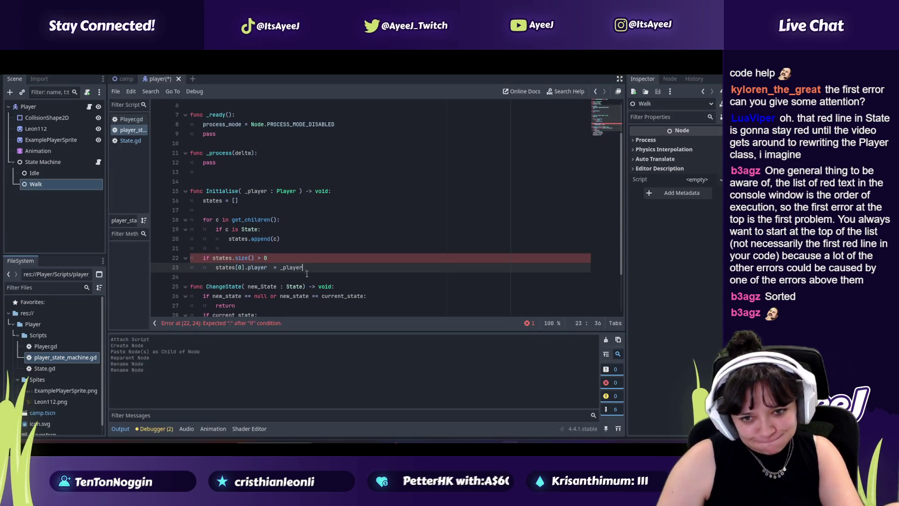
pyautogui.click(306, 279)
pyautogui.write('Change')
# Start a ChangeState call on line 24 using autocomplete
pyautogui.hotkey('alt', 'space')
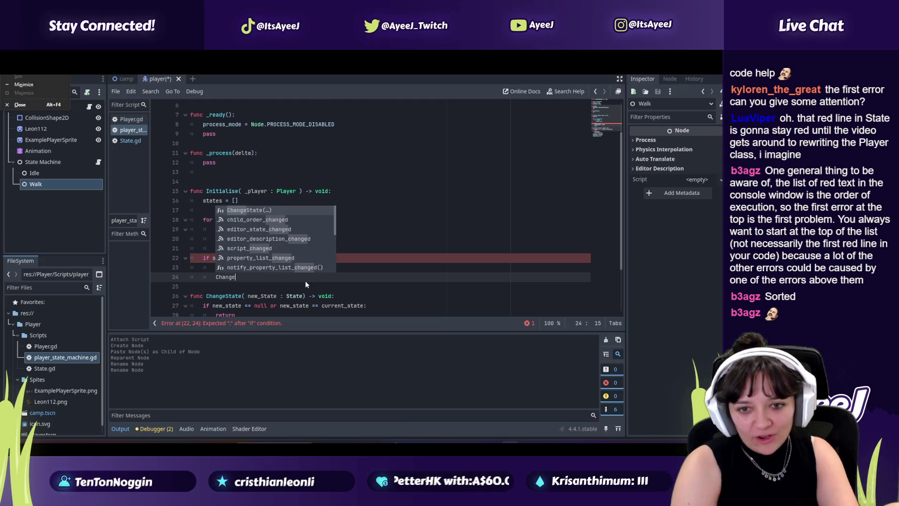
pyautogui.press('Escape')
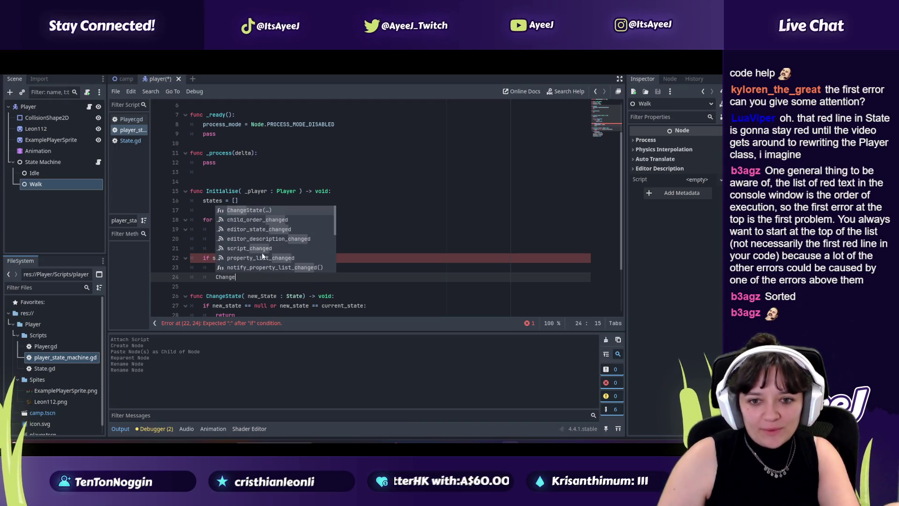
pyautogui.press('Return')
pyautogui.moveTo(267, 267); pyautogui.dragTo(258, 209)
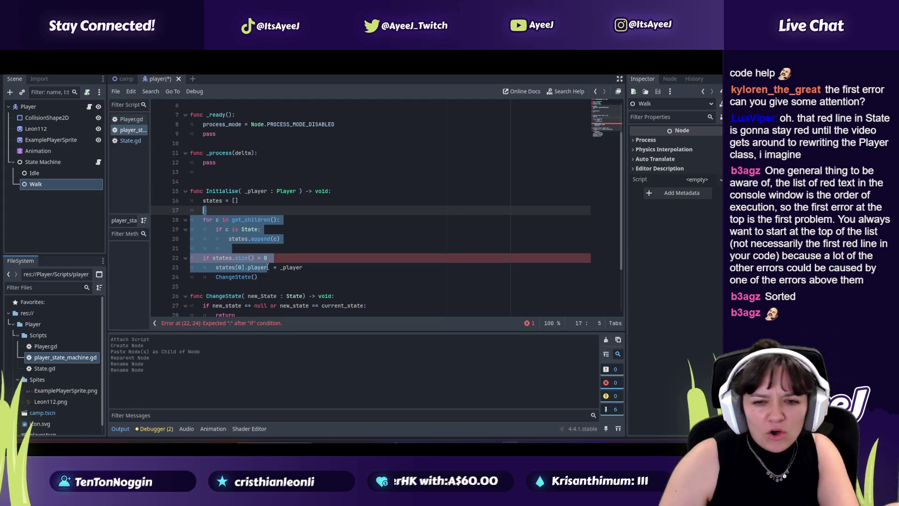
pyautogui.click(271, 279)
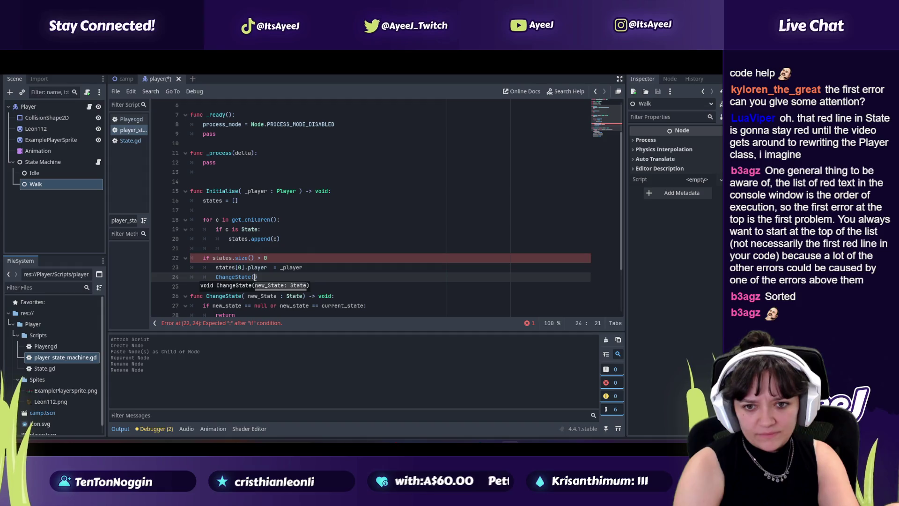
pyautogui.hotkey('alt', 'Tab')
pyautogui.click(254, 277)
pyautogui.click(253, 277)
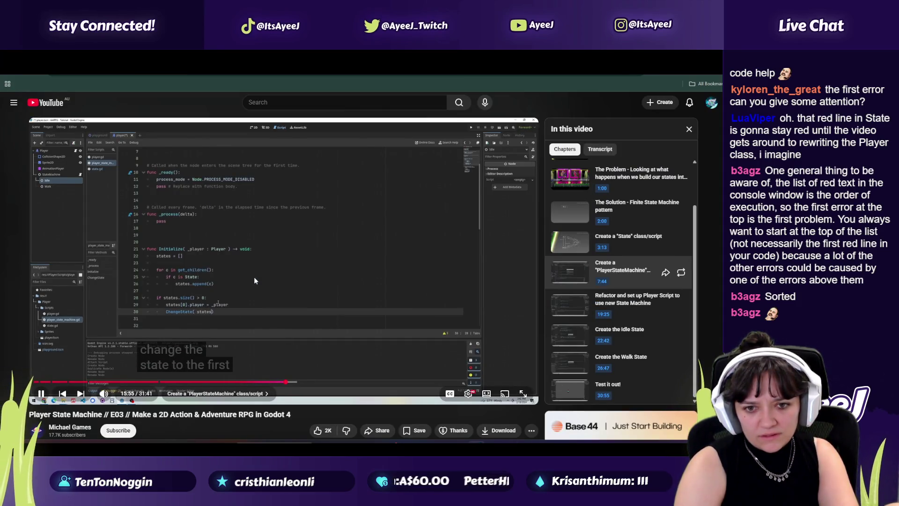
pyautogui.click(254, 277)
pyautogui.hotkey('alt', 'Tab')
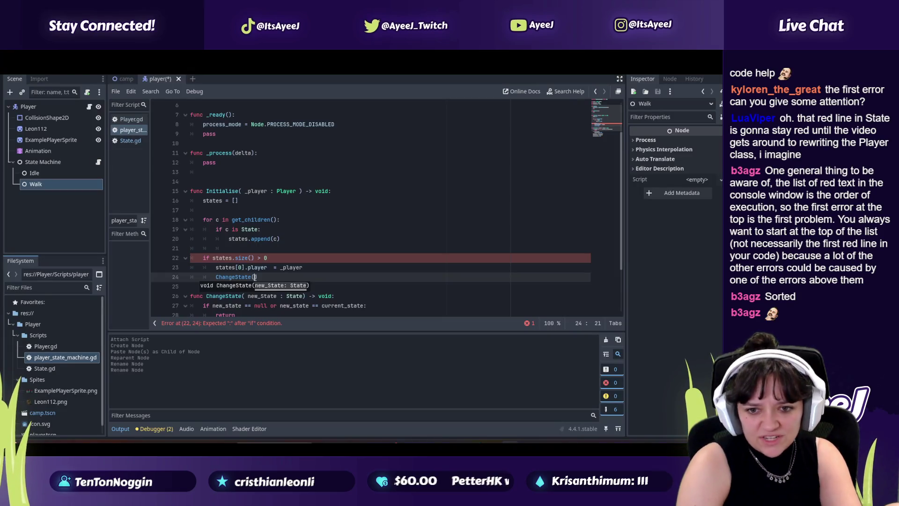
# Fix the states typo and finish the call as 'ChangeState( states[0] )'
pyautogui.press('BackSpace')
pyautogui.write('es')
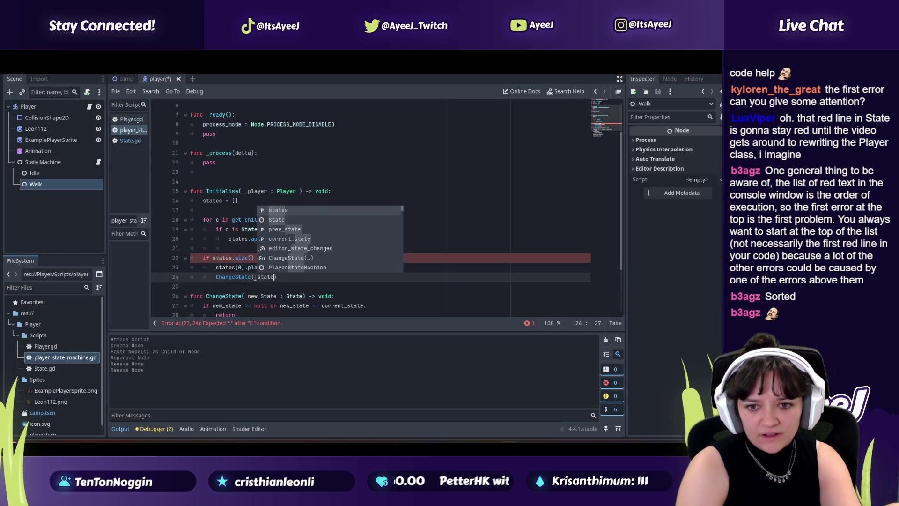
pyautogui.hotkey('alt', 'Tab')
pyautogui.click(254, 277)
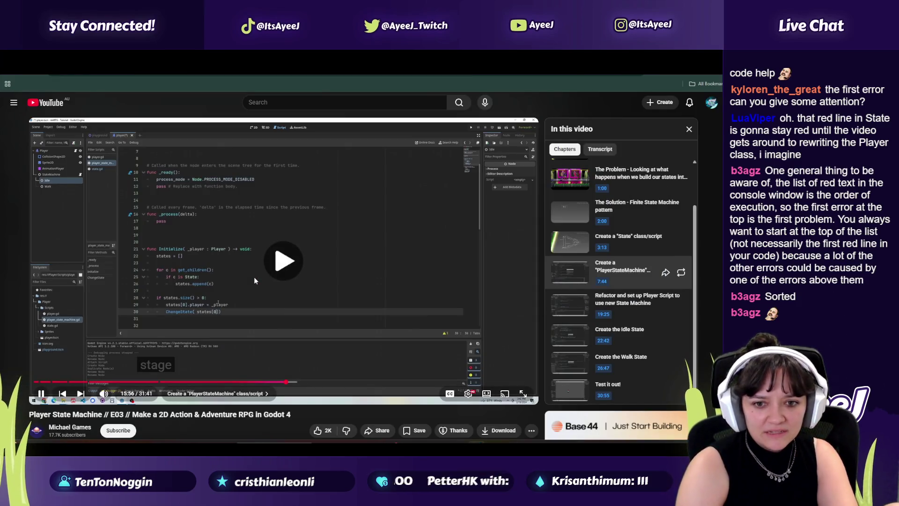
pyautogui.click(253, 276)
pyautogui.hotkey('alt', 'Tab')
pyautogui.write('[0')
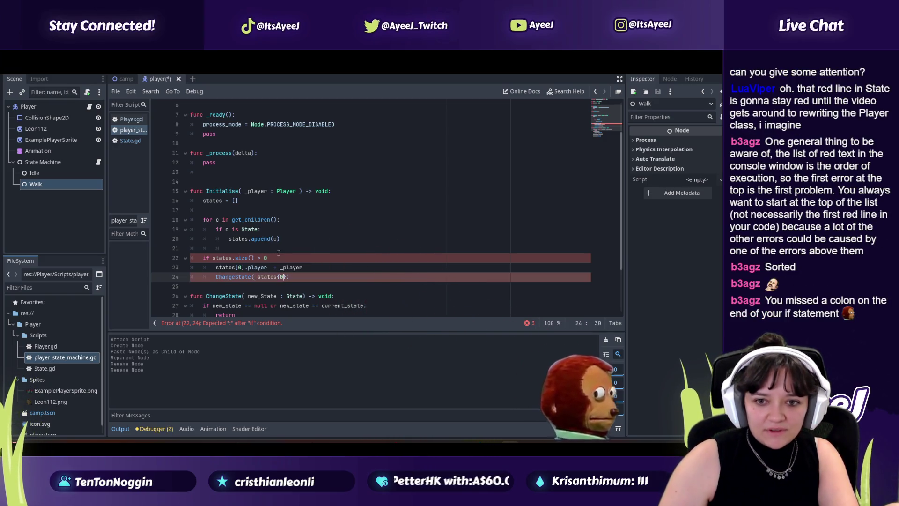
# Add the missing colon at the end of line 22 and compare with the tutorial
pyautogui.click(281, 257)
pyautogui.write(':')
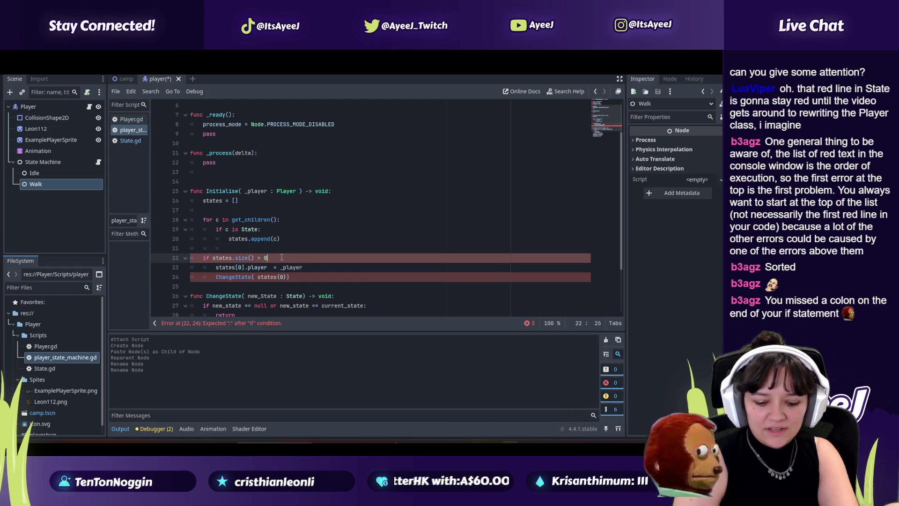
pyautogui.hotkey('alt', 'Tab')
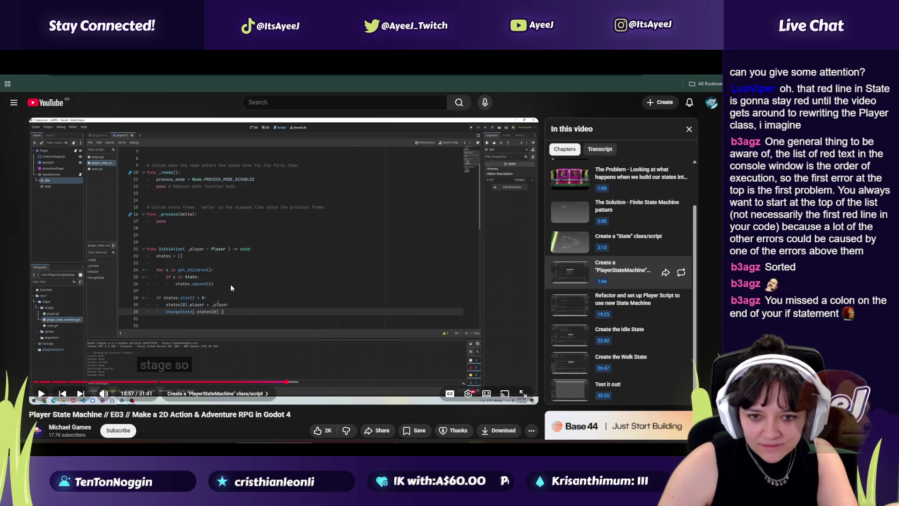
pyautogui.click(230, 288)
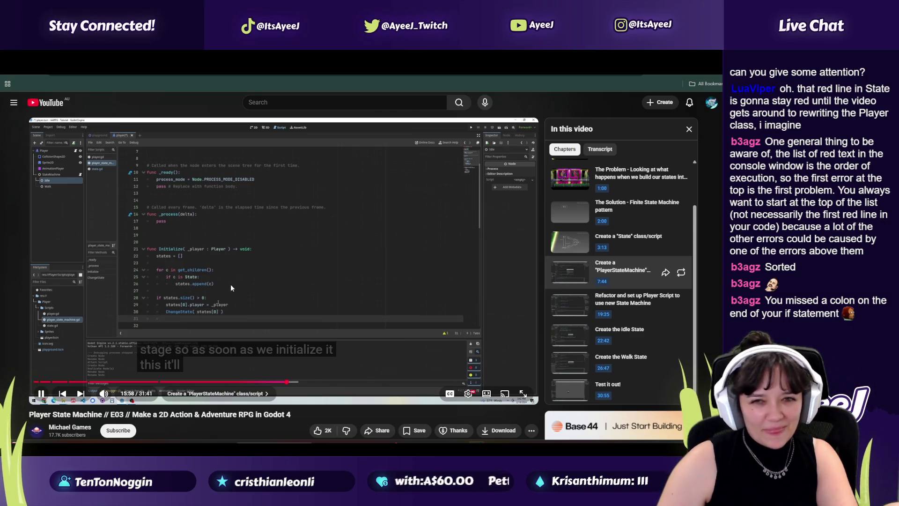
pyautogui.click(231, 287)
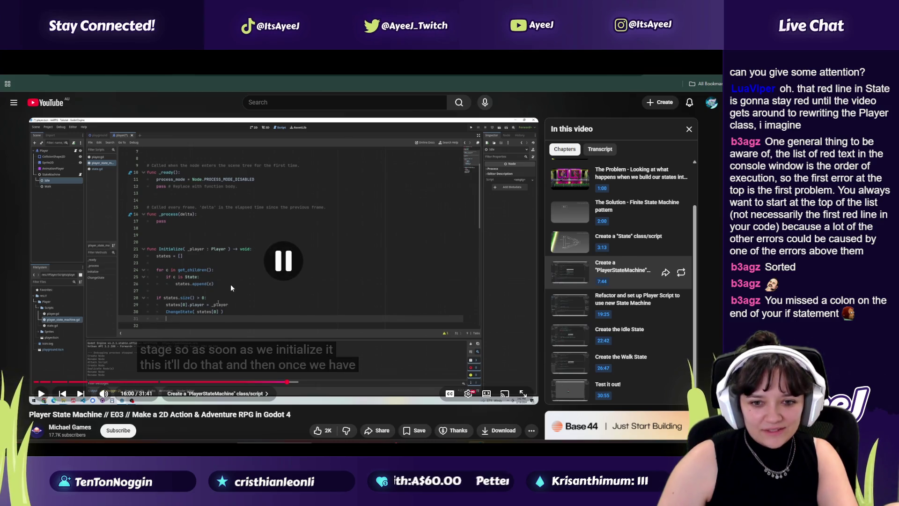
pyautogui.hotkey('alt', 'Tab')
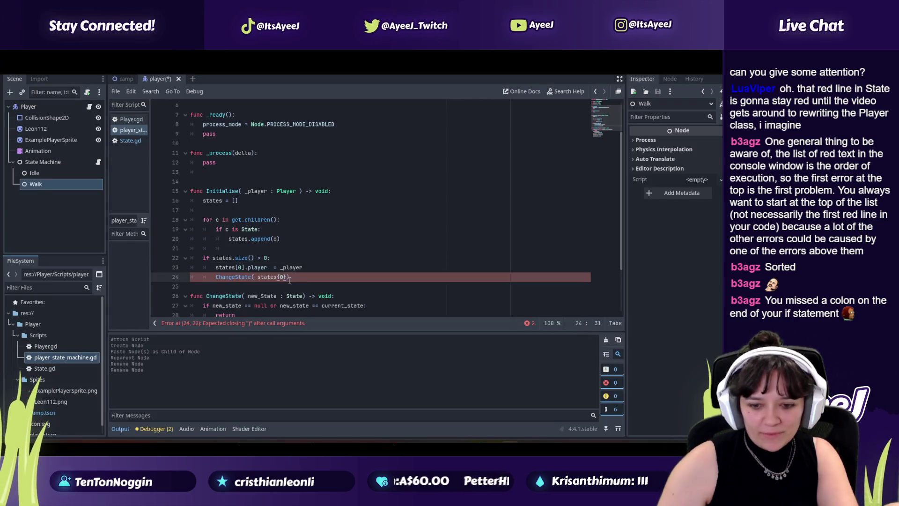
pyautogui.hotkey('alt', 'Tab')
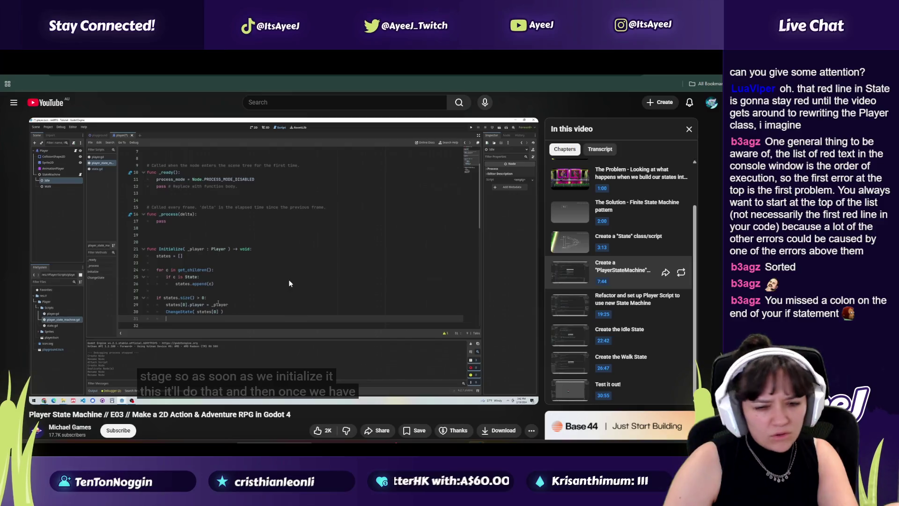
pyautogui.hotkey('alt', 'Tab')
pyautogui.hotkey('alt', 'Tab')
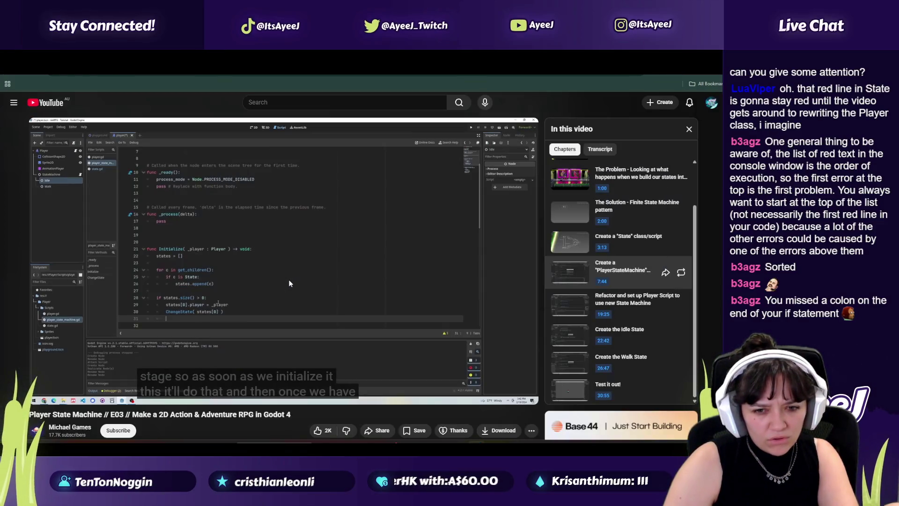
pyautogui.hotkey('alt', 'Tab')
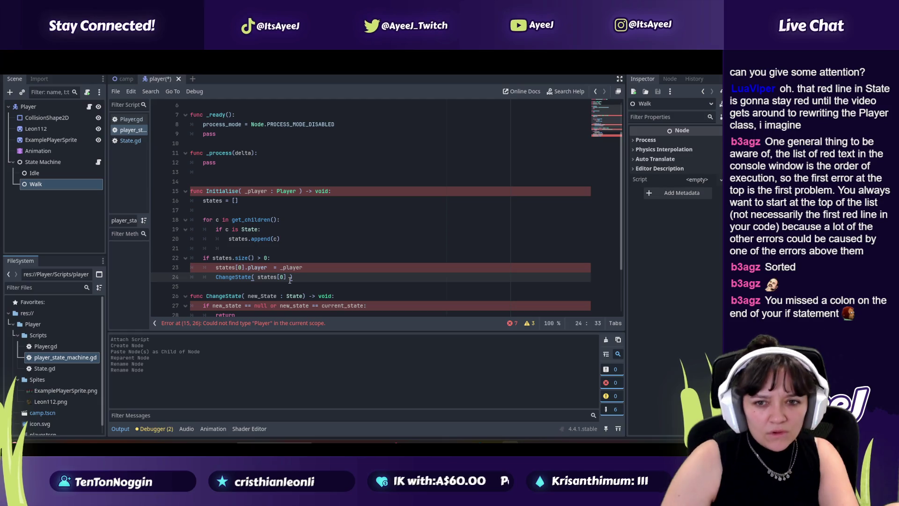
# Start line 25 in Initialise with process_mode, removing a wrongly inserted constant
pyautogui.hotkey('alt', 'Tab')
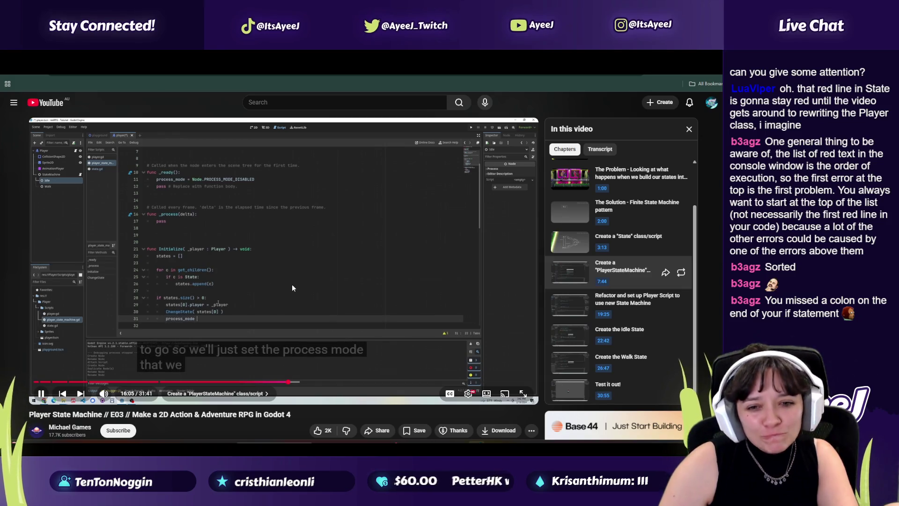
pyautogui.hotkey('alt', 'Tab')
pyautogui.press('Return')
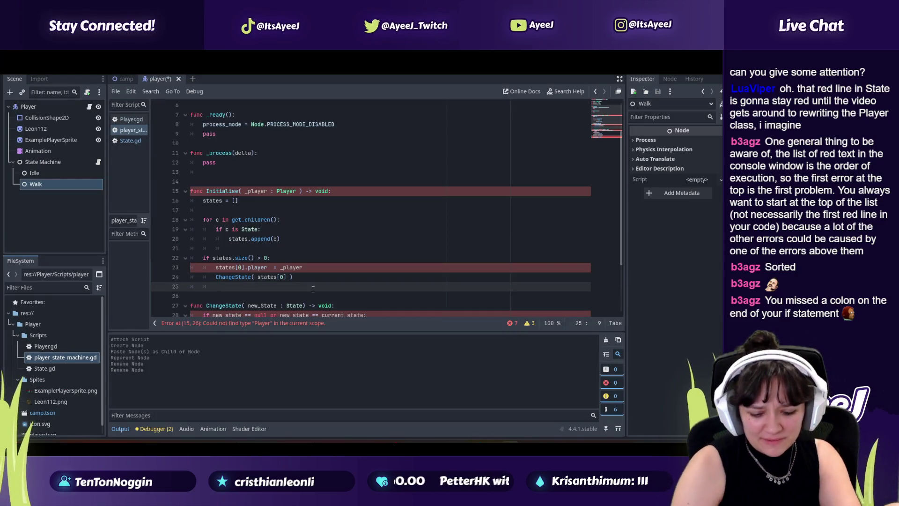
pyautogui.write('()')
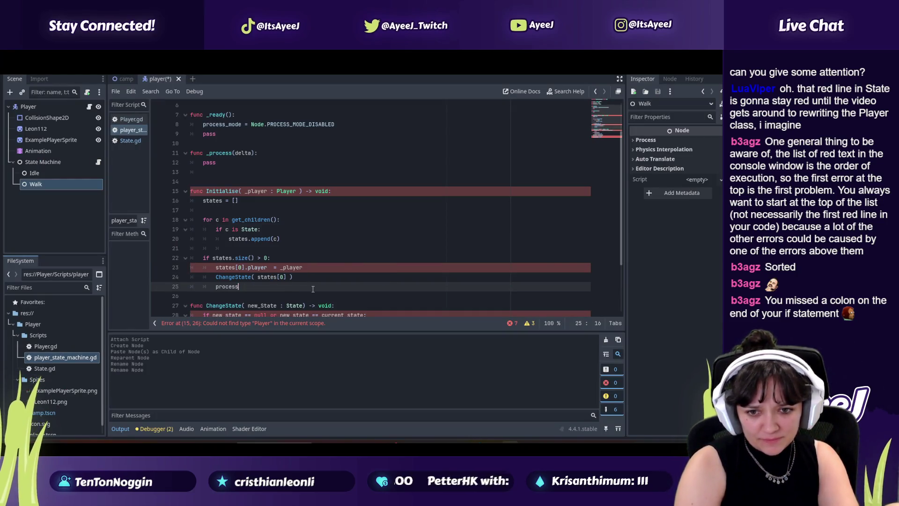
pyautogui.write('_mode')
pyautogui.press('Down')
pyautogui.press('Down')
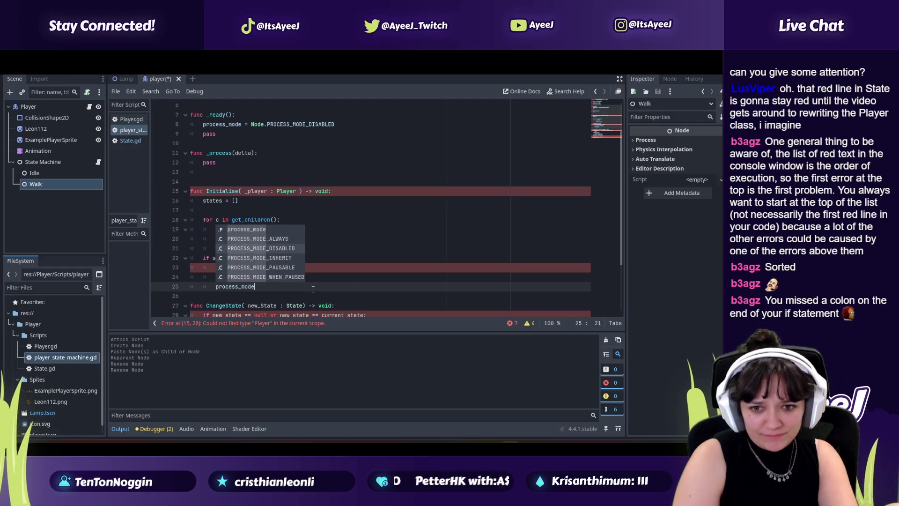
pyautogui.press('Return')
pyautogui.hotkey('alt', 'Tab')
pyautogui.press('space')
pyautogui.press('space')
pyautogui.hotkey('alt', 'Tab')
pyautogui.press('BackSpace')
pyautogui.press('BackSpace')
pyautogui.press('BackSpace')
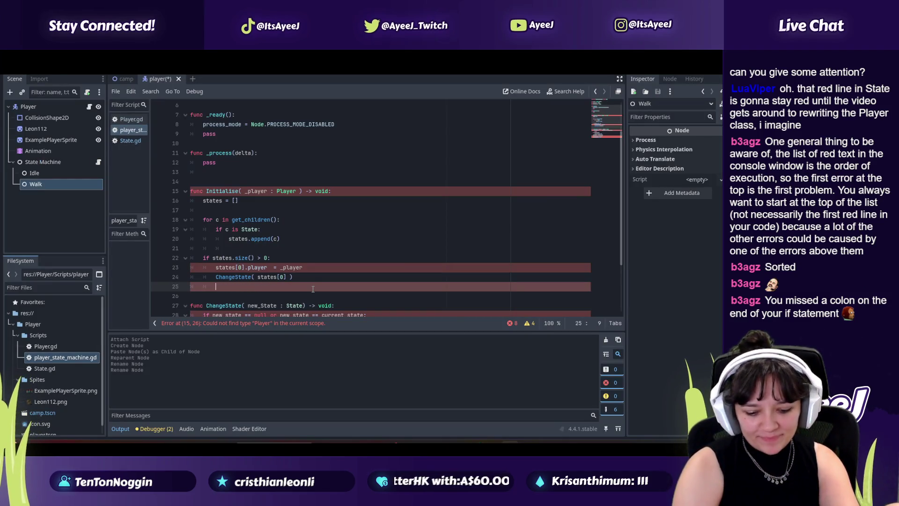
pyautogui.write('process_m0od')
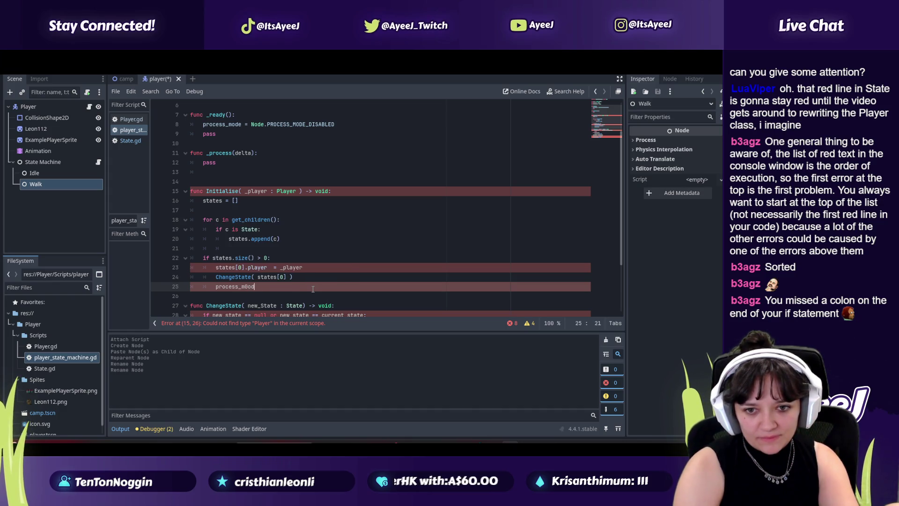
pyautogui.write('eode')
# Complete line 25 as 'process_mode = Node.PROCESS_MODE_INHERIT' from the autocomplete list
pyautogui.hotkey('alt', 'Tab')
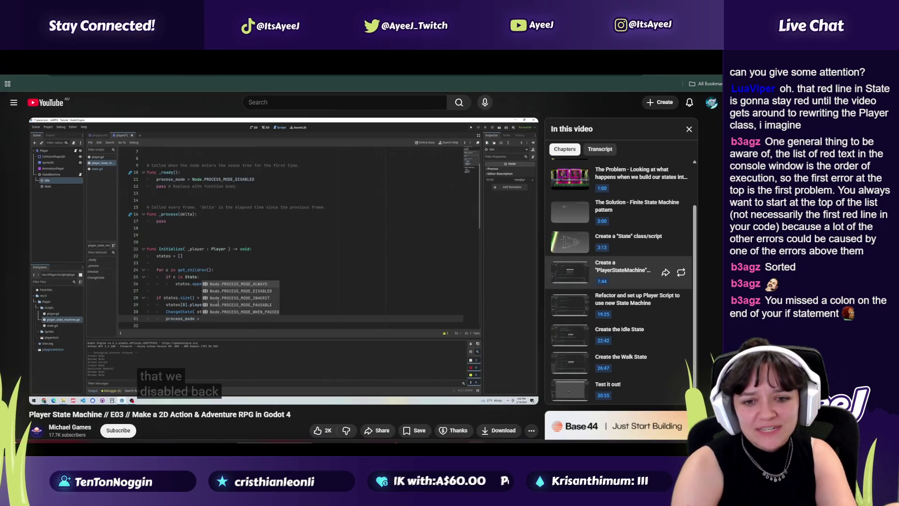
pyautogui.hotkey('alt', 'Tab')
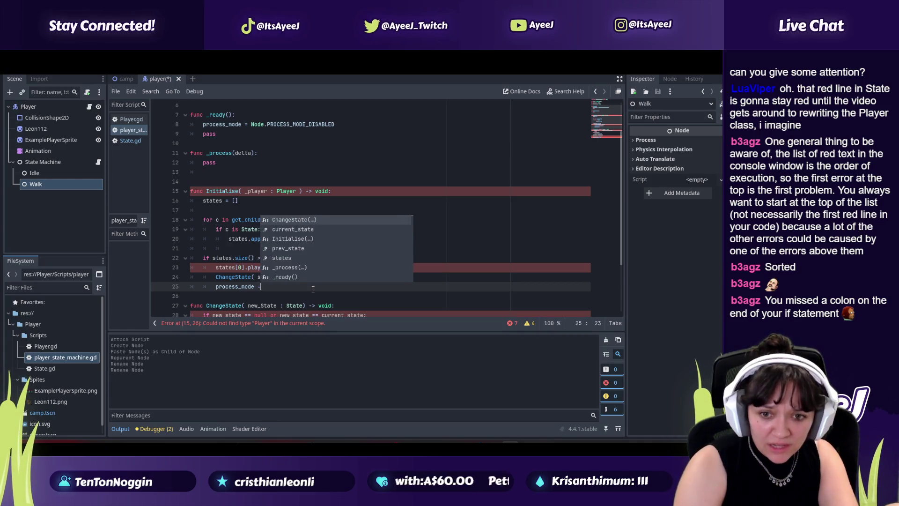
pyautogui.hotkey('alt', 'Tab')
pyautogui.click(310, 288)
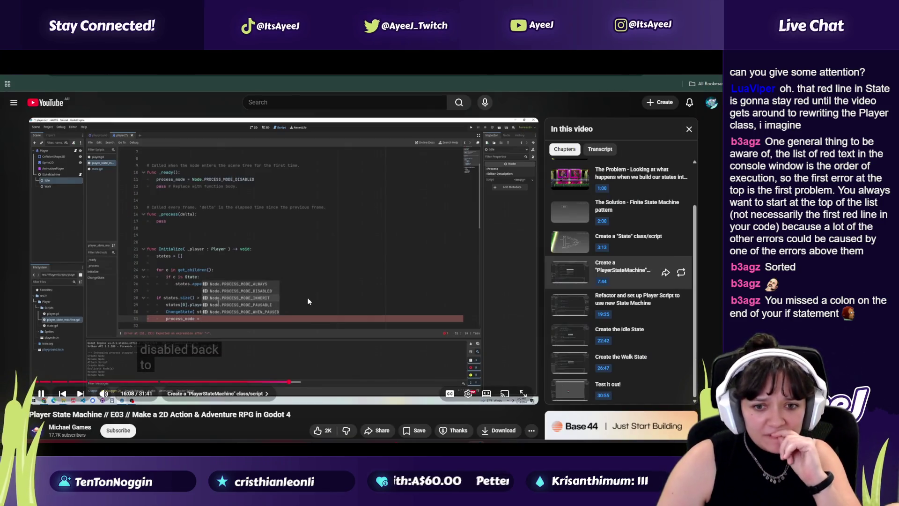
pyautogui.click(307, 297)
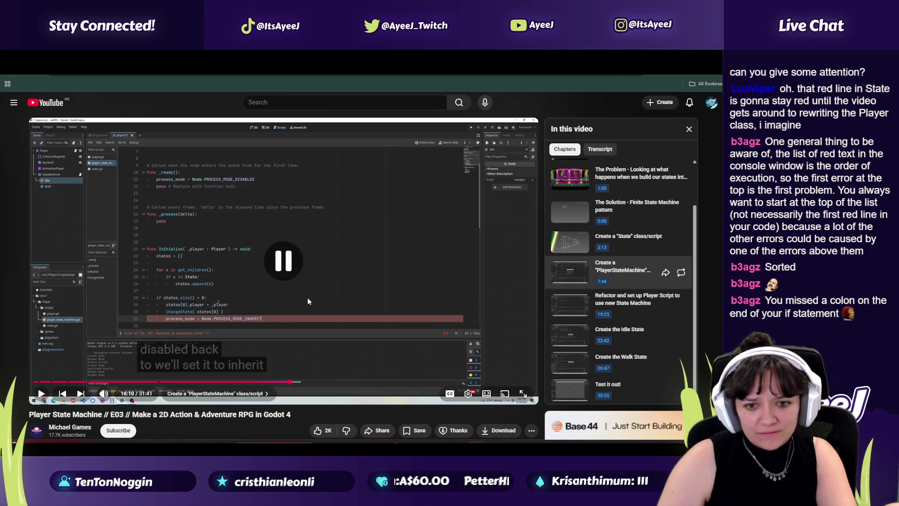
pyautogui.hotkey('alt', 'Tab')
pyautogui.press('Down')
pyautogui.press('Down')
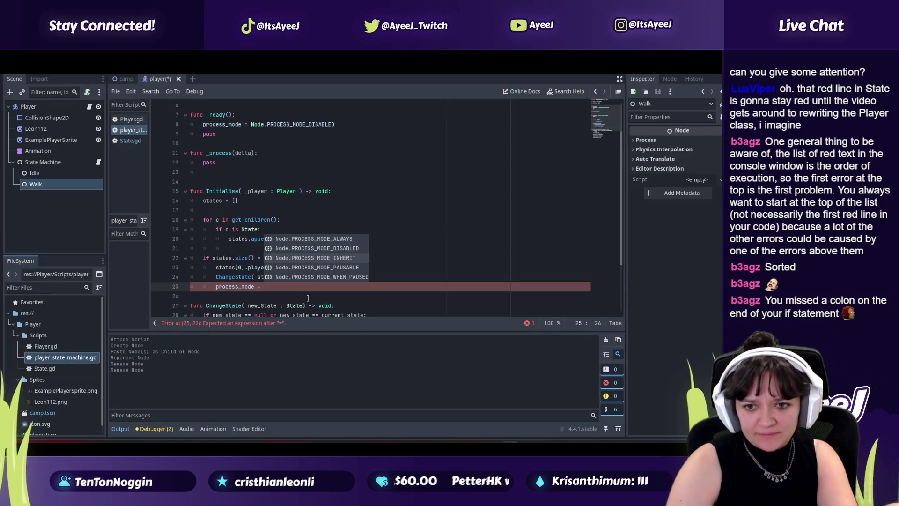
pyautogui.press('Return')
pyautogui.hotkey('alt', 'Tab')
# Watch more of the tutorial, then open State.gd in the editor
pyautogui.click(293, 304)
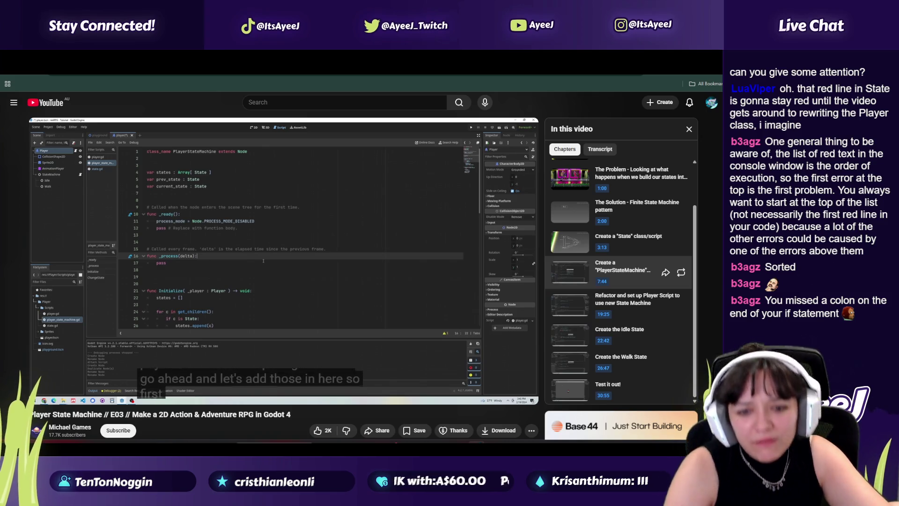
pyautogui.click(300, 310)
pyautogui.hotkey('alt', 'Tab')
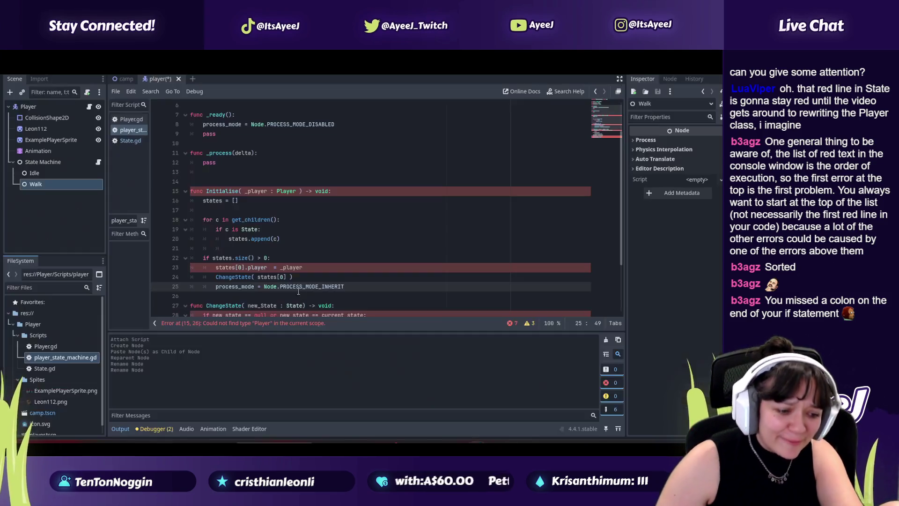
pyautogui.scroll(-2, 263, 204)
pyautogui.scroll(5, 263, 204)
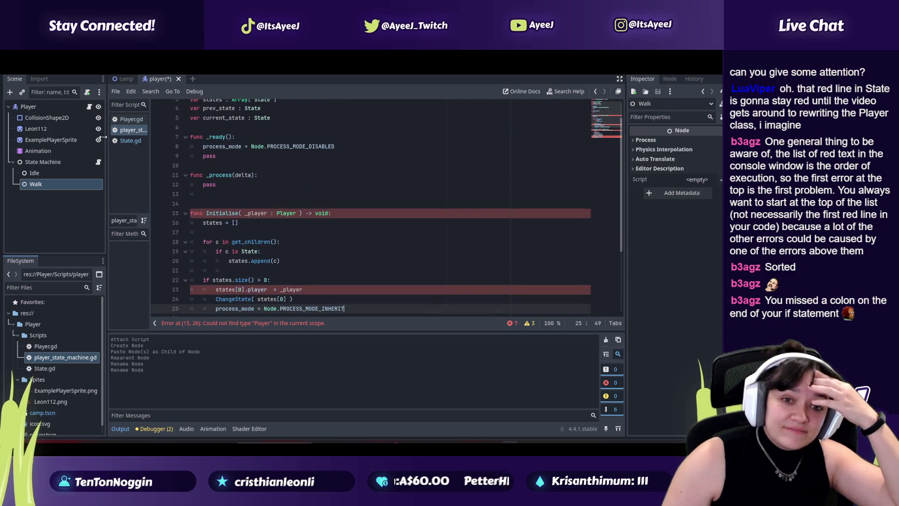
pyautogui.click(128, 141)
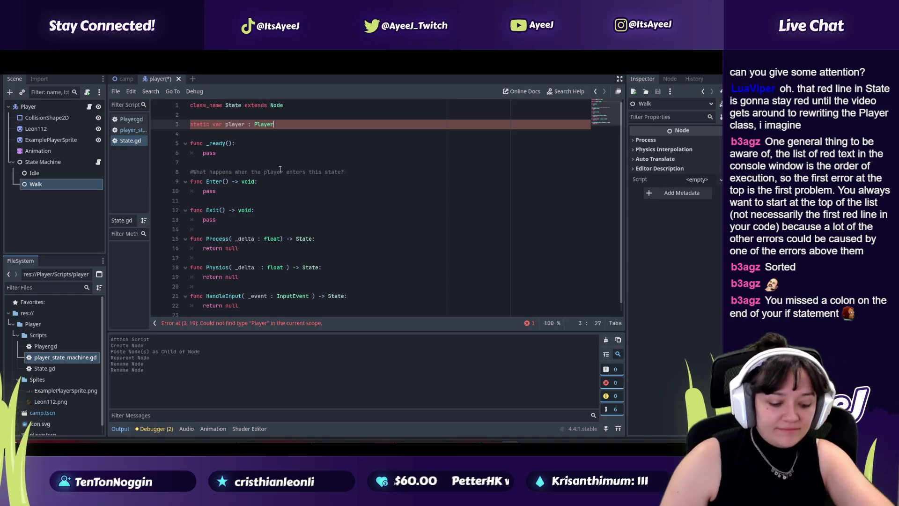
# Save the scripts and reopen player_state_machine.gd, now showing seven parse errors
pyautogui.hotkey('ctrl', 's')
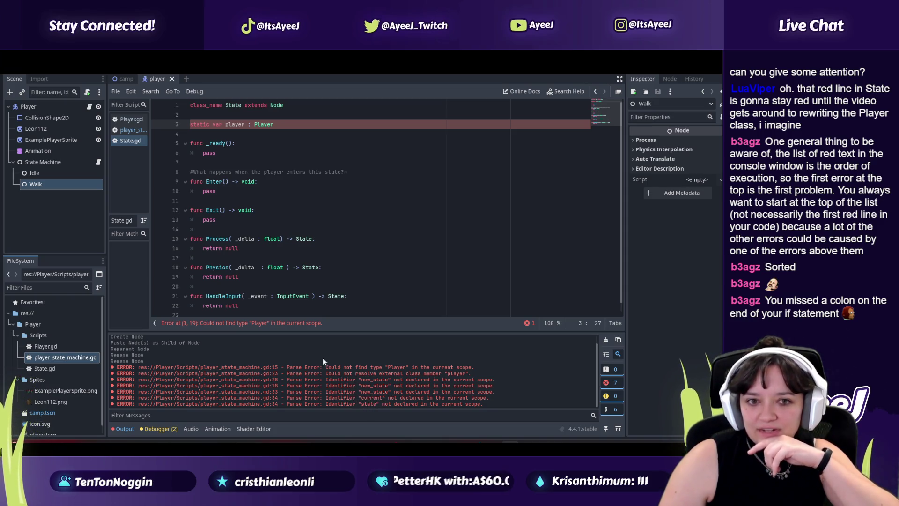
pyautogui.click(127, 131)
pyautogui.scroll(-2, 302, 232)
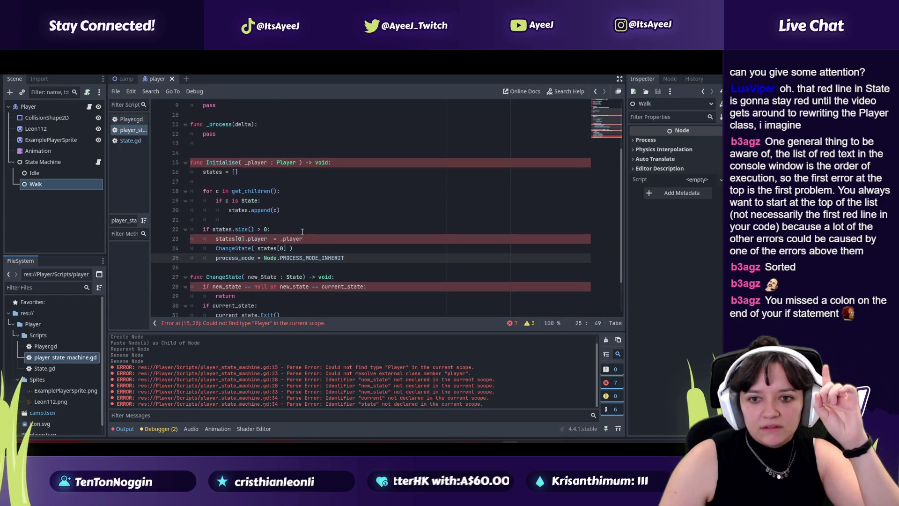
pyautogui.hotkey('alt', 'Tab')
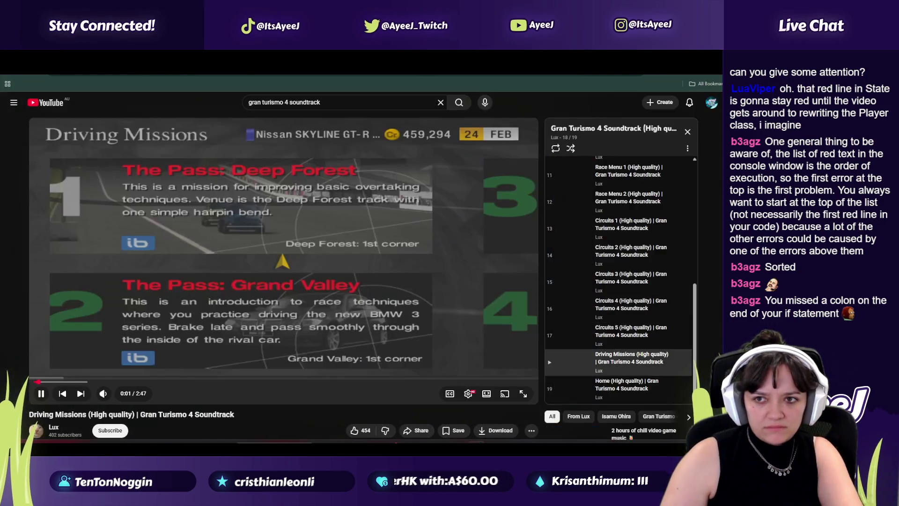
# Pause the Gran Turismo music and search YouTube for 'best gaming music in the world'
pyautogui.click(41, 394)
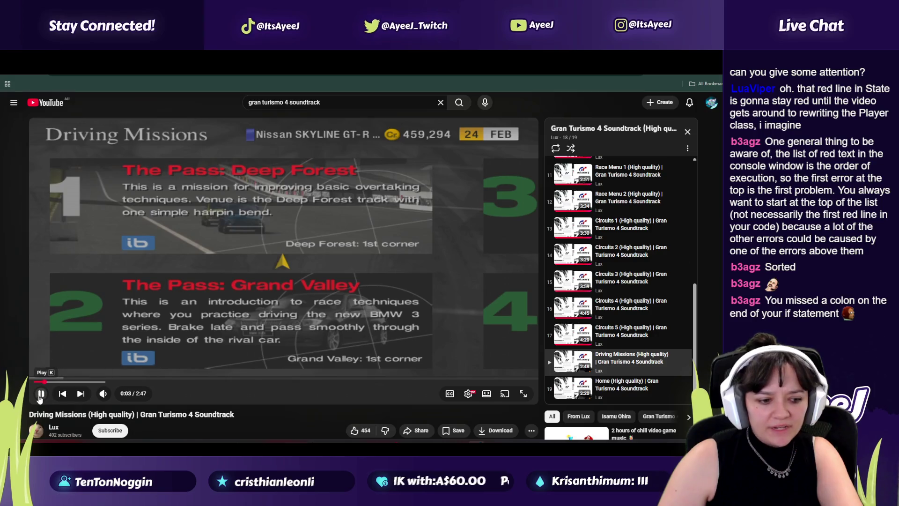
pyautogui.press('/')
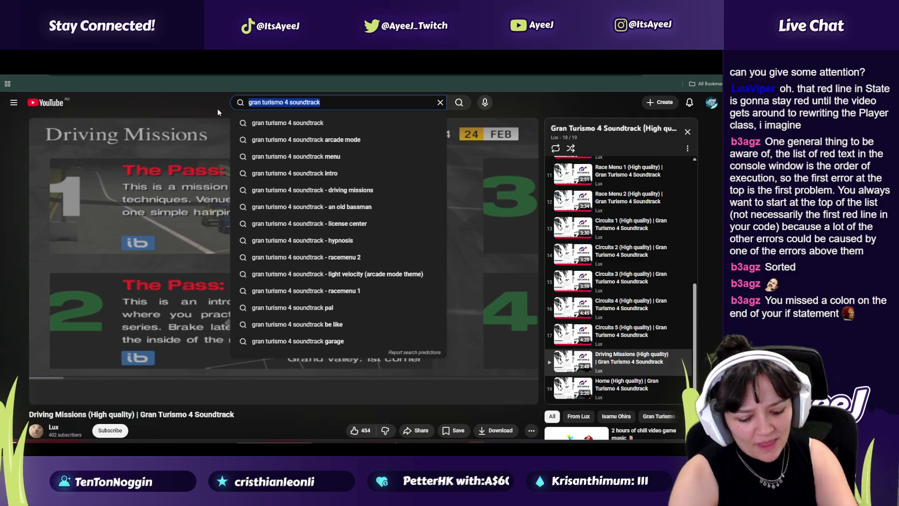
pyautogui.write('best gaming music in the world')
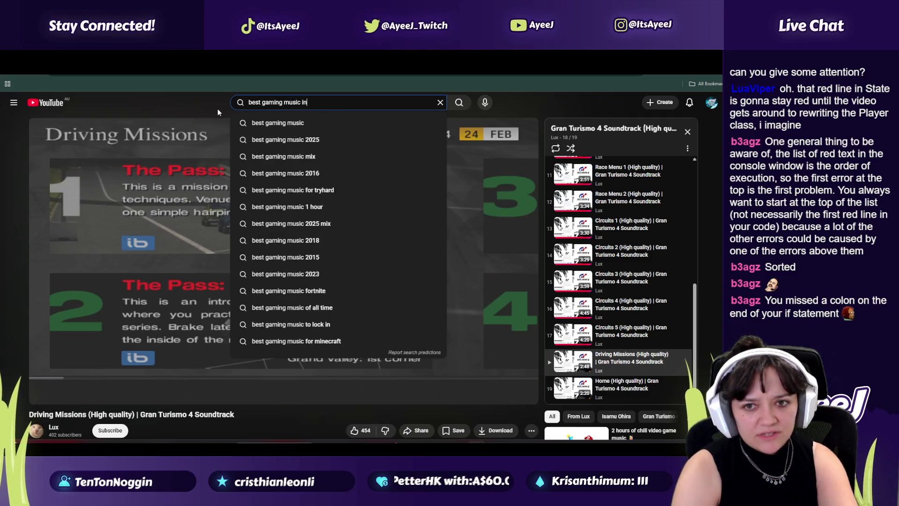
pyautogui.press('Return')
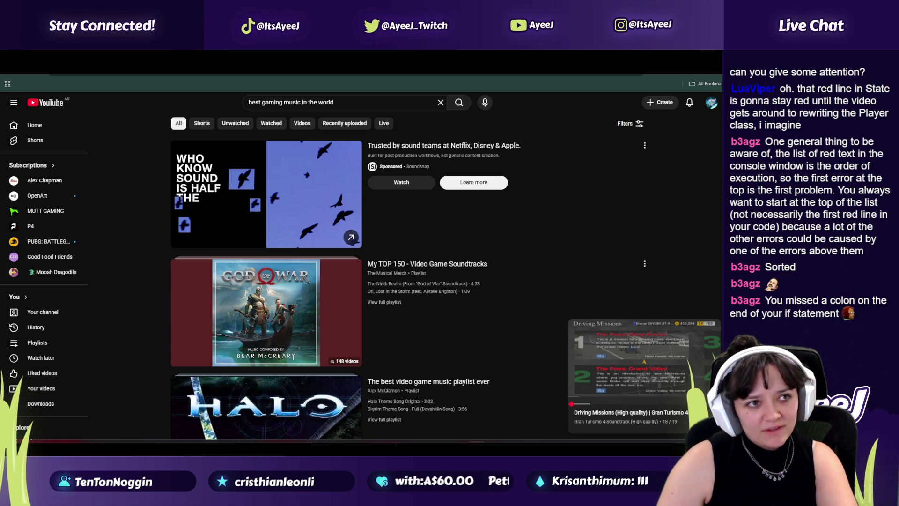
# Play the Halo video game music playlist and return to the tutorial tab
pyautogui.scroll(-2, 286, 290)
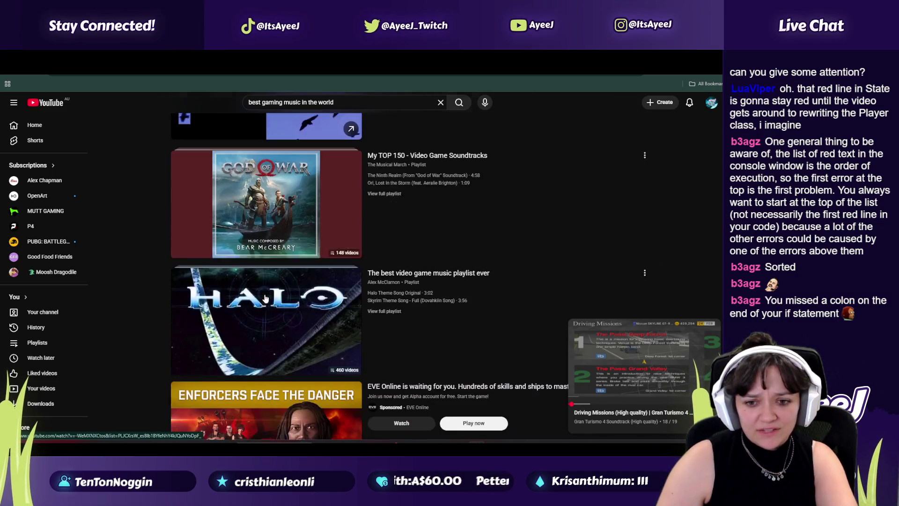
pyautogui.click(280, 311)
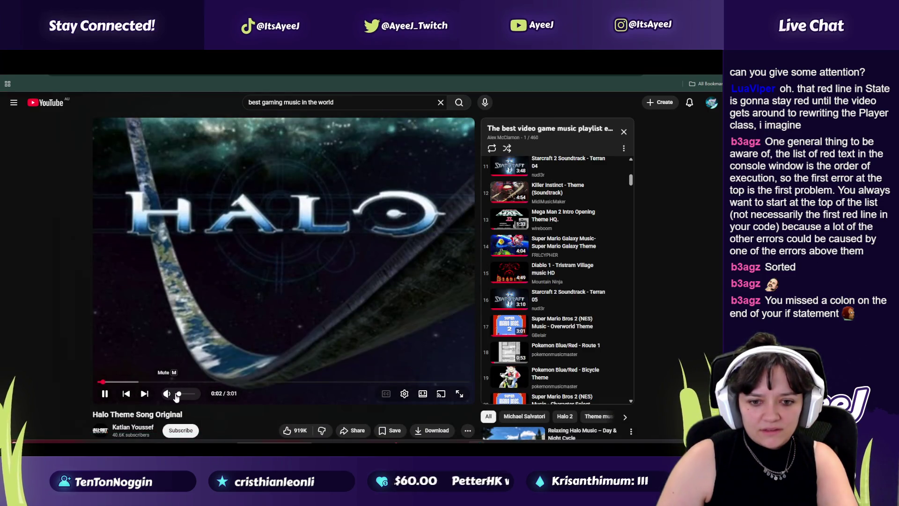
pyautogui.hotkey('ctrl', 'Tab')
pyautogui.hotkey('ctrl', 'Tab')
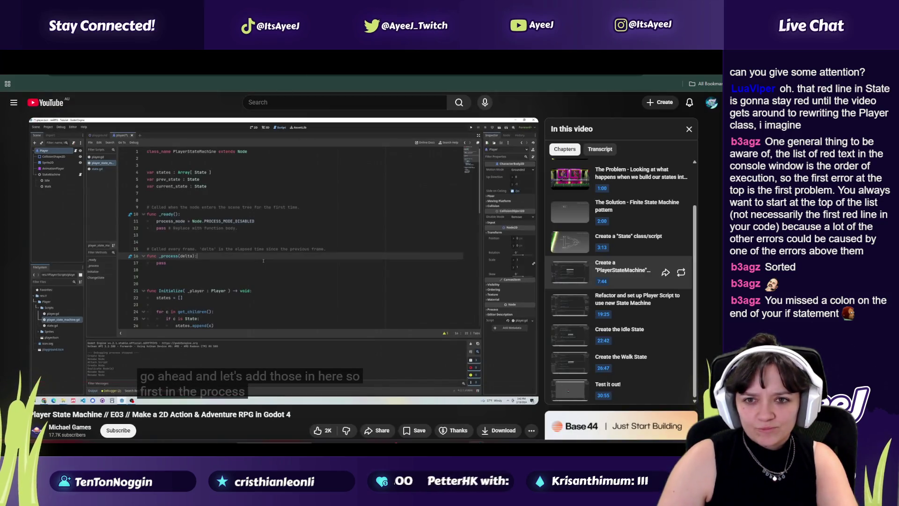
# Play a little more of the tutorial, then check the script in Godot
pyautogui.click(183, 325)
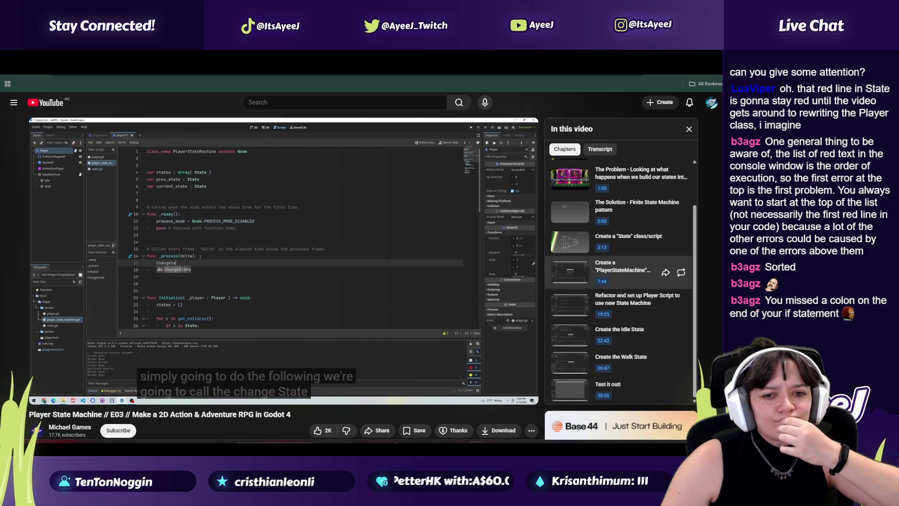
pyautogui.click(183, 325)
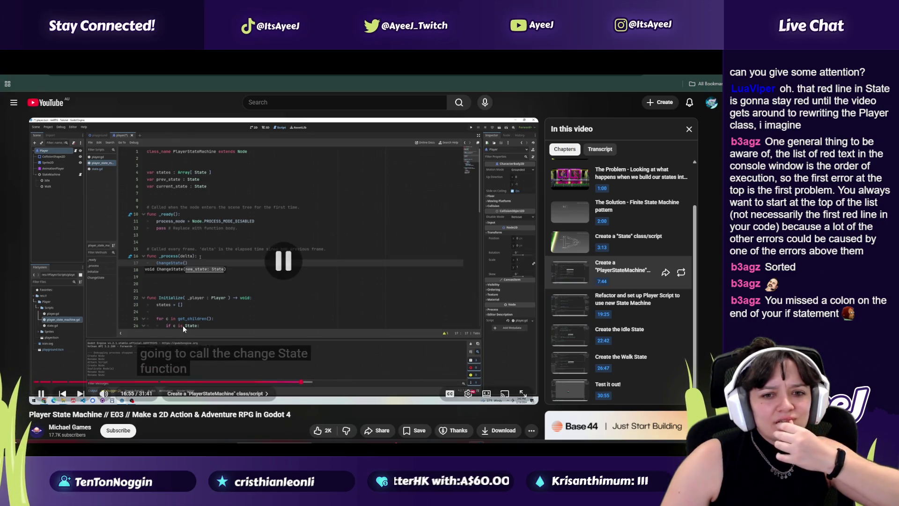
pyautogui.hotkey('alt', 'Tab')
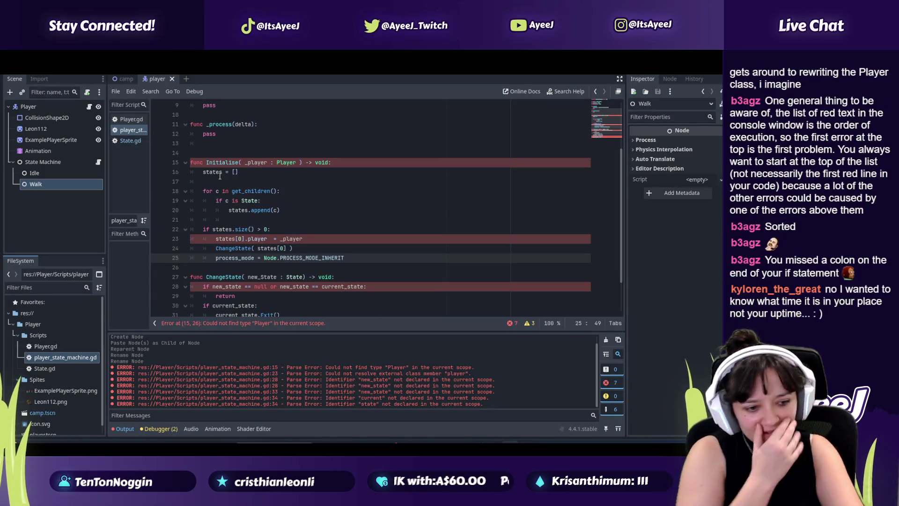
pyautogui.moveTo(220, 176)
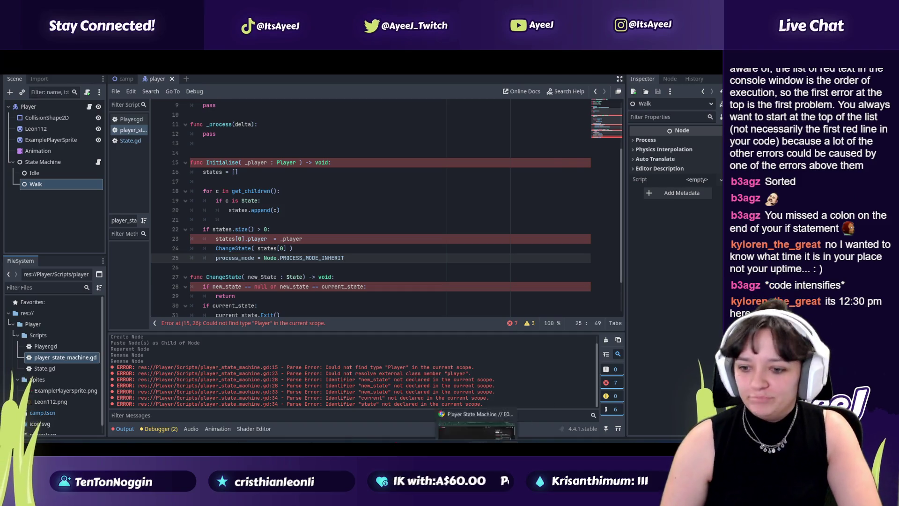
# Turn up the volume of the Halo music video
pyautogui.hotkey('alt', 'Tab')
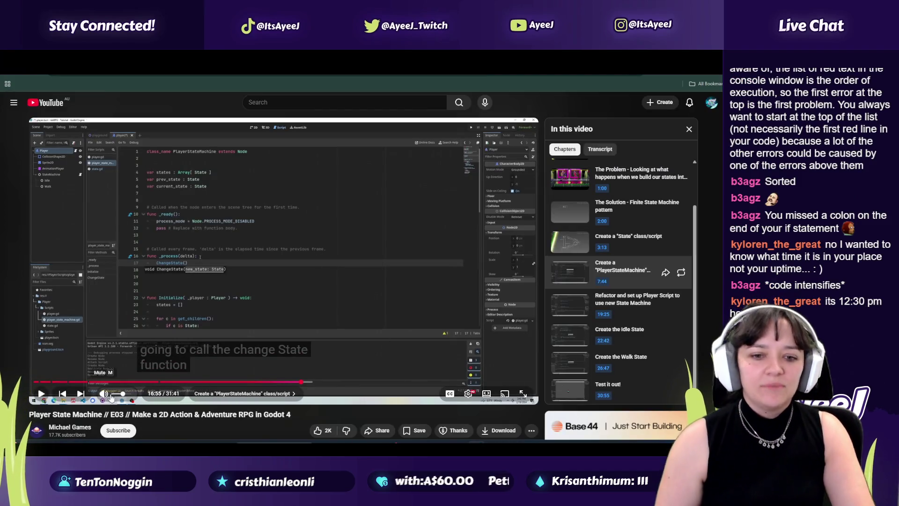
pyautogui.hotkey('alt', 'Tab')
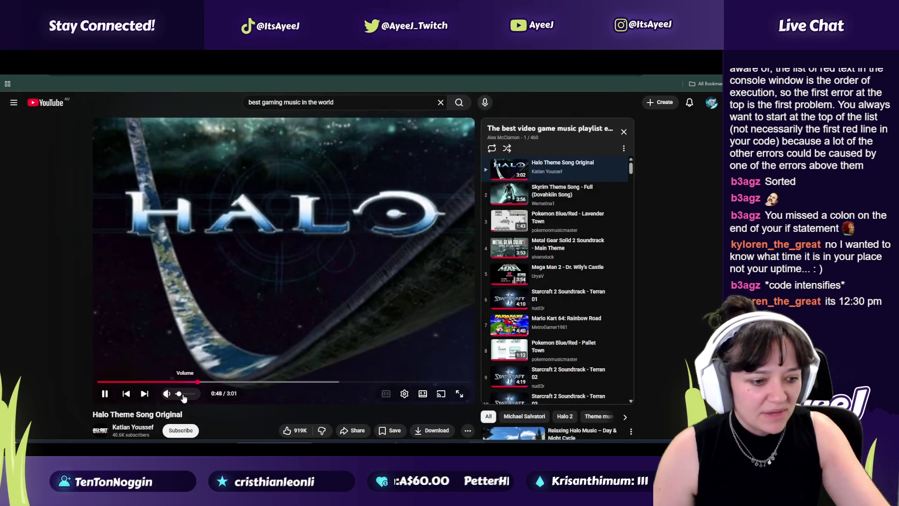
pyautogui.moveTo(184, 398); pyautogui.dragTo(197, 397)
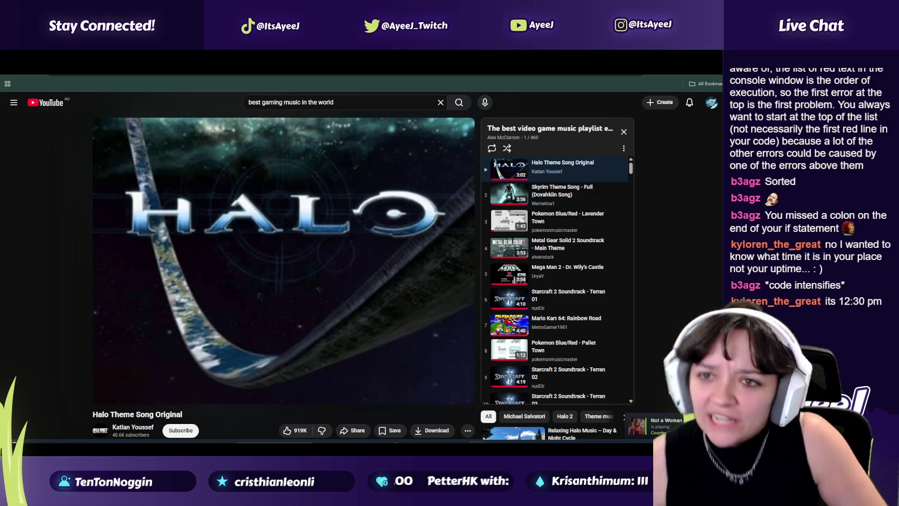
pyautogui.hotkey('ctrl', 'Tab')
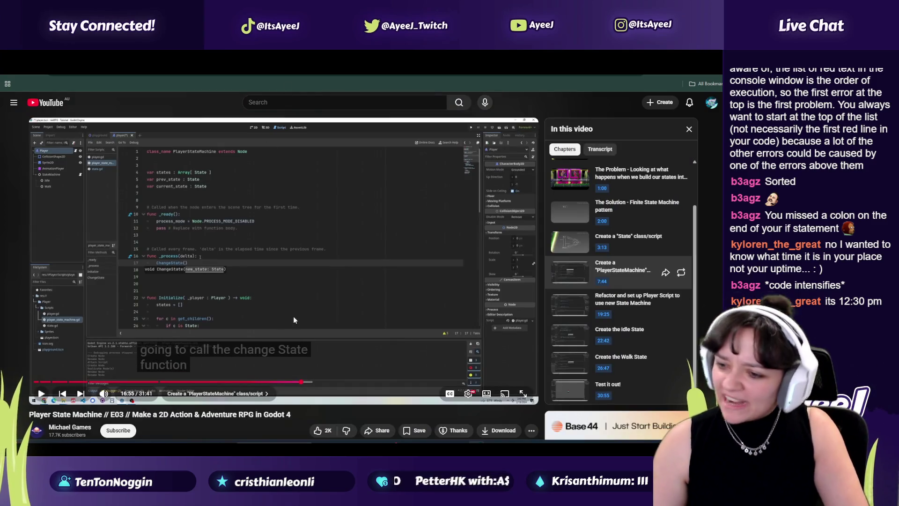
# Mute the tutorial and pause it at 16:59 where _process calls ChangeState, then open State.gd
pyautogui.click(294, 277)
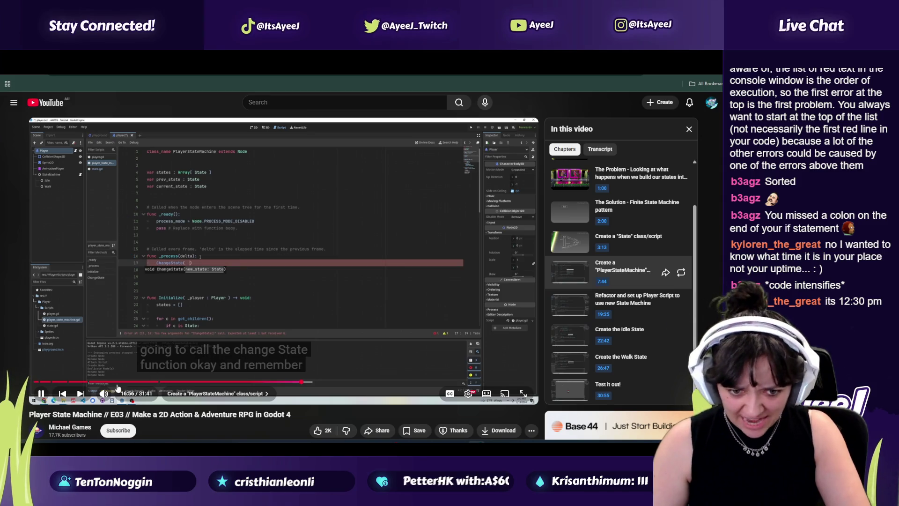
pyautogui.moveTo(120, 395); pyautogui.dragTo(110, 395)
pyautogui.click(325, 277)
pyautogui.click(340, 279)
pyautogui.click(349, 281)
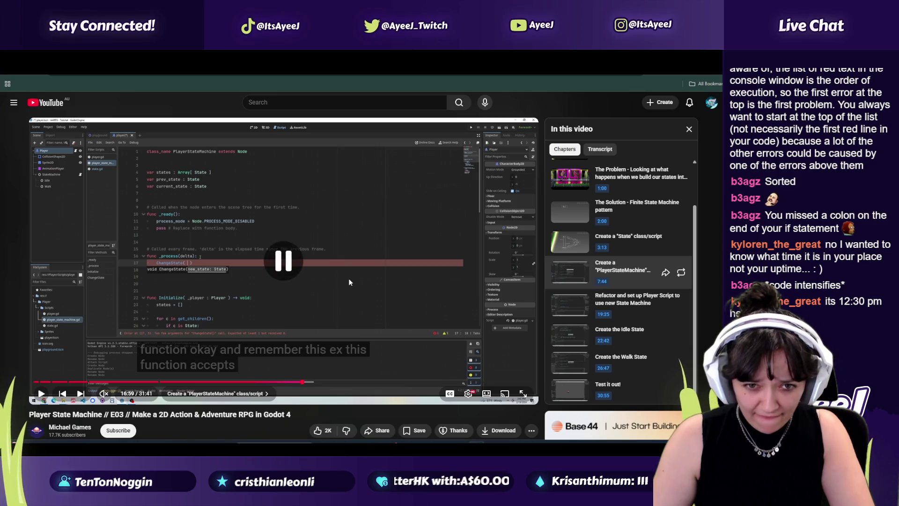
pyautogui.hotkey('alt', 'Tab')
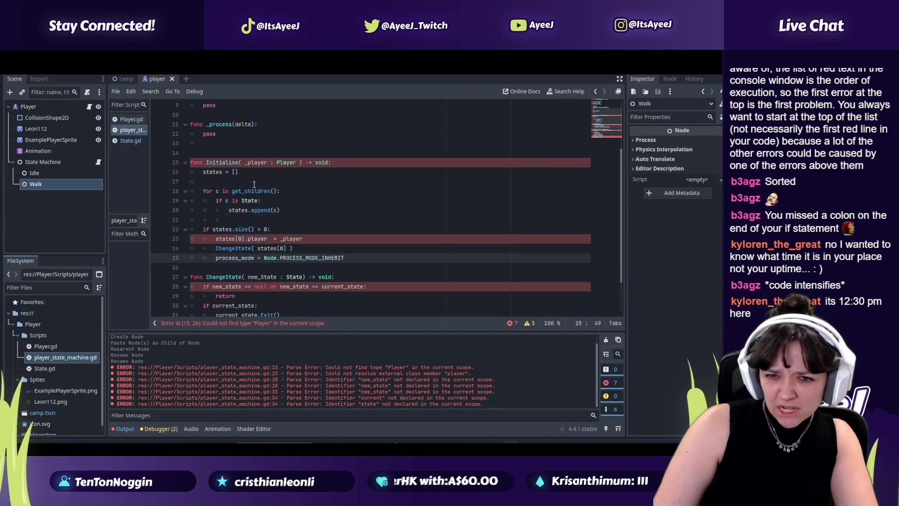
pyautogui.hotkey('alt', 'Tab')
pyautogui.hotkey('alt', 'Tab')
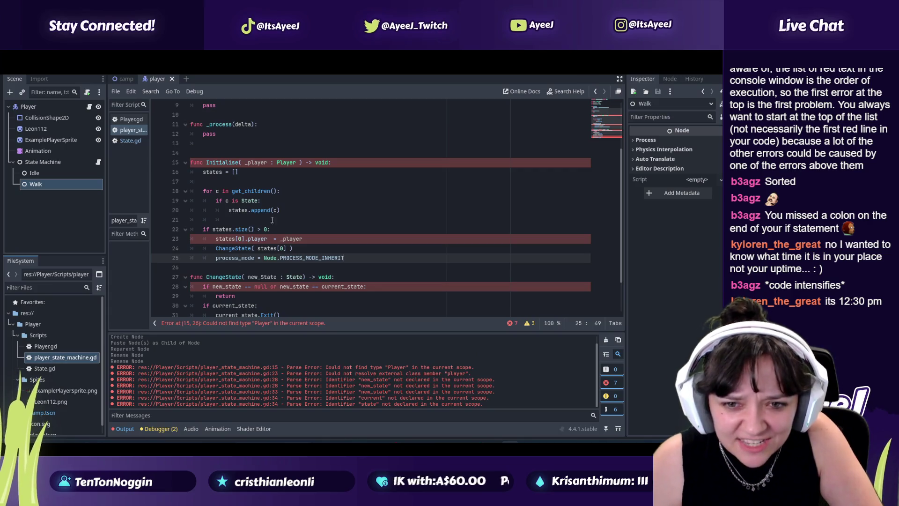
pyautogui.click(132, 119)
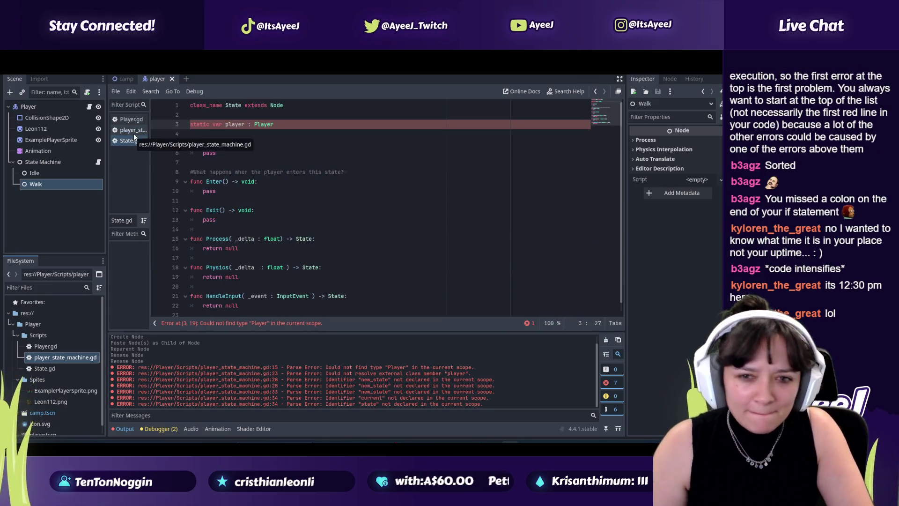
# In player_state_machine.gd, add a new line in _process and autocomplete ChangeState(
pyautogui.click(133, 130)
pyautogui.scroll(2, 267, 215)
pyautogui.click(254, 190)
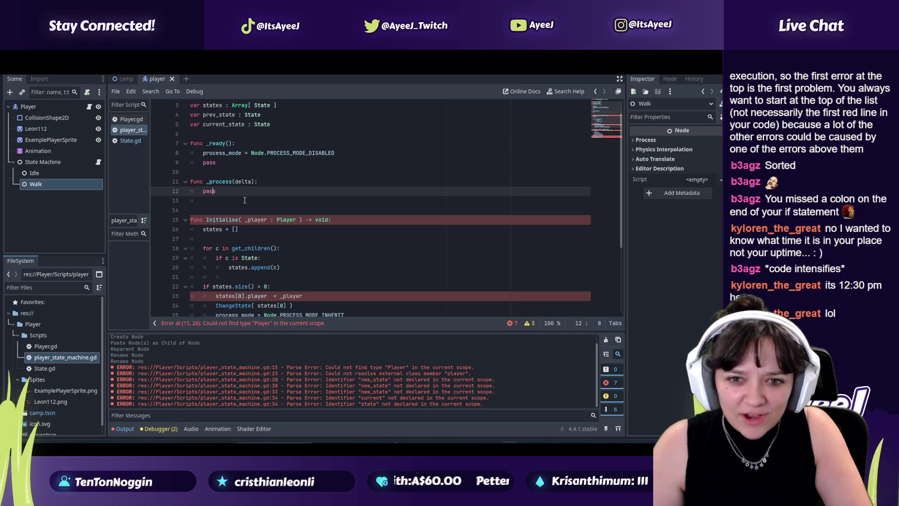
pyautogui.click(266, 186)
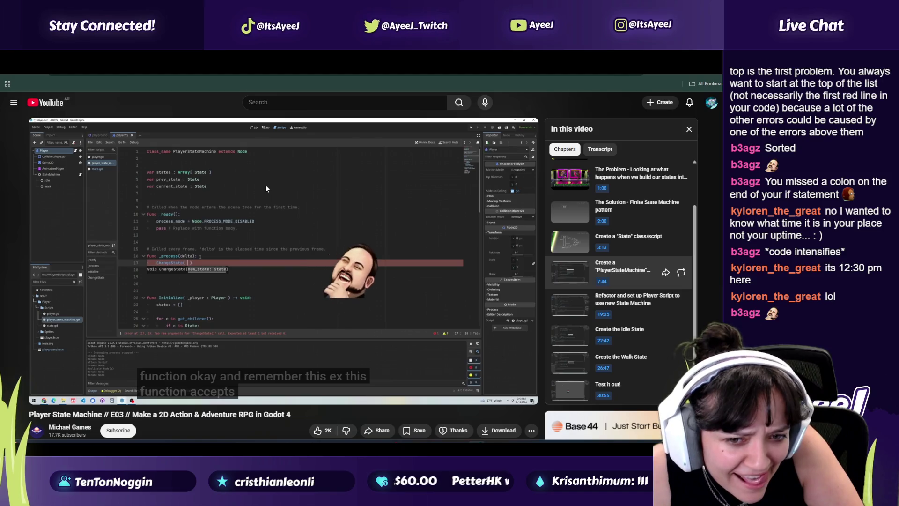
pyautogui.press('Return')
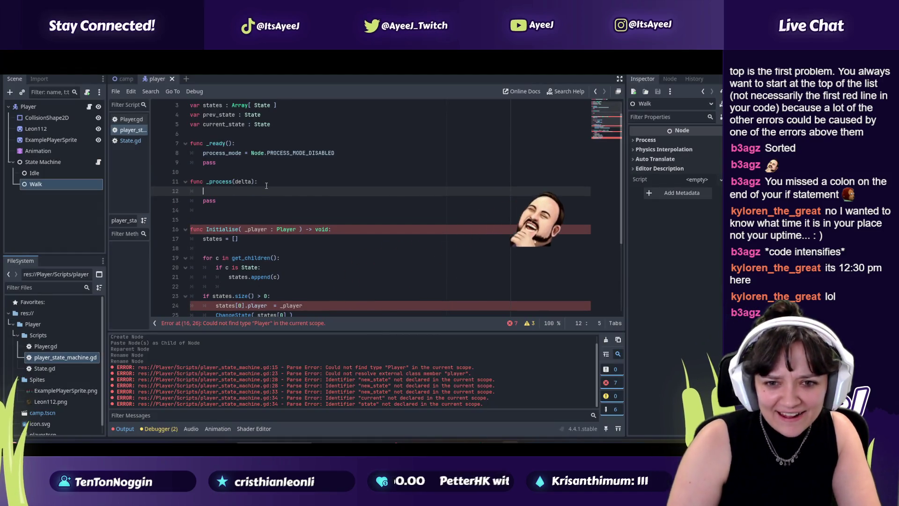
pyautogui.write('CHa')
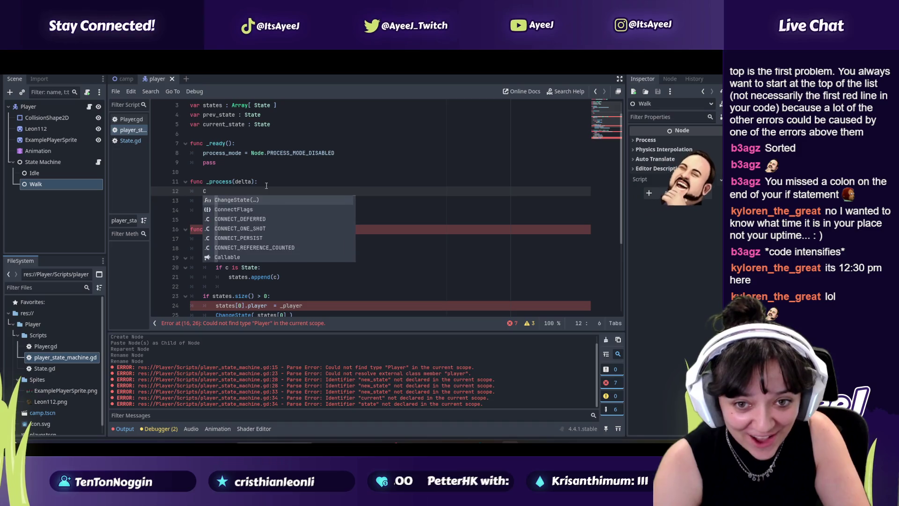
pyautogui.press('Return')
# Check the tutorial video, then enter current_state as ChangeState's argument
pyautogui.hotkey('alt', 'Tab')
pyautogui.click(265, 184)
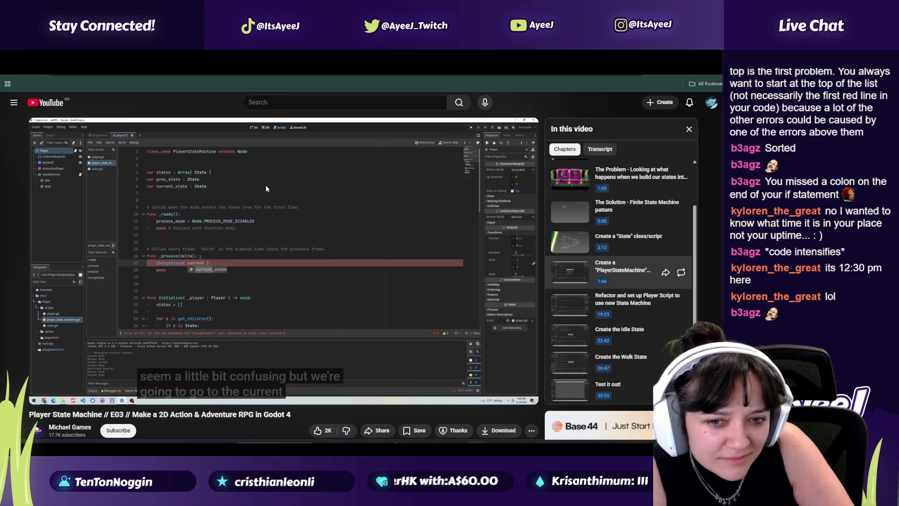
pyautogui.click(266, 185)
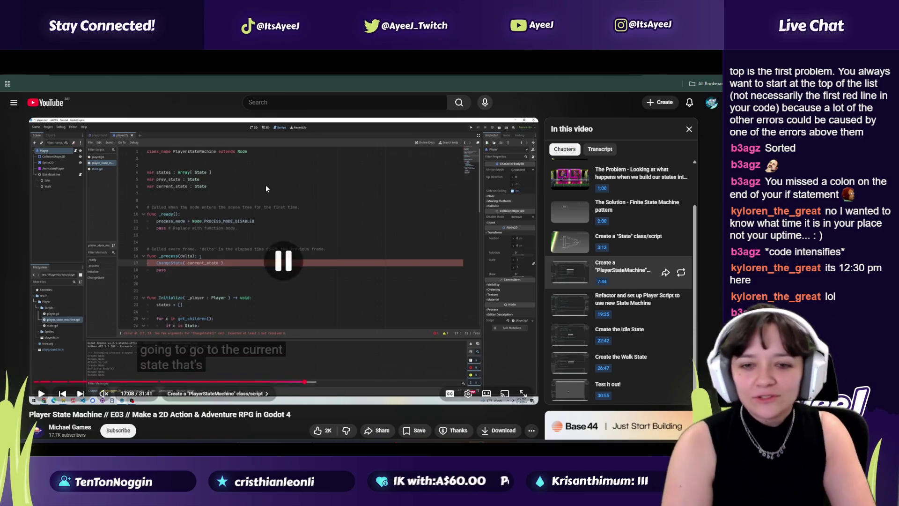
pyautogui.hotkey('alt', 'Tab')
pyautogui.write('nt')
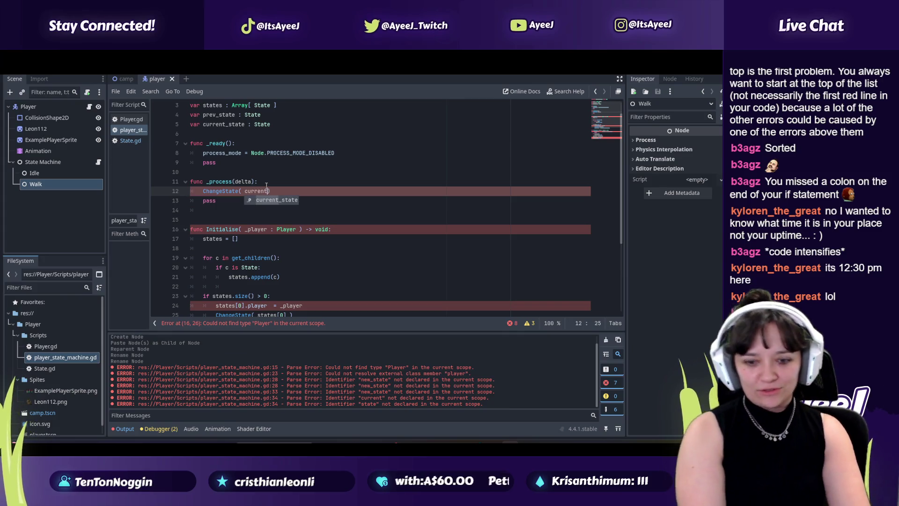
# After checking the tutorial again, complete the argument as current_state.Process(delta)
pyautogui.hotkey('alt', 'Tab')
pyautogui.click(265, 186)
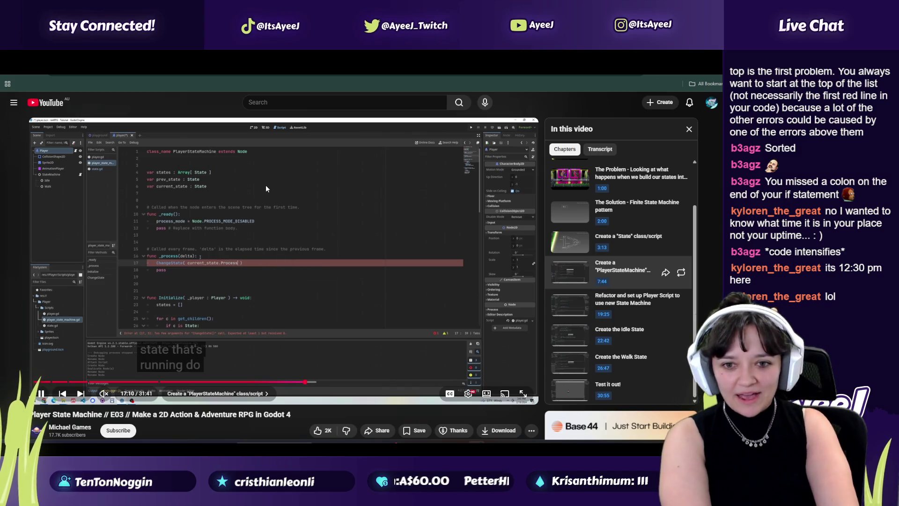
pyautogui.click(265, 185)
pyautogui.hotkey('alt', 'Tab')
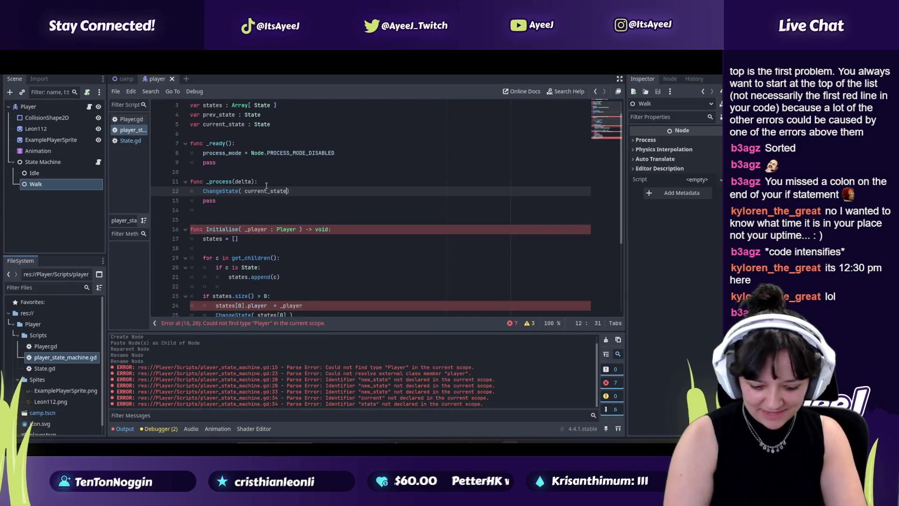
pyautogui.write('oc')
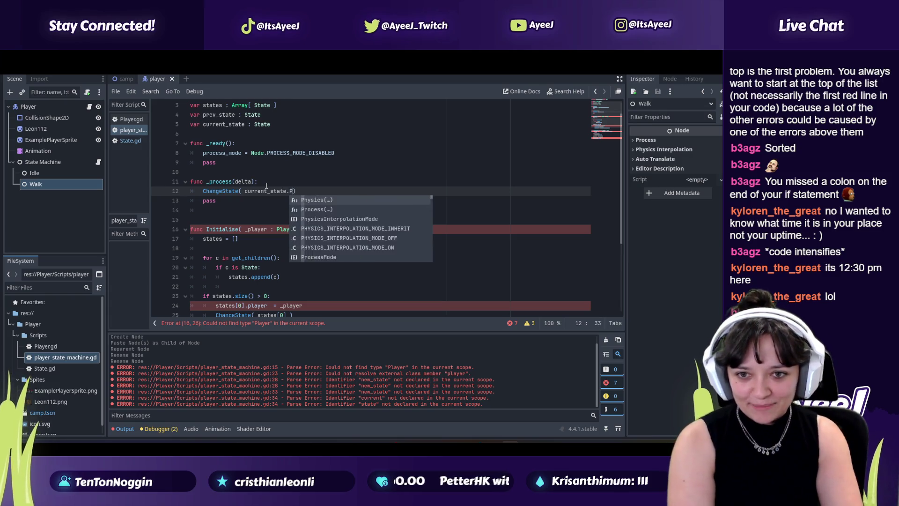
pyautogui.press('Return')
# Play the tutorial to 17:19, where State.gd's Process takes _delta : float and returns a State
pyautogui.hotkey('alt', 'Tab')
pyautogui.click(266, 185)
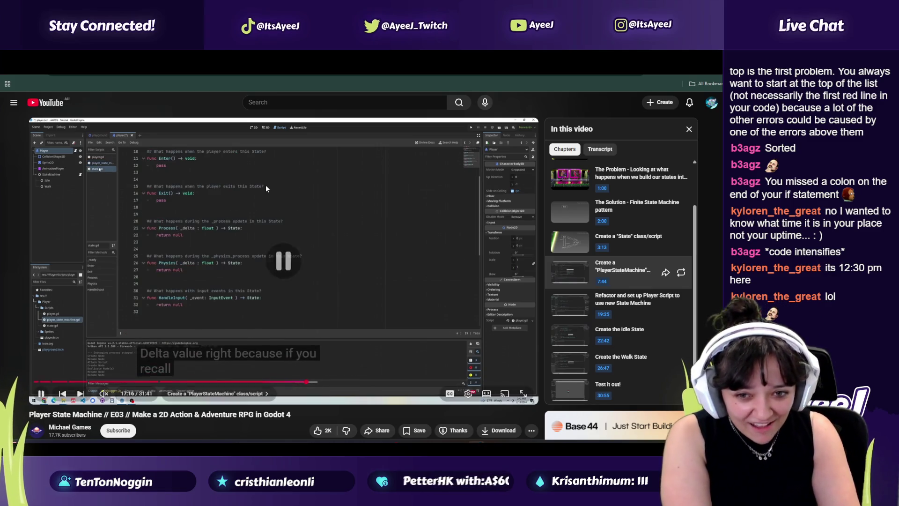
pyautogui.hotkey('alt', 'Tab')
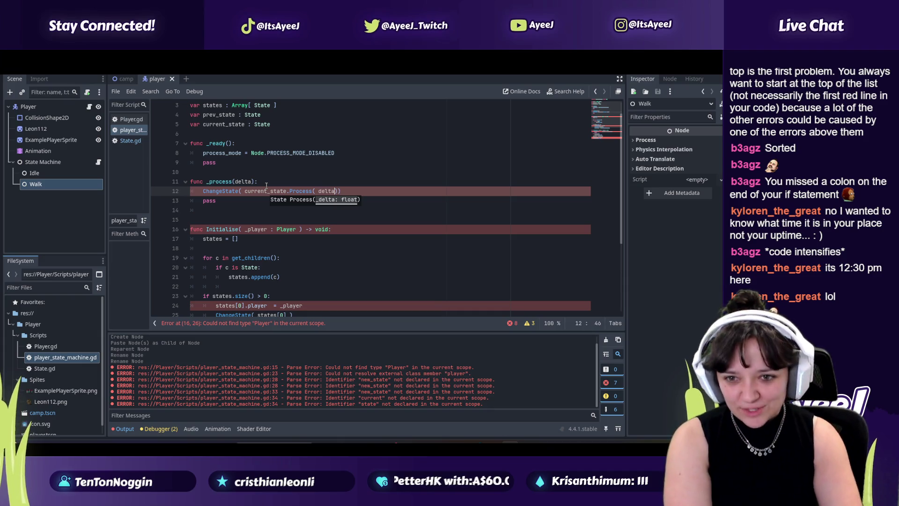
pyautogui.hotkey('alt', 'Tab')
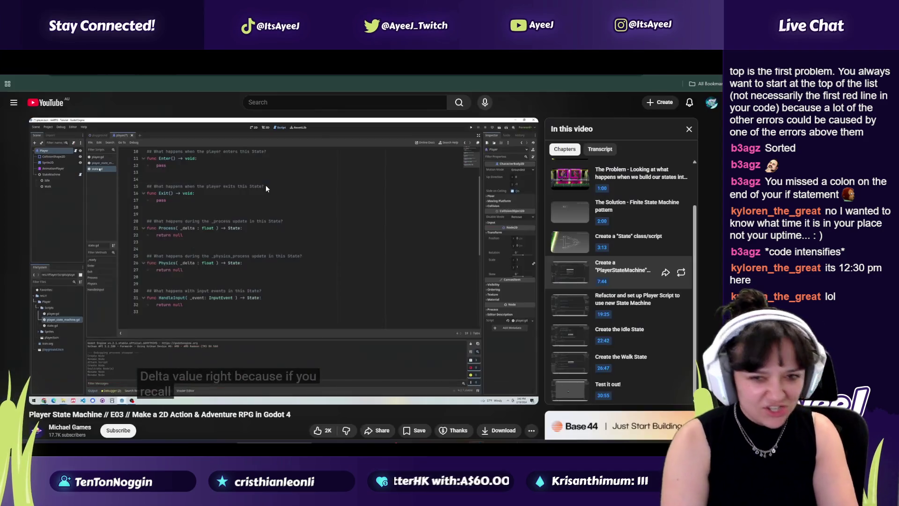
pyautogui.press('space')
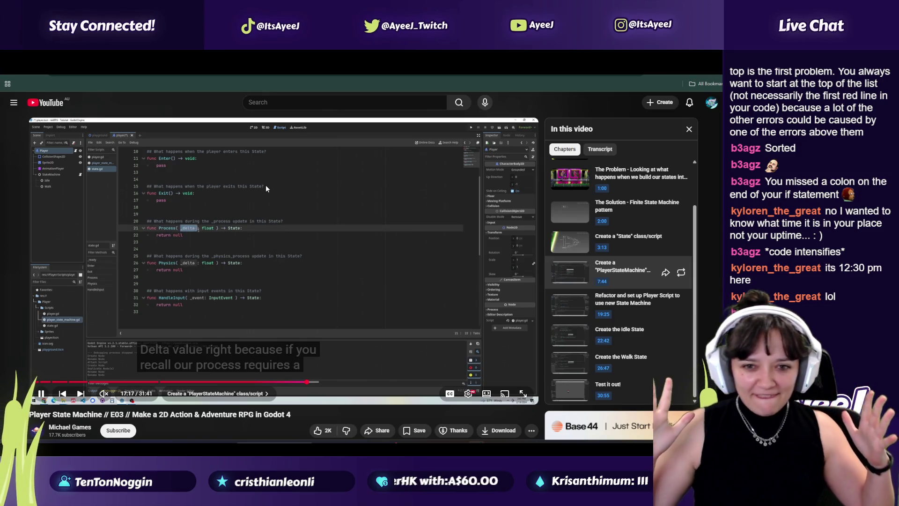
pyautogui.press('space')
pyautogui.press('space')
pyautogui.press('space')
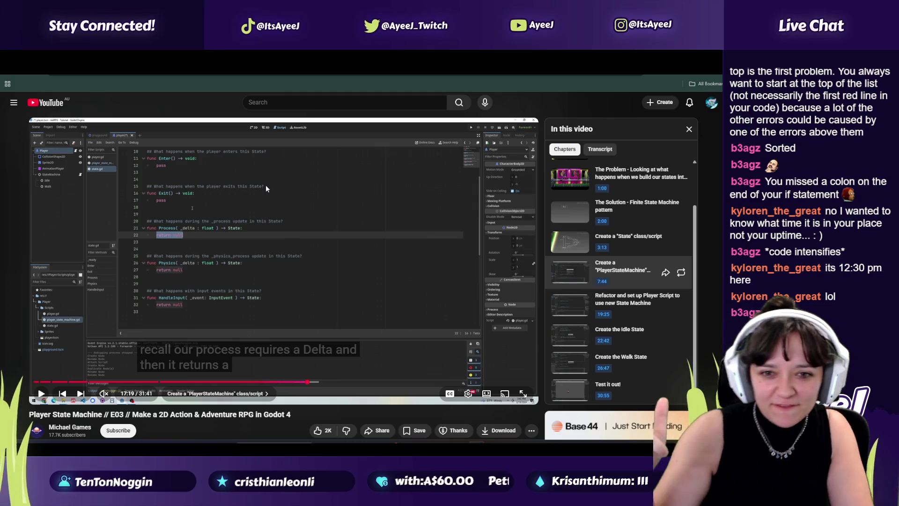
pyautogui.press('space')
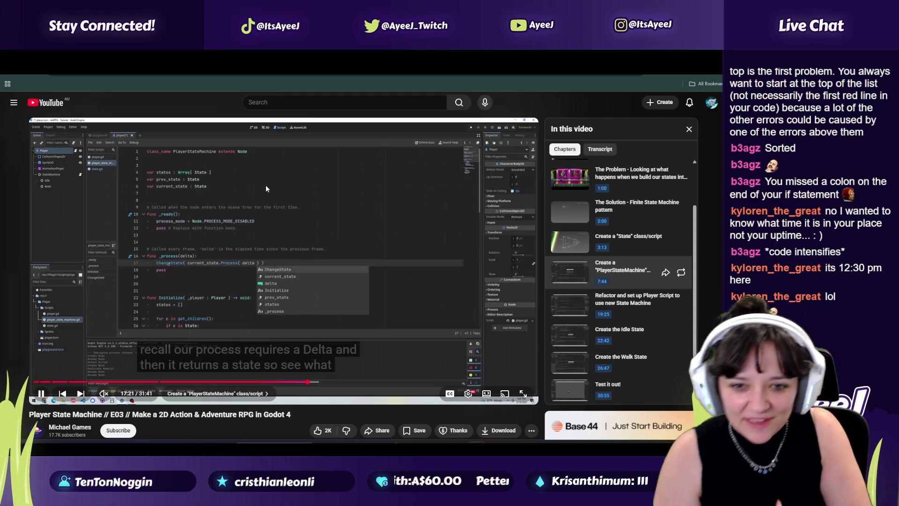
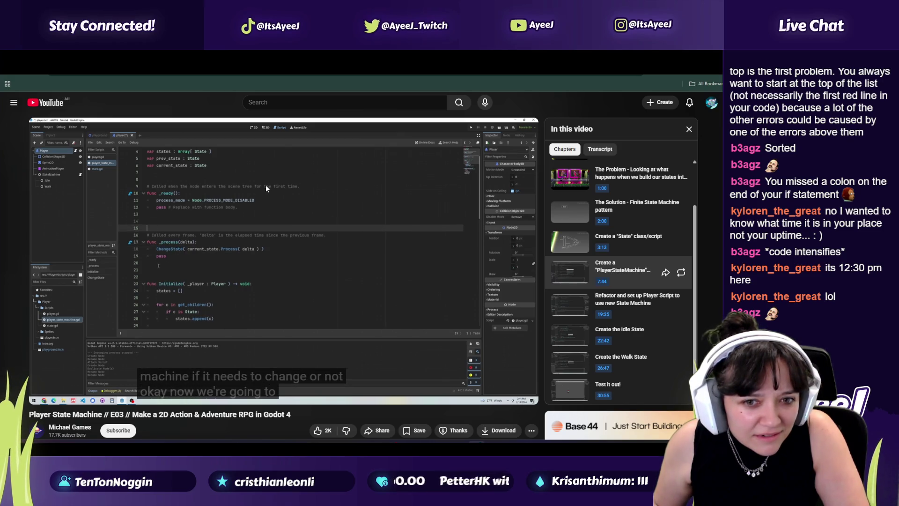
# Play the tutorial on to 17:59, where the _process block gets copied, then return to Godot
pyautogui.click(265, 185)
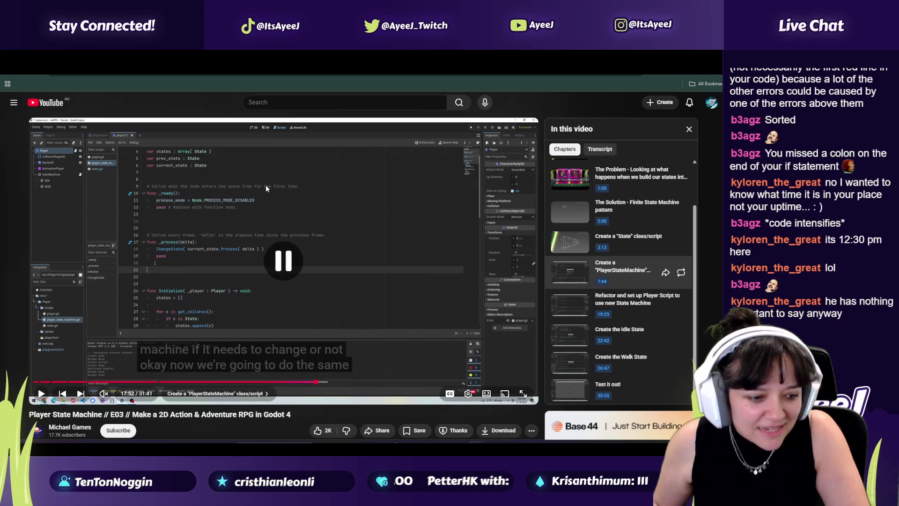
pyautogui.click(251, 300)
pyautogui.scroll(-2, 246, 338)
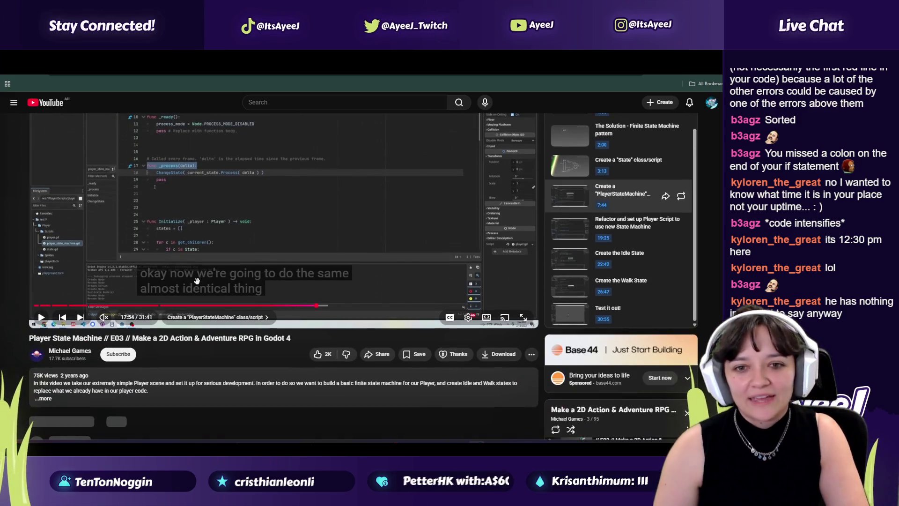
pyautogui.scroll(2, 198, 280)
pyautogui.click(197, 282)
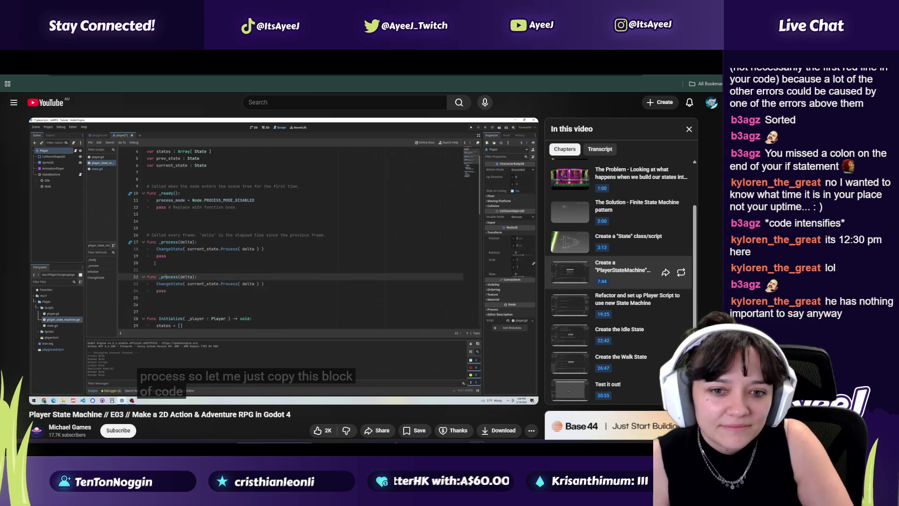
pyautogui.click(277, 322)
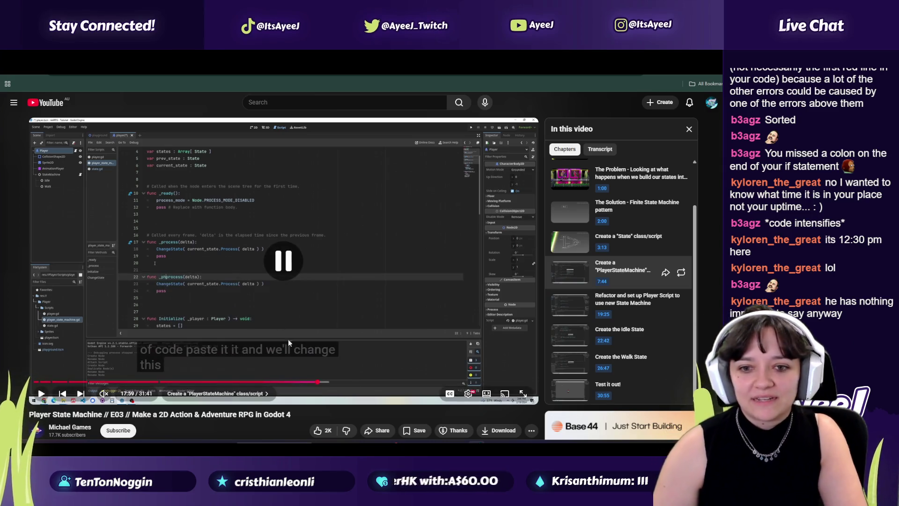
pyautogui.hotkey('alt', 'Tab')
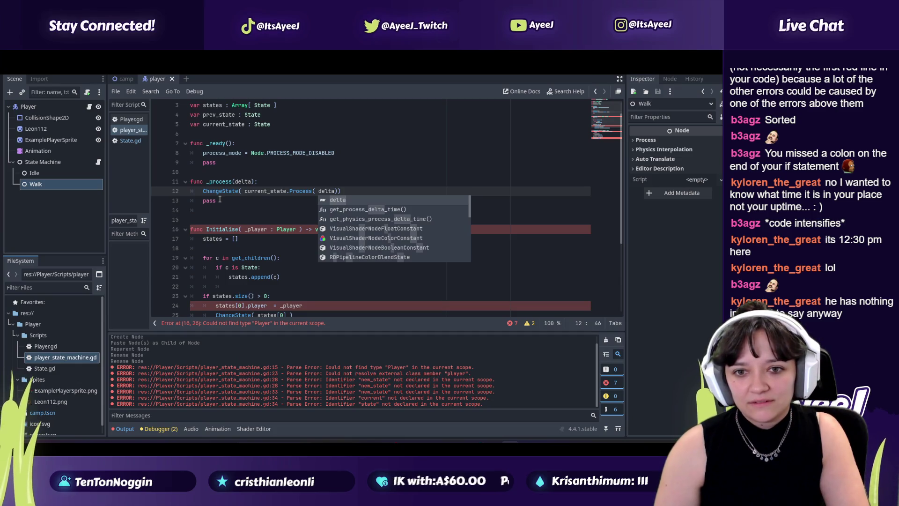
# Copy the _process function in player_state_machine.gd and paste a duplicate below it
pyautogui.moveTo(220, 200); pyautogui.dragTo(194, 183)
pyautogui.hotkey('ctrl', 'c')
pyautogui.click(244, 209)
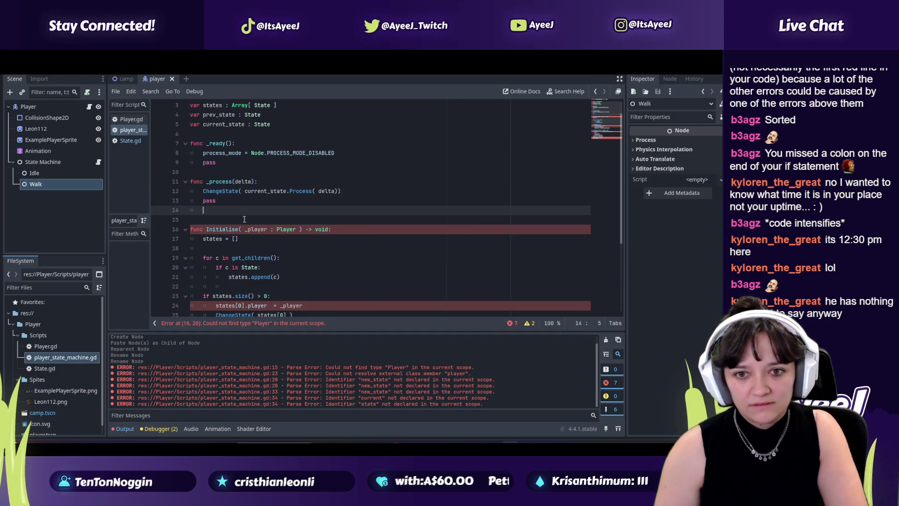
pyautogui.hotkey('ctrl', 'v')
pyautogui.click(198, 220)
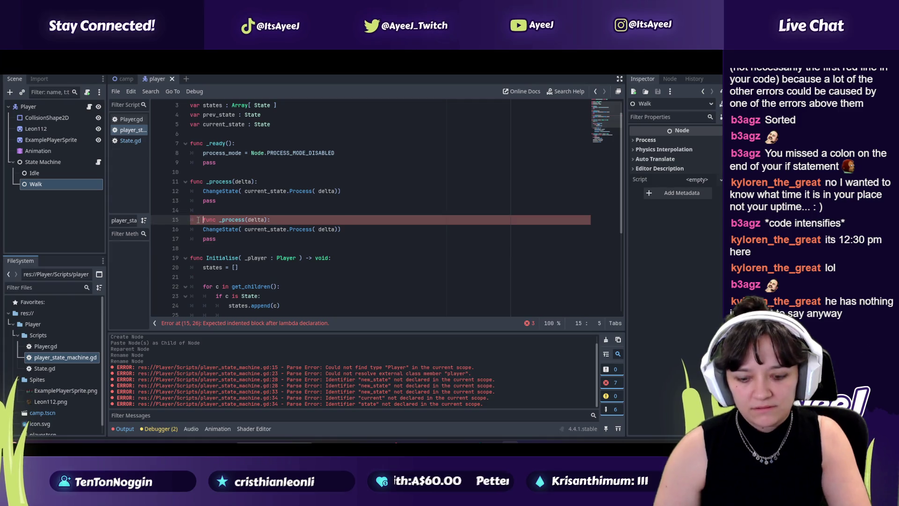
pyautogui.click(246, 245)
# Watch the next part of the tutorial to see how the duplicated function should change
pyautogui.hotkey('alt', 'Tab')
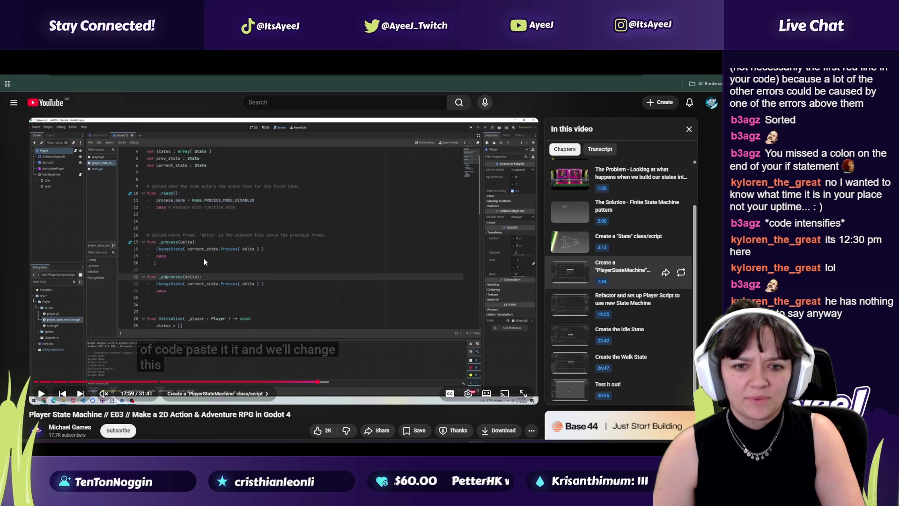
pyautogui.click(204, 258)
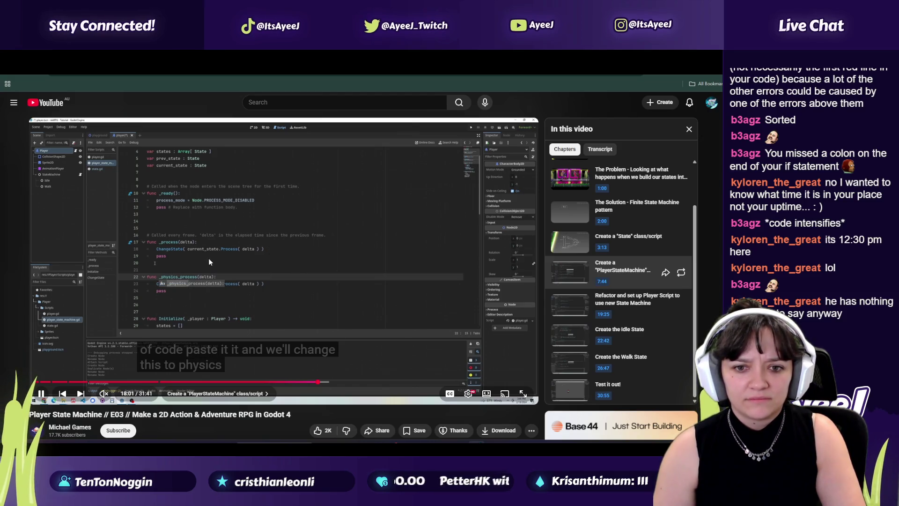
pyautogui.click(211, 258)
pyautogui.click(373, 66)
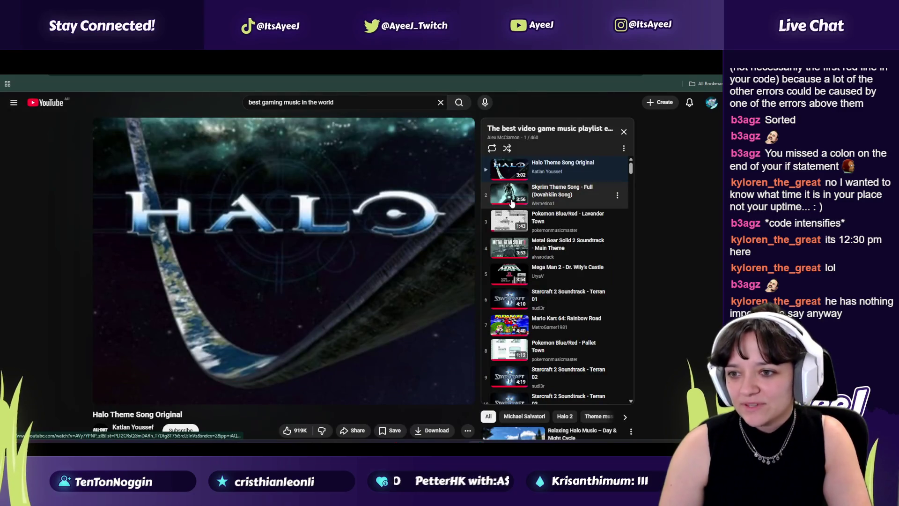
pyautogui.hotkey('ctrl', 'shift', 'Tab')
pyautogui.hotkey('ctrl', 'shift', 'Tab')
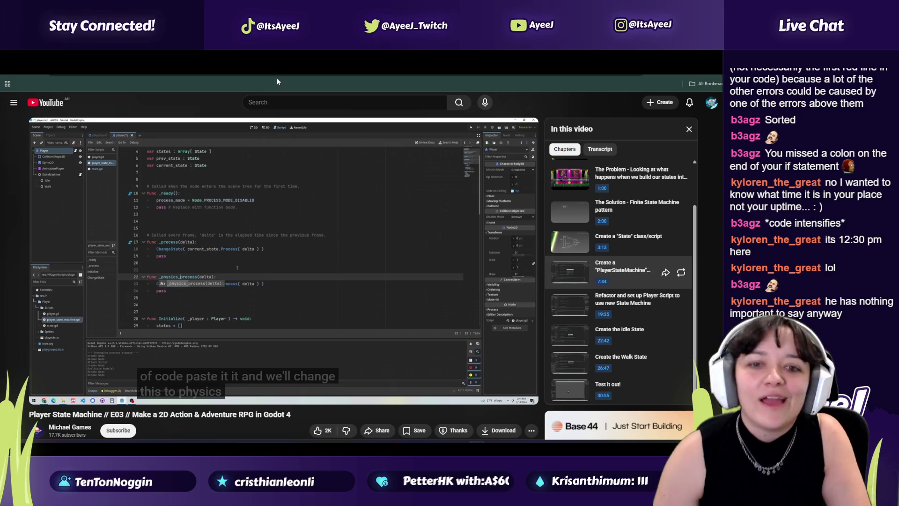
pyautogui.hotkey('alt', 'Tab')
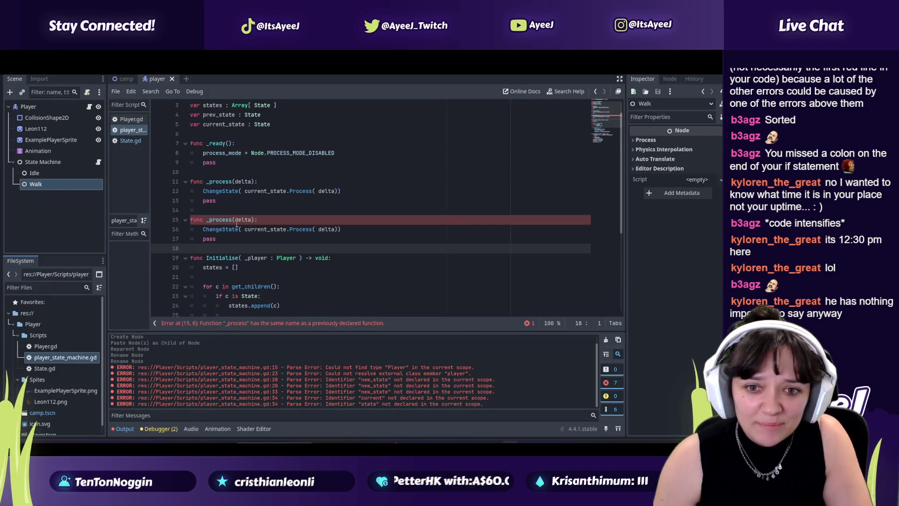
pyautogui.hotkey('alt', 'Tab')
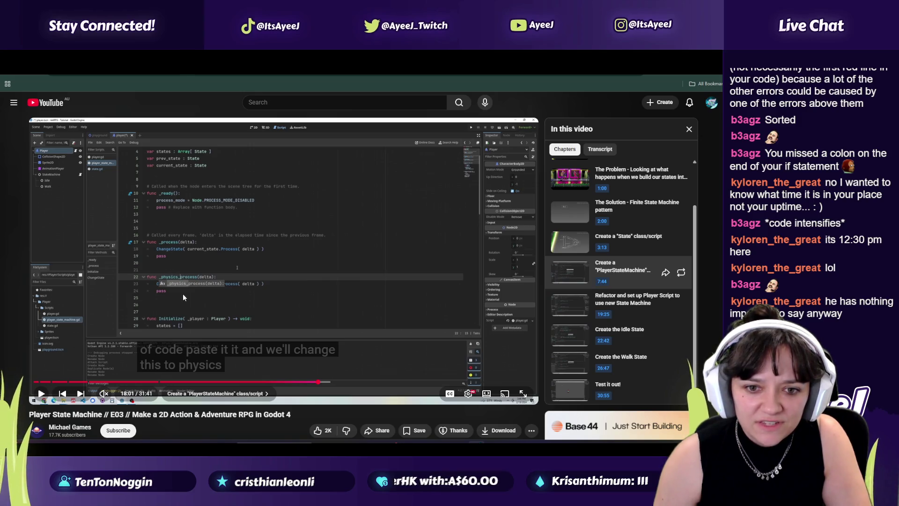
pyautogui.hotkey('alt', 'Tab')
# Rename the copy to _physics_process(delta), drop its type hints, and call current_state.Physics(delta)
pyautogui.click(208, 220)
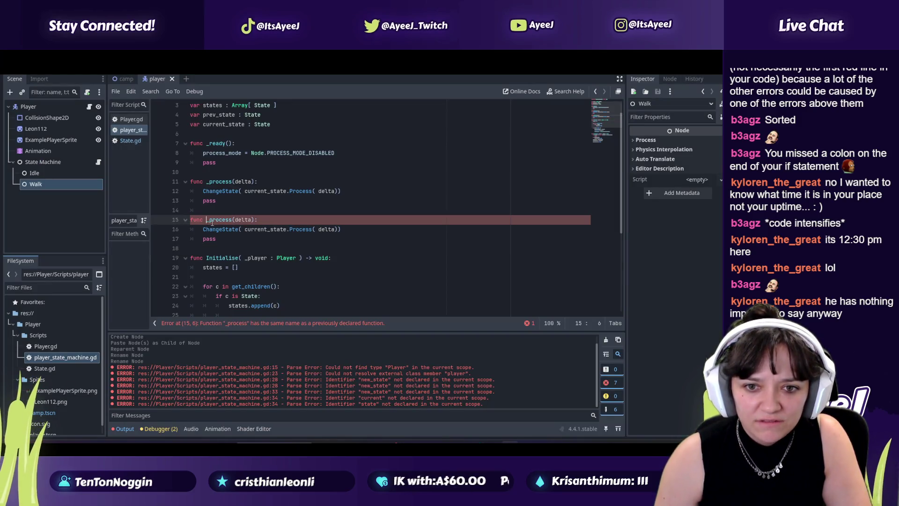
pyautogui.write('_physics')
pyautogui.hotkey('alt', 'Tab')
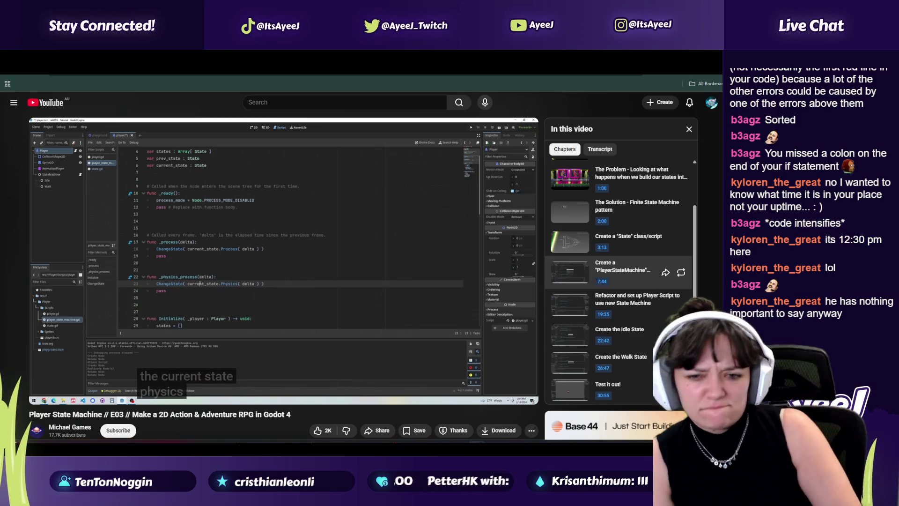
pyautogui.hotkey('alt', 'Tab')
pyautogui.click(267, 229)
pyautogui.doubleClick(305, 229)
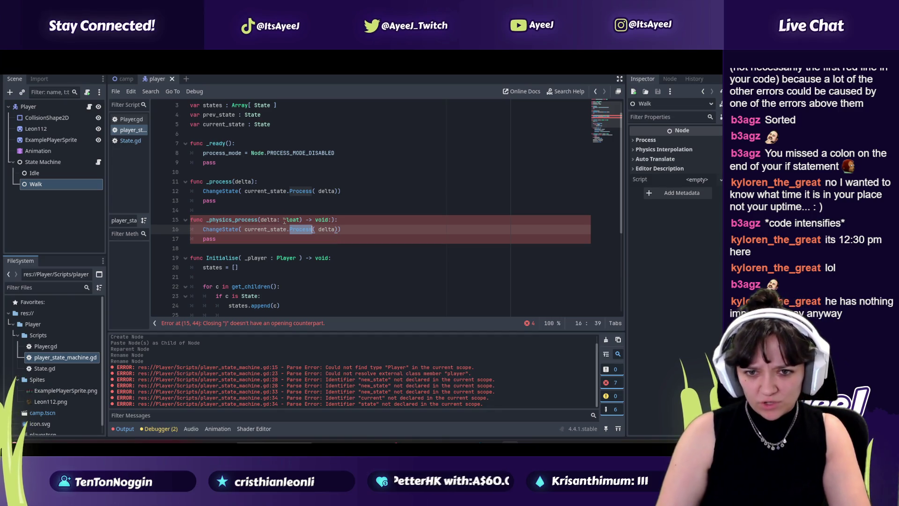
pyautogui.moveTo(299, 219); pyautogui.dragTo(286, 219)
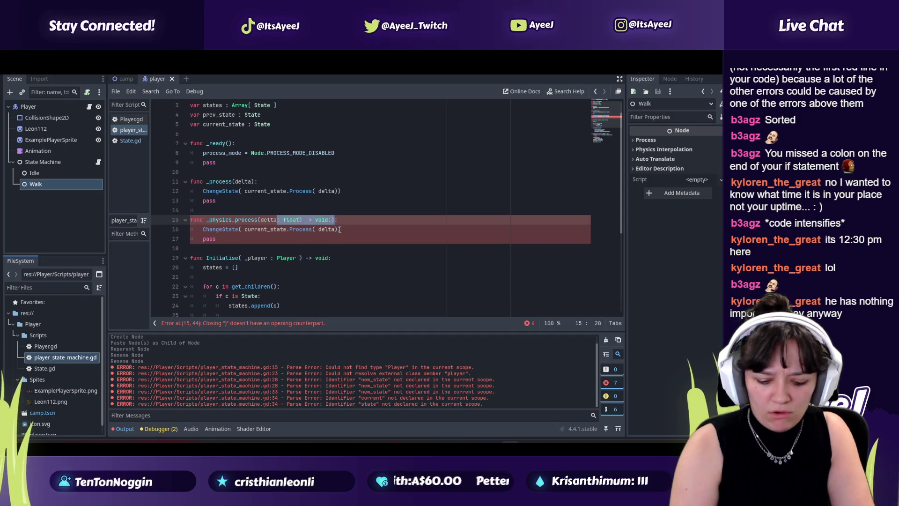
pyautogui.press('BackSpace')
pyautogui.write(')')
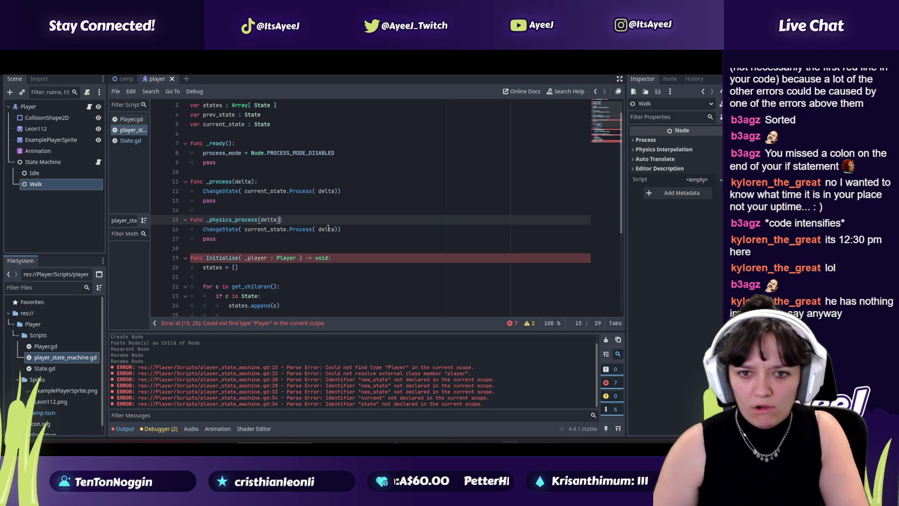
pyautogui.doubleClick(297, 230)
pyautogui.write('P')
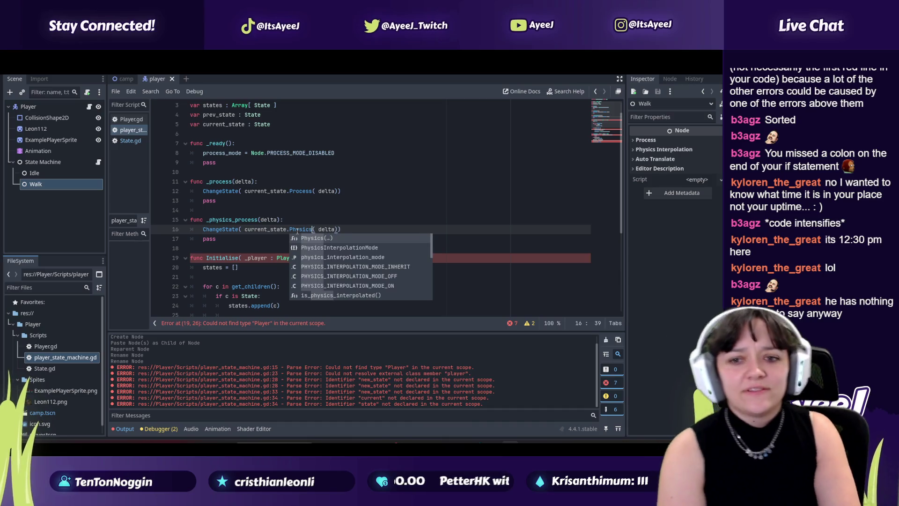
# Play the tutorial briefly, pause it, and bring the browser window to the front
pyautogui.hotkey('alt', 'Tab')
pyautogui.click(316, 242)
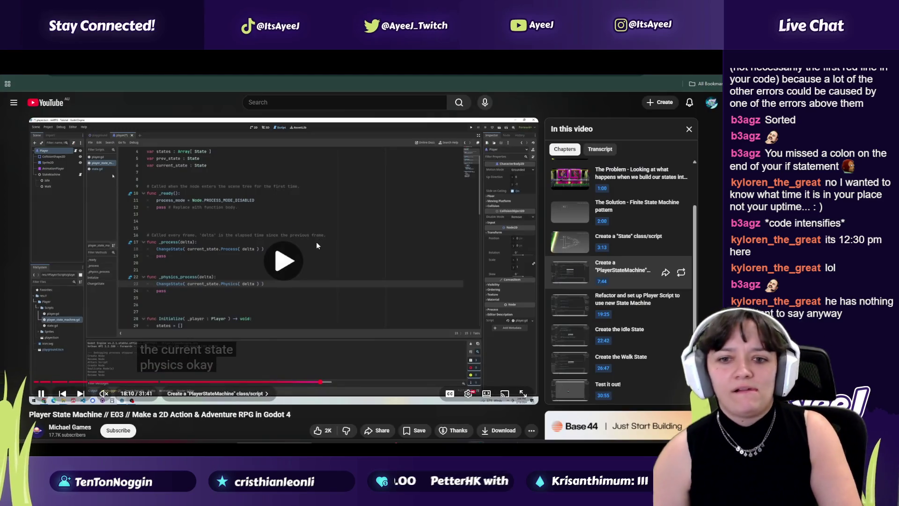
pyautogui.click(370, 244)
pyautogui.click(370, 243)
pyautogui.hotkey('alt', 'Tab')
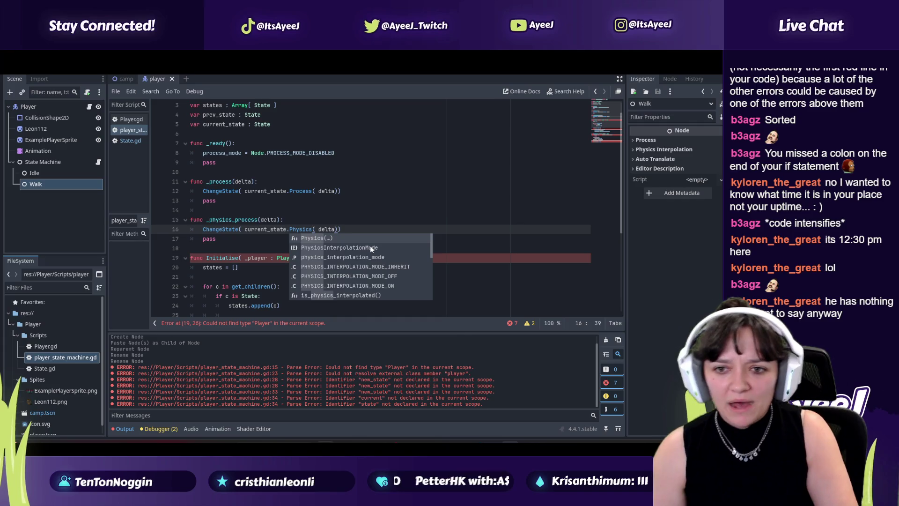
pyautogui.press('super+Tab')
pyautogui.click(361, 216)
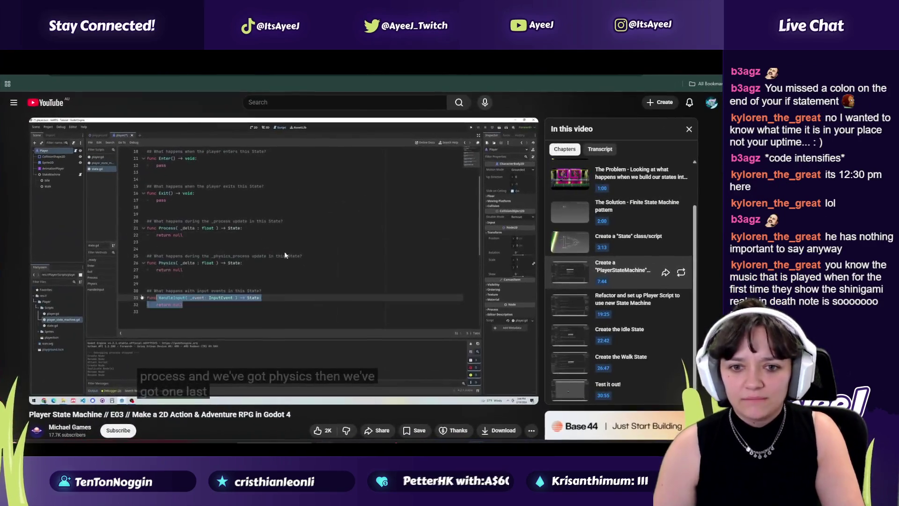
# Pause the Skyrim song, search 'death note shinigami theme', open Ryuk's Theme A, then resume the tutorial
pyautogui.click(342, 253)
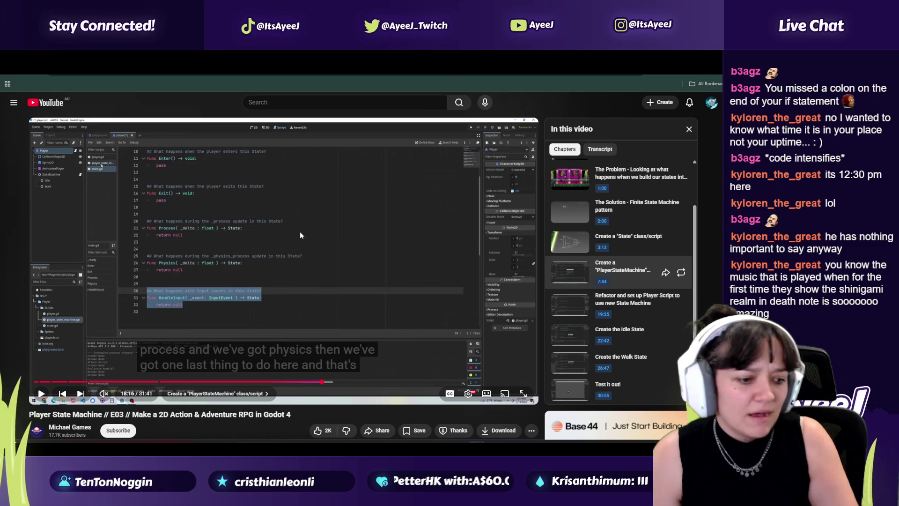
pyautogui.hotkey('ctrl', 'Tab')
pyautogui.click(289, 242)
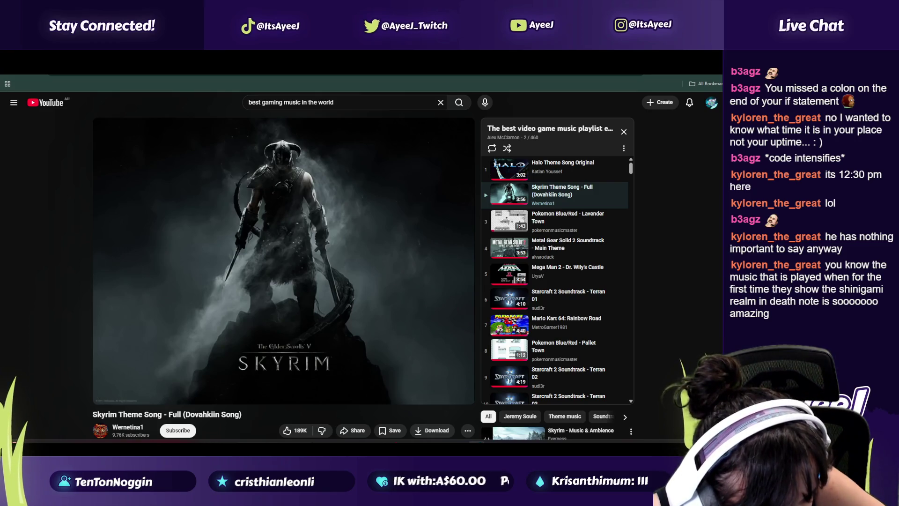
pyautogui.click(342, 102)
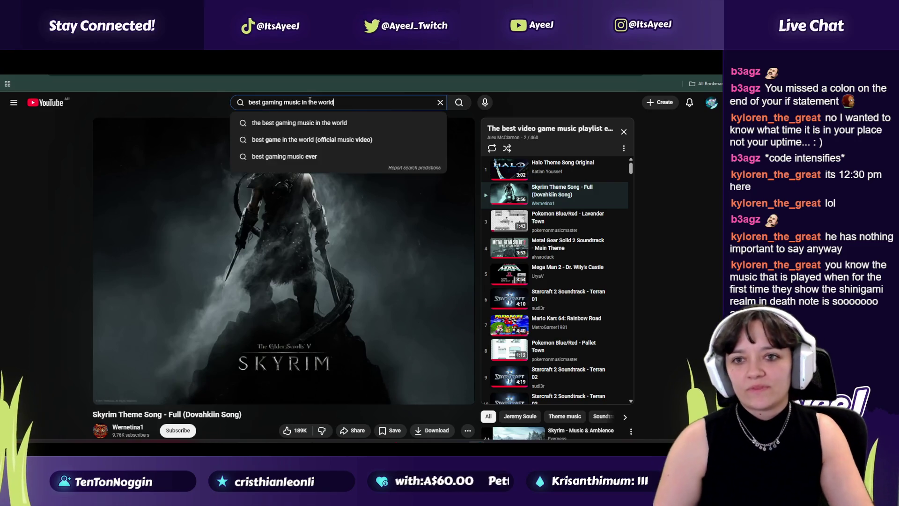
pyautogui.write('de')
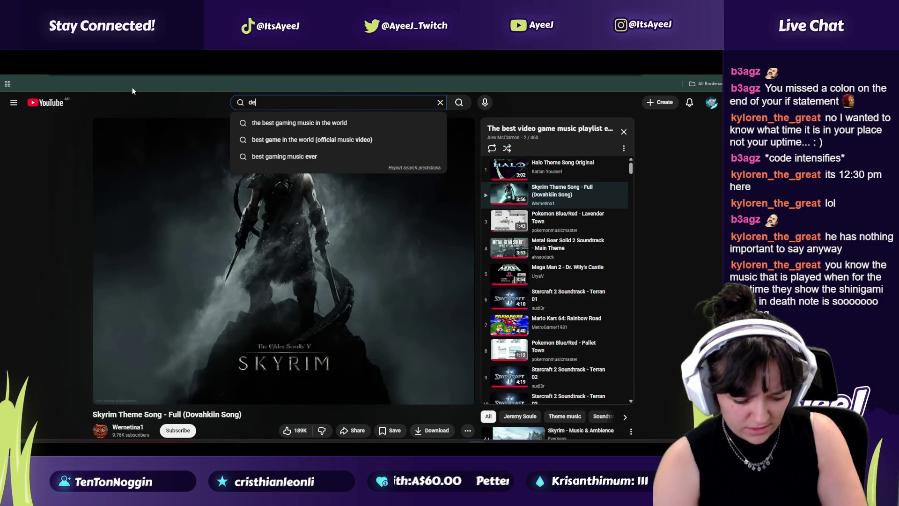
pyautogui.write('ath nto shinigam')
pyautogui.write('heme')
pyautogui.press('Return')
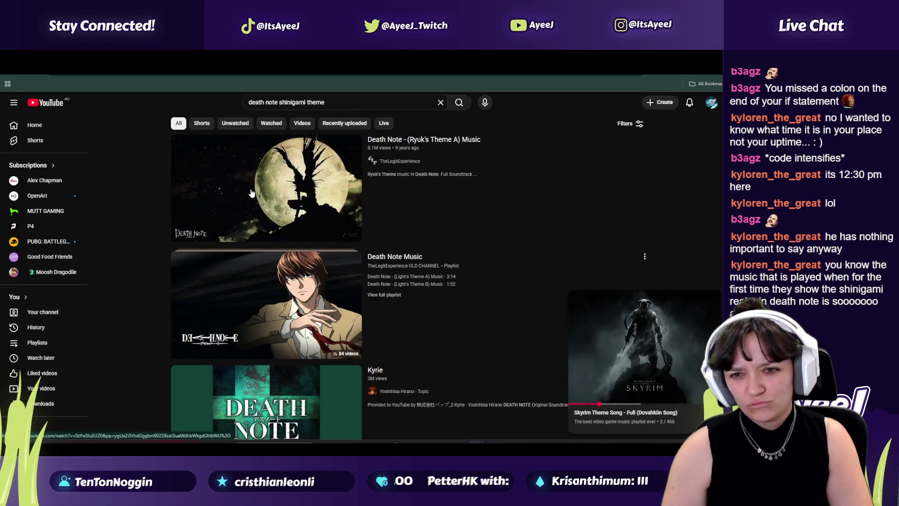
pyautogui.click(317, 237)
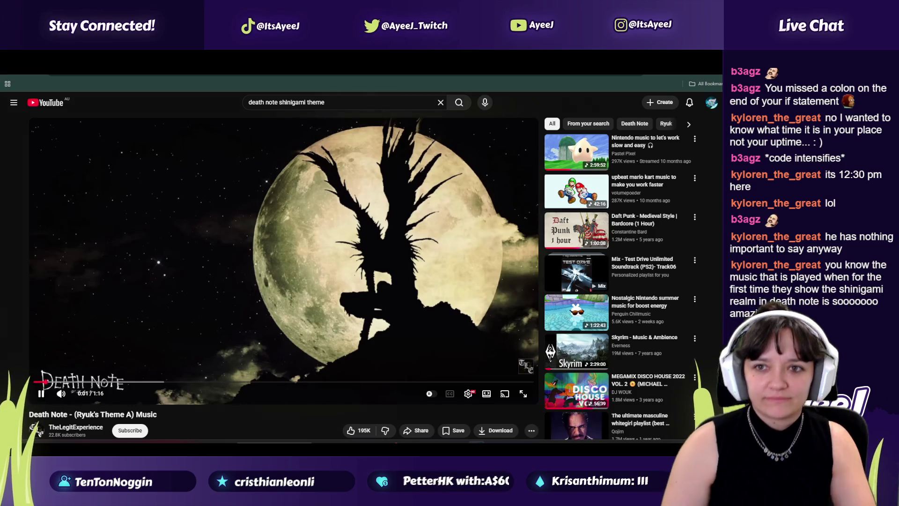
pyautogui.hotkey('ctrl', 'Tab')
pyautogui.click(222, 302)
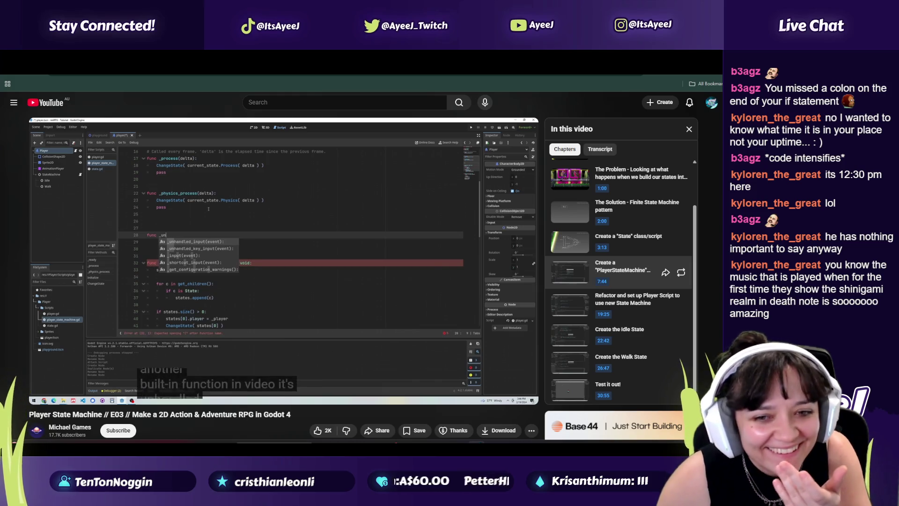
# Start a new func two lines below _physics_process, undoing an accidental Initialise completion
pyautogui.click(274, 312)
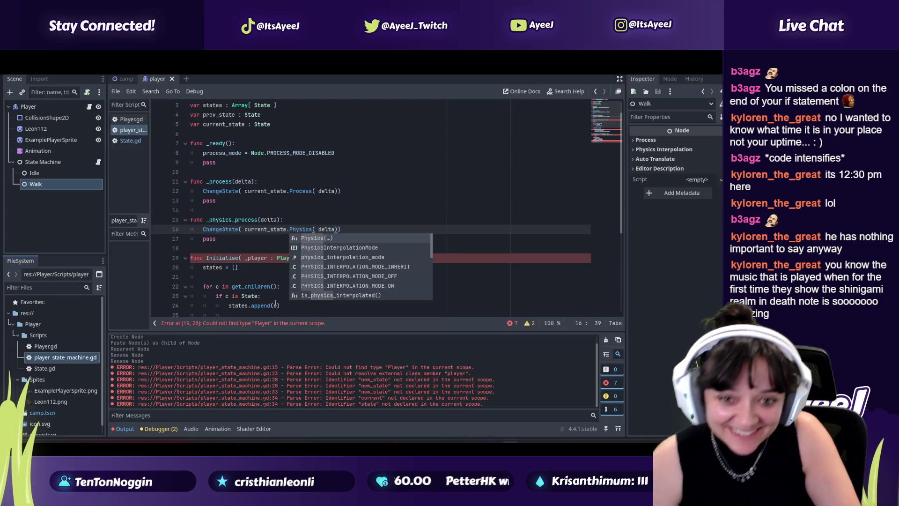
pyautogui.hotkey('alt', 'Tab')
pyautogui.click(245, 241)
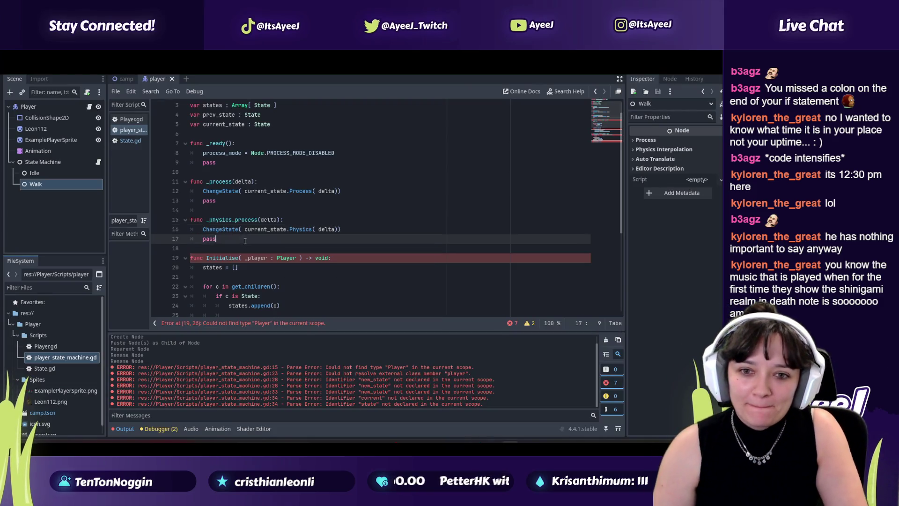
pyautogui.press('Return')
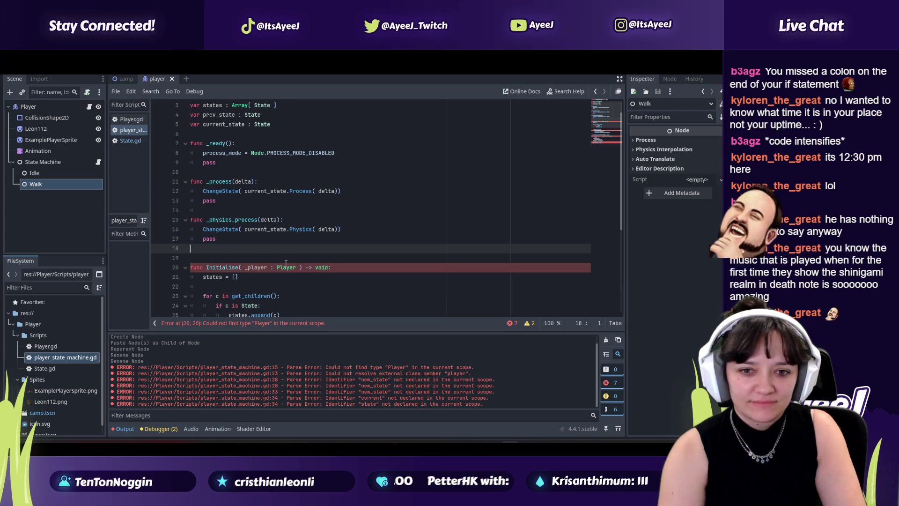
pyautogui.press('Return')
pyautogui.write('func')
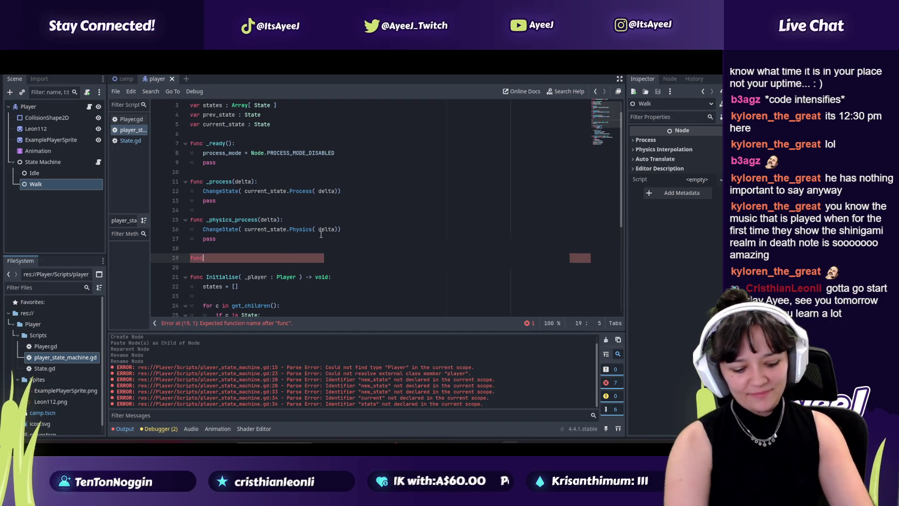
pyautogui.hotkey('alt', 'Tab')
pyautogui.hotkey('alt', 'Tab')
pyautogui.hotkey('alt', 'Tab')
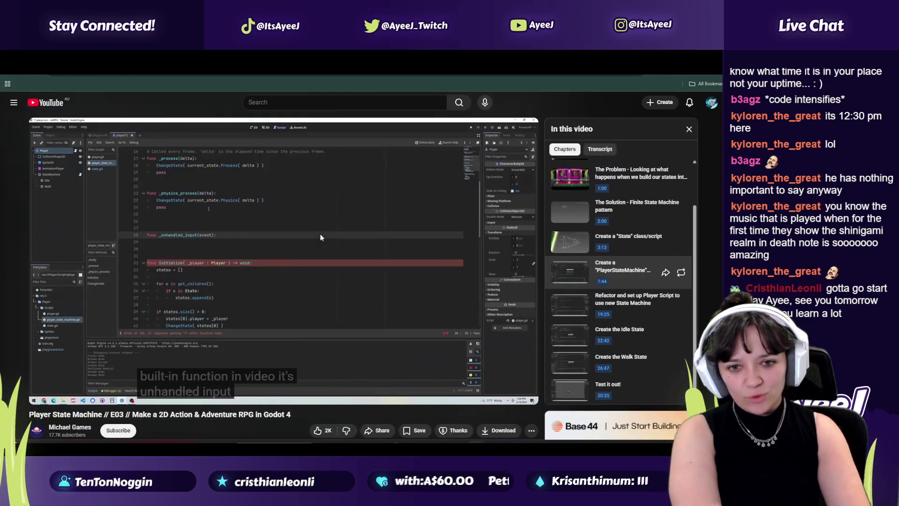
pyautogui.hotkey('alt', 'Tab')
pyautogui.hotkey('alt', 'Tab')
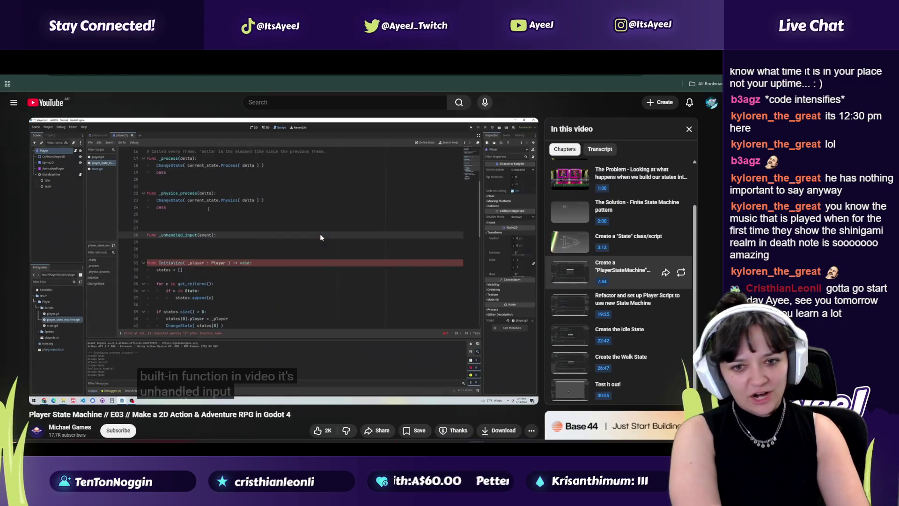
pyautogui.hotkey('alt', 'Tab')
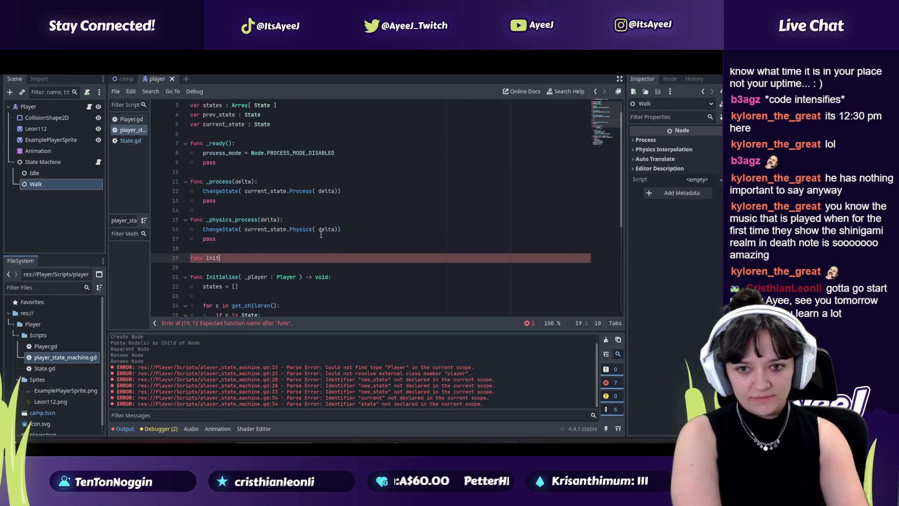
pyautogui.press('Return')
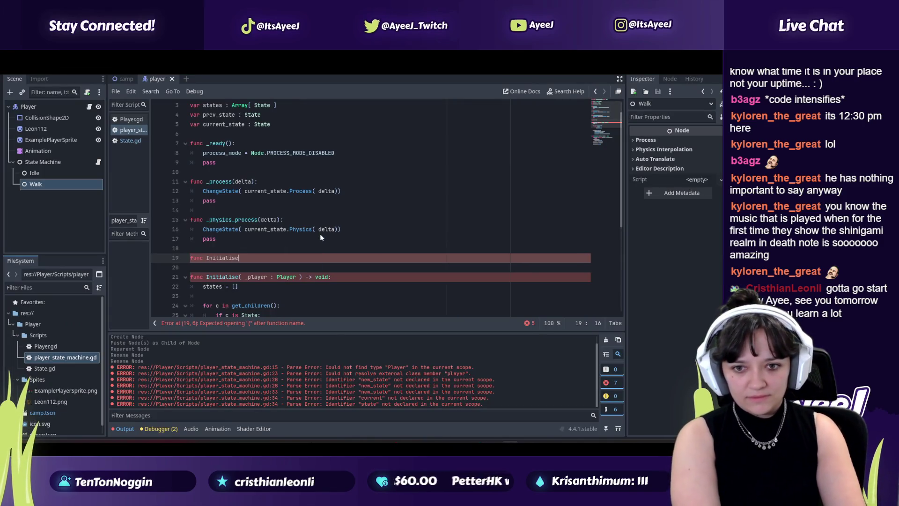
pyautogui.hotkey('alt', 'Tab')
pyautogui.hotkey('alt', 'Tab')
pyautogui.hotkey('ctrl', 'z')
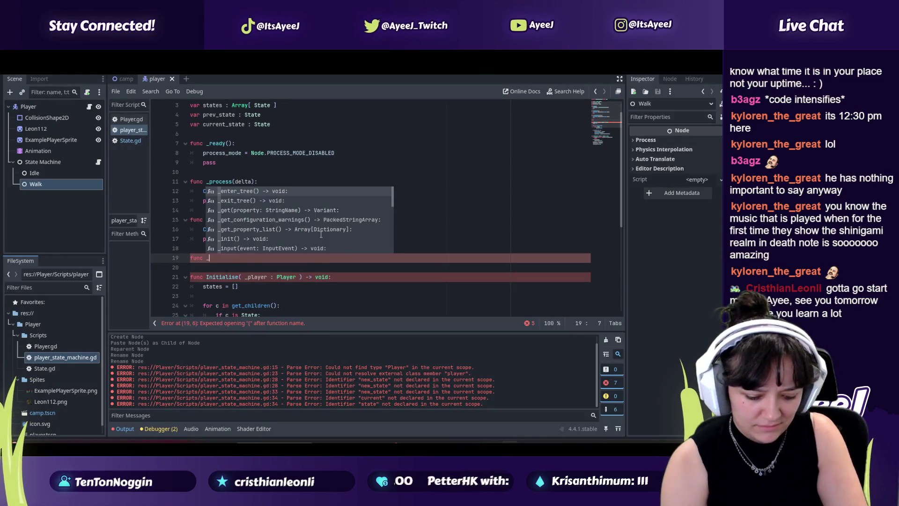
# Complete it as func _unhandled_input(event): by removing the InputEvent and void annotations
pyautogui.write('unhand')
pyautogui.press('Return')
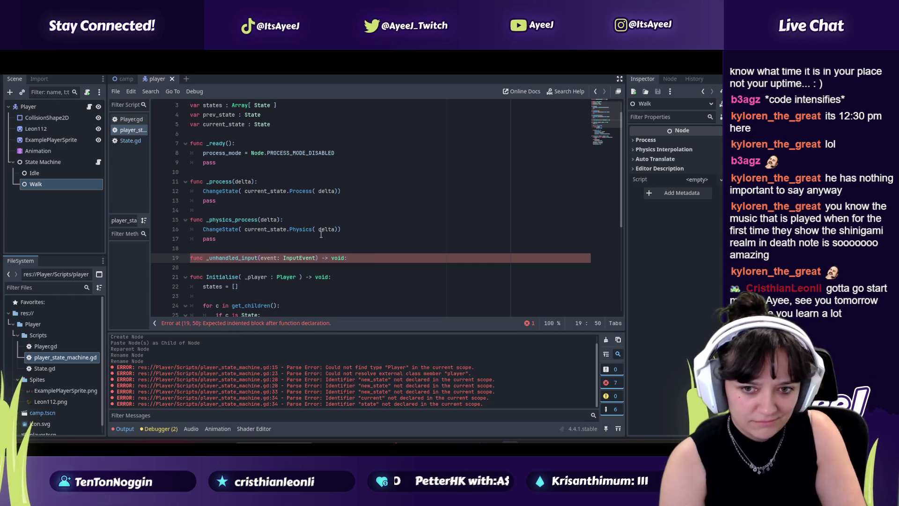
pyautogui.hotkey('alt', 'Tab')
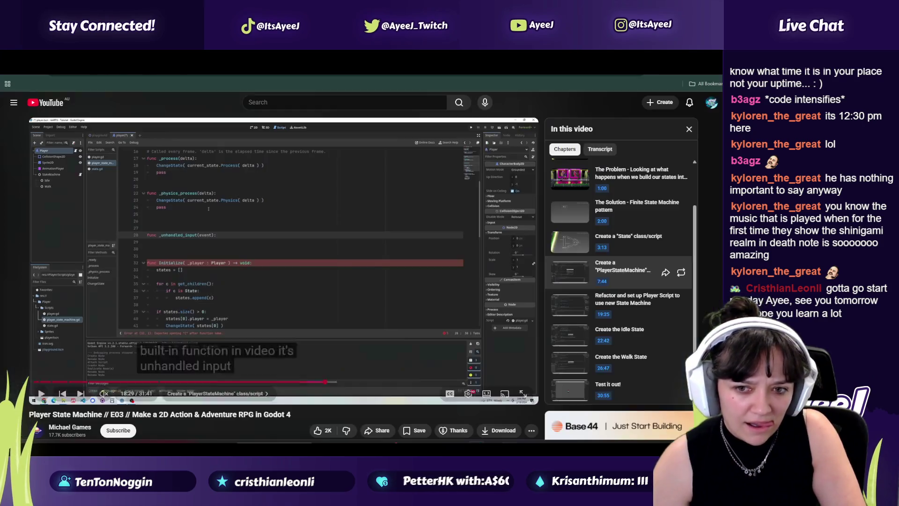
pyautogui.hotkey('alt', 'Tab')
pyautogui.hotkey('alt', 'Tab')
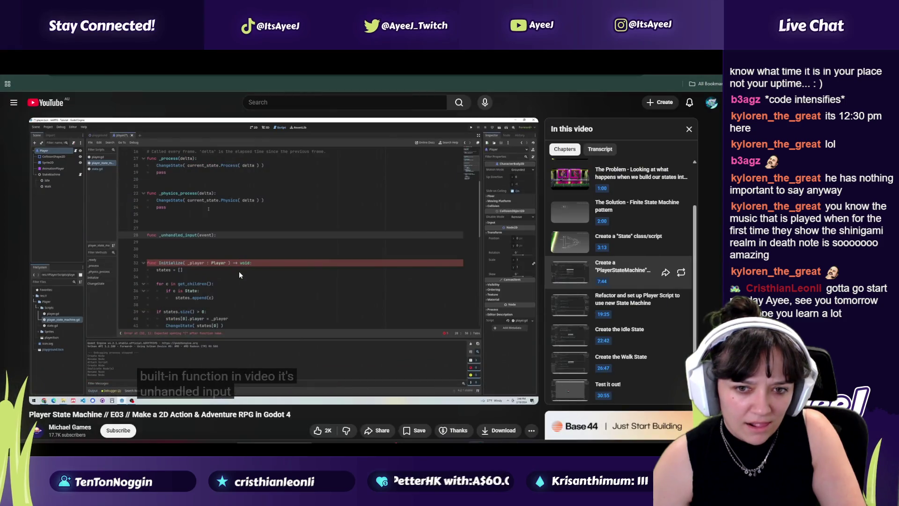
pyautogui.hotkey('alt', 'Tab')
pyautogui.moveTo(314, 259); pyautogui.dragTo(284, 260)
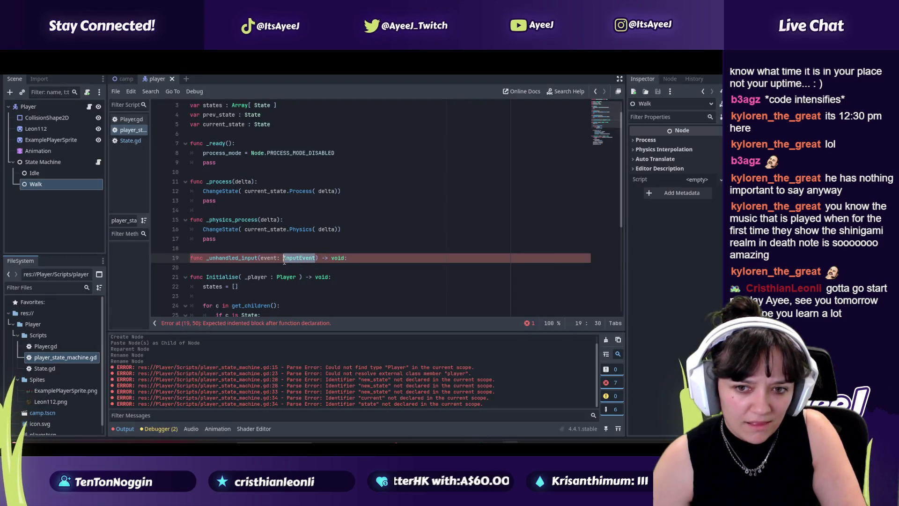
pyautogui.press('BackSpace')
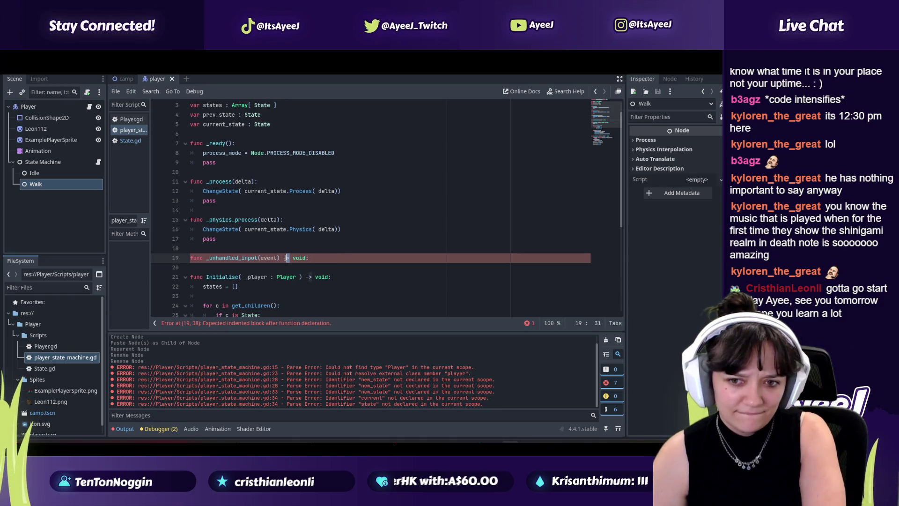
pyautogui.moveTo(304, 259); pyautogui.dragTo(287, 258)
pyautogui.press('BackSpace')
pyautogui.hotkey('alt', 'Tab')
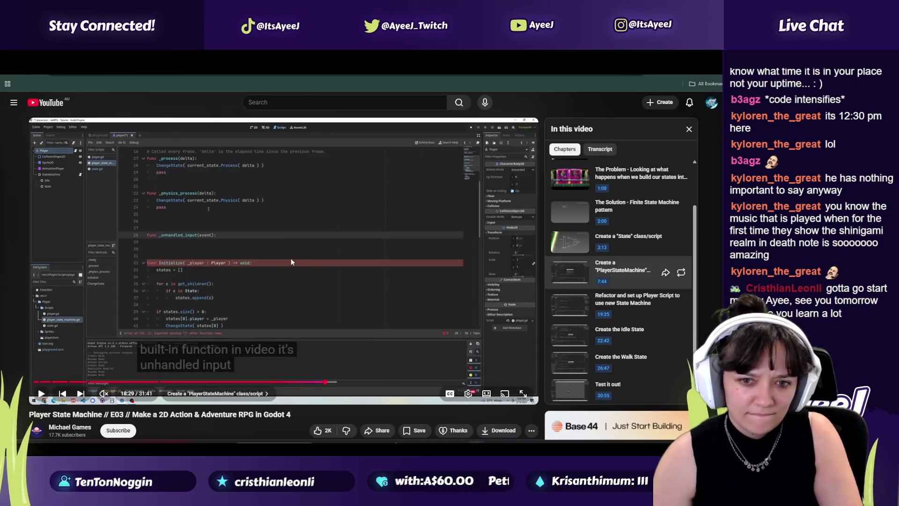
# Pause the tutorial and go back to the 'death note shinigami theme' YouTube results
pyautogui.click(314, 276)
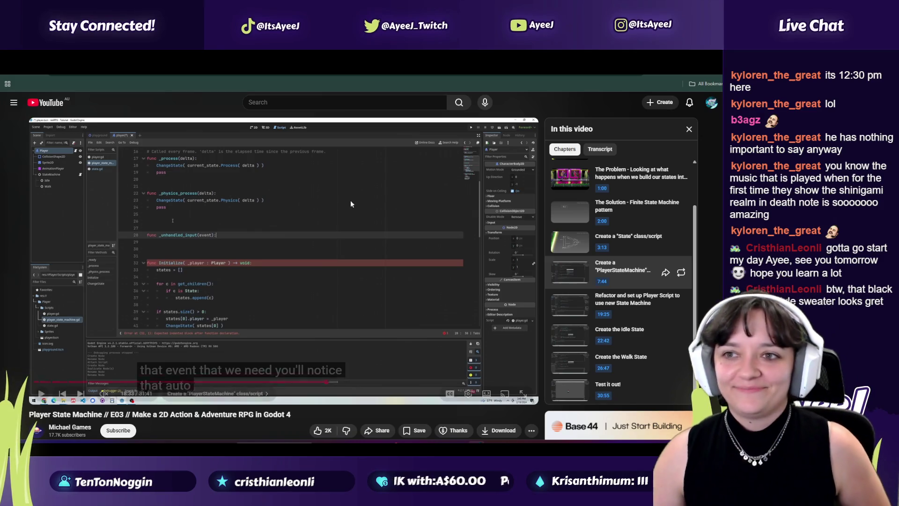
pyautogui.hotkey('alt', 'Left')
pyautogui.hotkey('alt', 'Left')
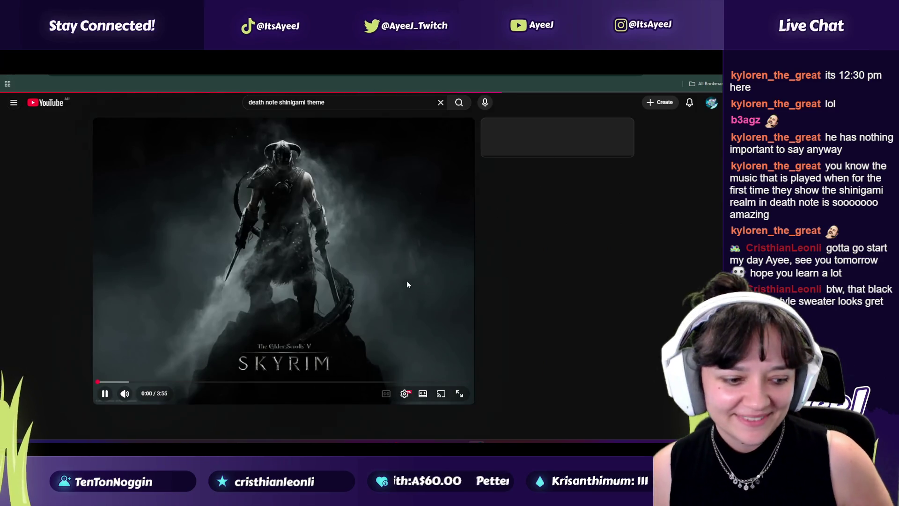
# Skip the Skyrim theme ahead to 1:30, then switch to track 7, Mario Kart 64: Rainbow Road
pyautogui.click(239, 382)
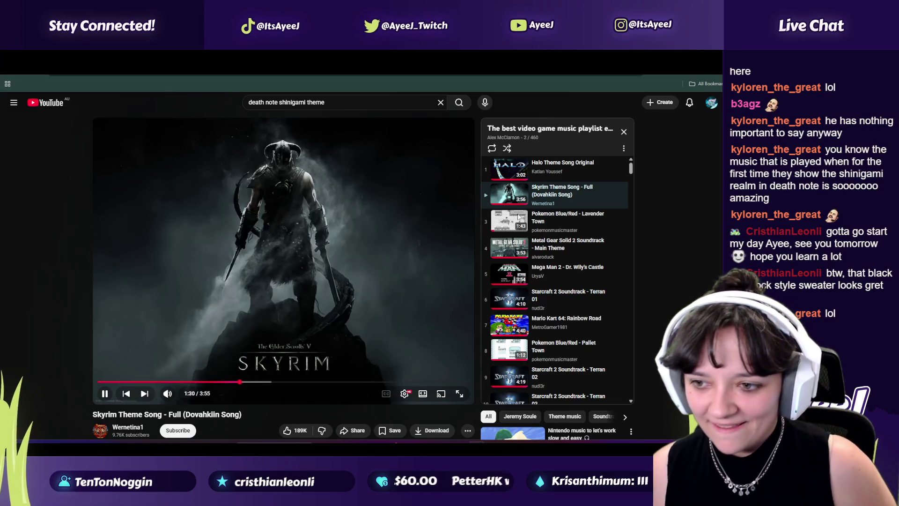
pyautogui.click(567, 323)
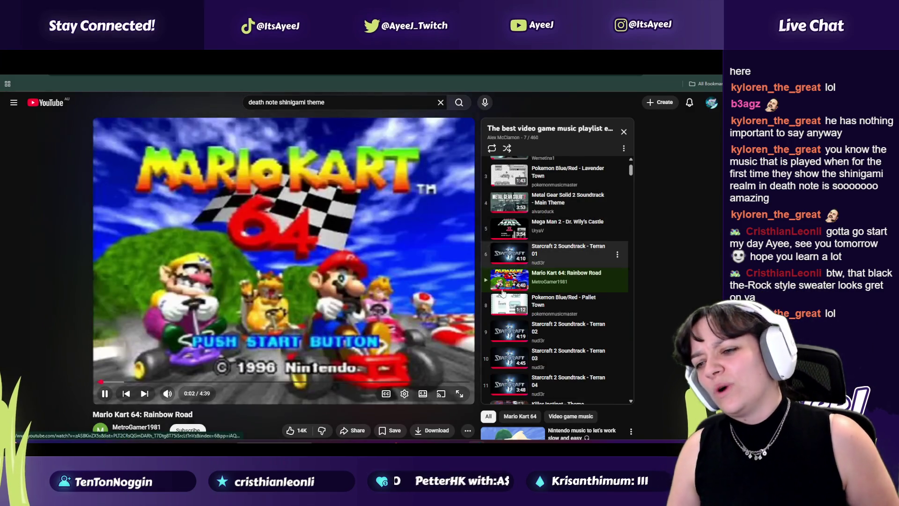
pyautogui.scroll(-5, 502, 286)
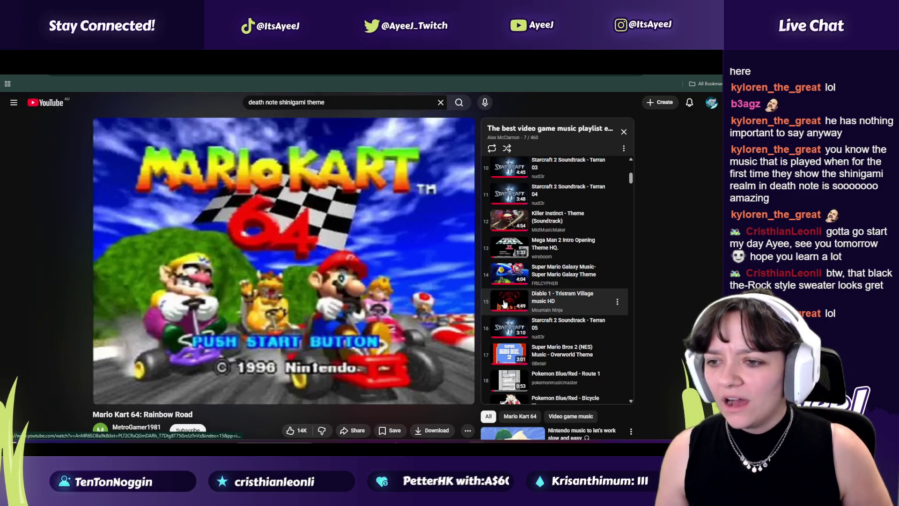
pyautogui.scroll(-3, 504, 304)
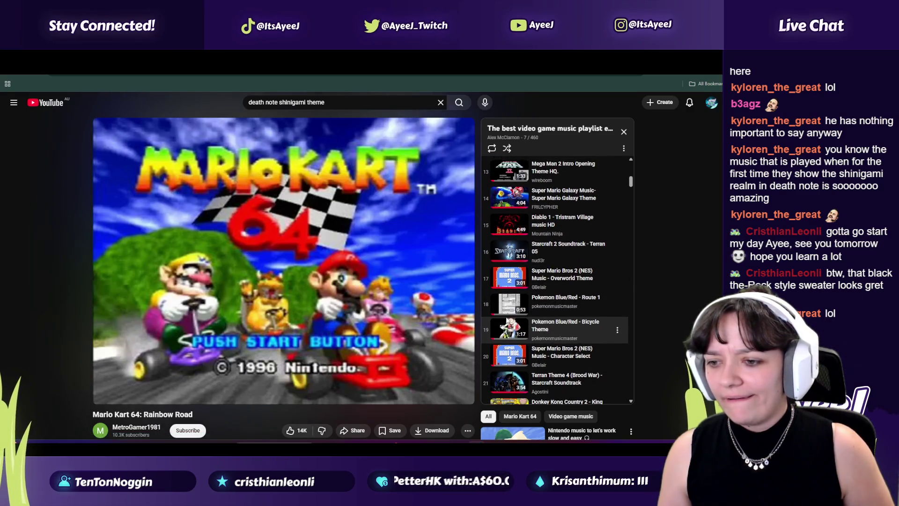
pyautogui.scroll(5, 515, 304)
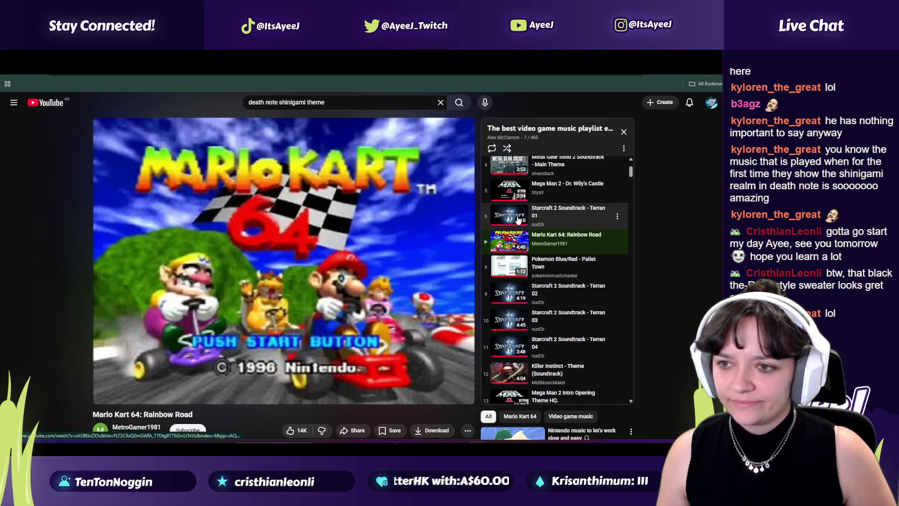
pyautogui.scroll(-1, 518, 220)
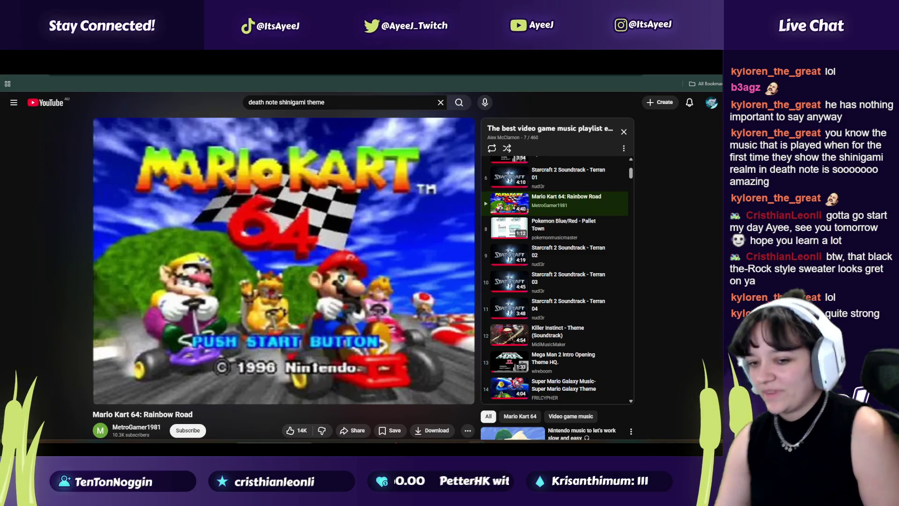
# Pause Mario Kart, load Pokemon Blue/Red - Lavender Town from the playlist, and pause it too
pyautogui.moveTo(317, 335)
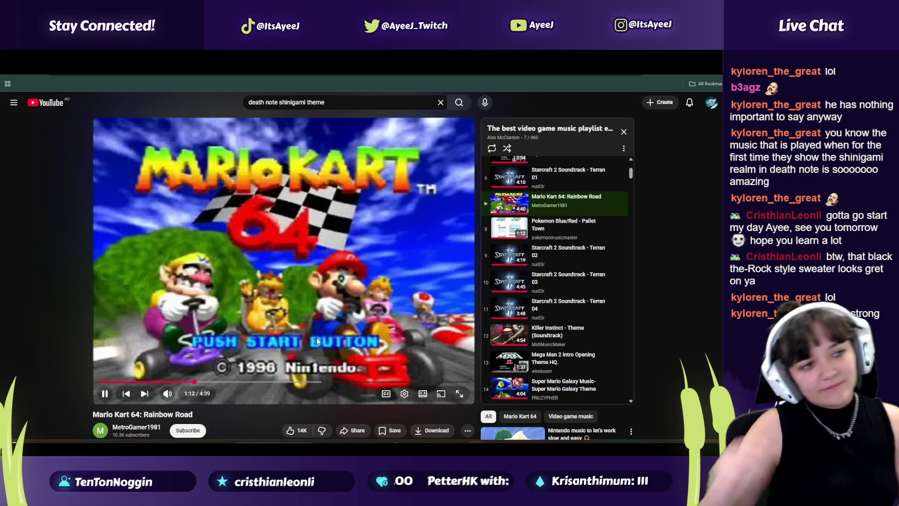
pyautogui.scroll(1, 527, 254)
pyautogui.scroll(2, 527, 254)
pyautogui.click(294, 280)
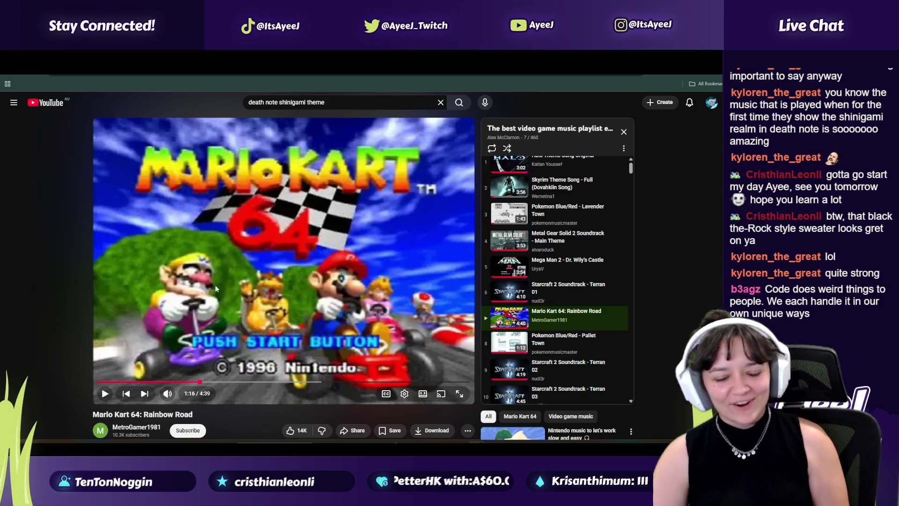
pyautogui.scroll(1, 571, 243)
pyautogui.click(566, 218)
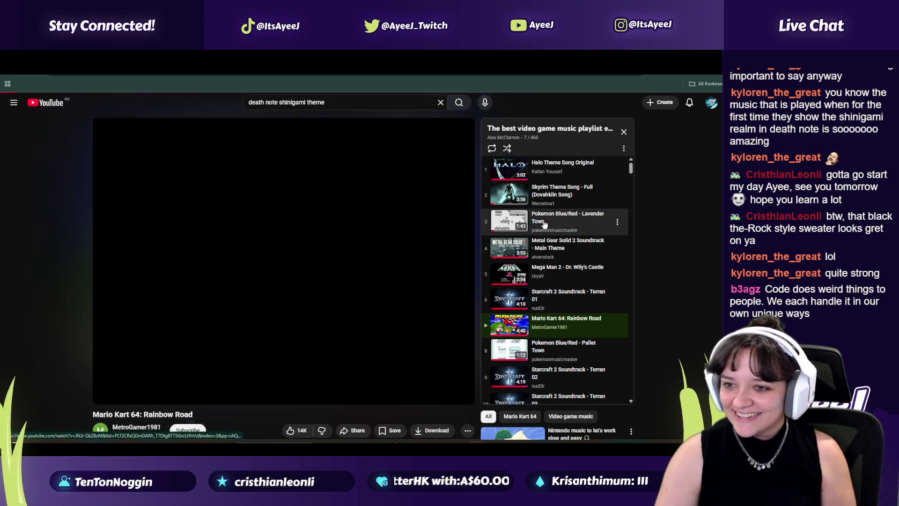
pyautogui.scroll(-7, 534, 313)
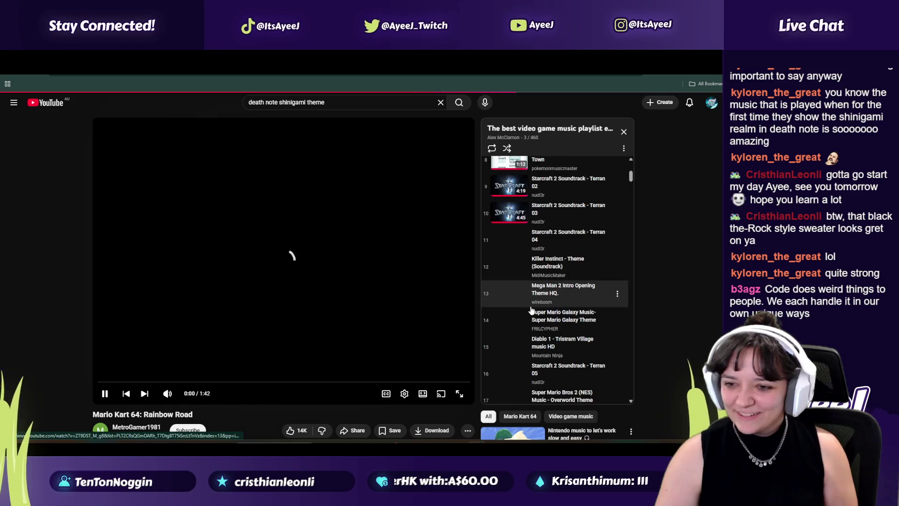
pyautogui.click(242, 269)
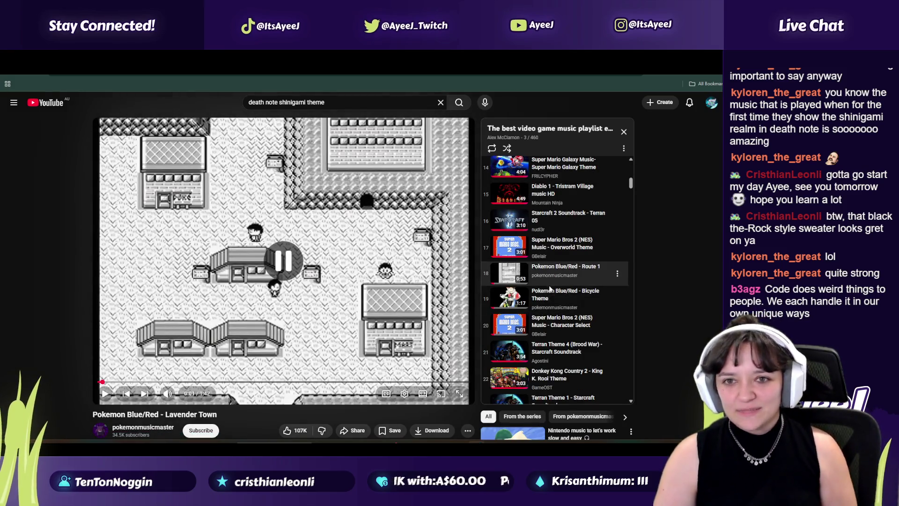
pyautogui.scroll(-5, 546, 293)
pyautogui.scroll(-2, 545, 293)
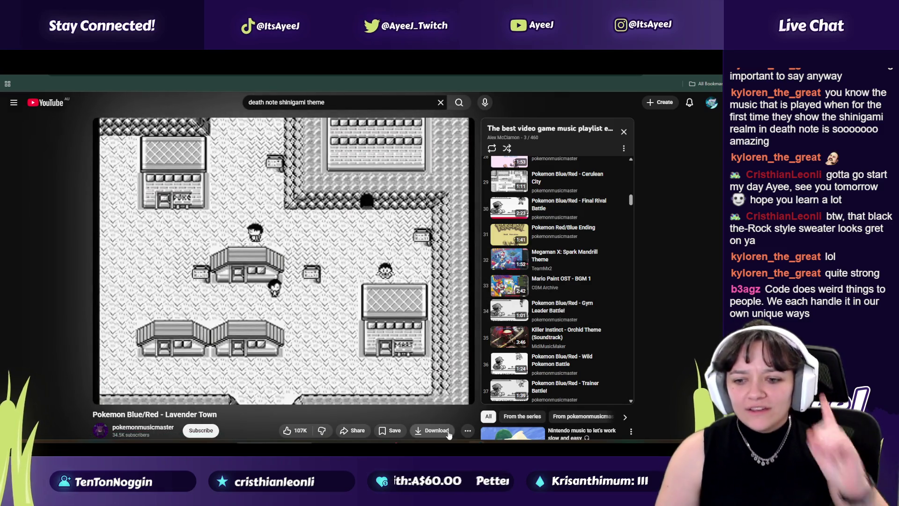
pyautogui.hotkey('alt', 'Tab')
# Search Spotify for 'carame' and open the DnD- The drama playlist
pyautogui.click(273, 121)
pyautogui.write('carame')
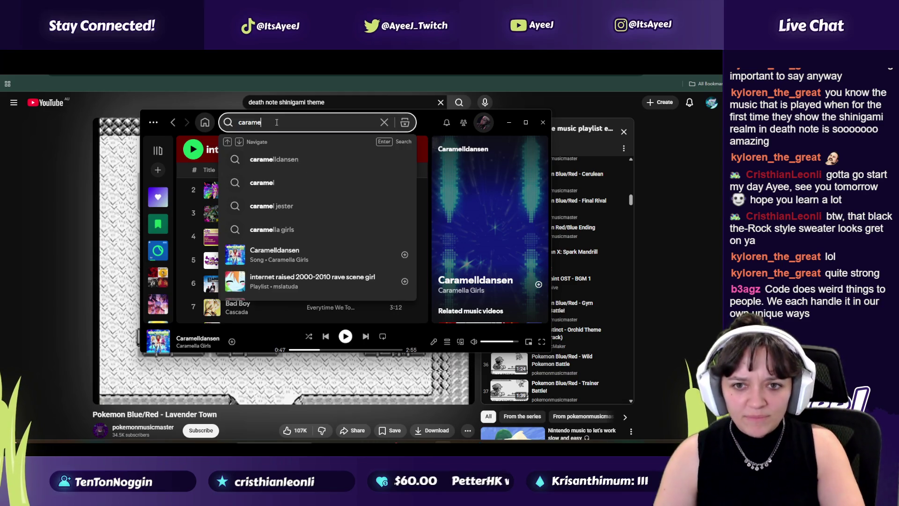
pyautogui.scroll(-5, 163, 200)
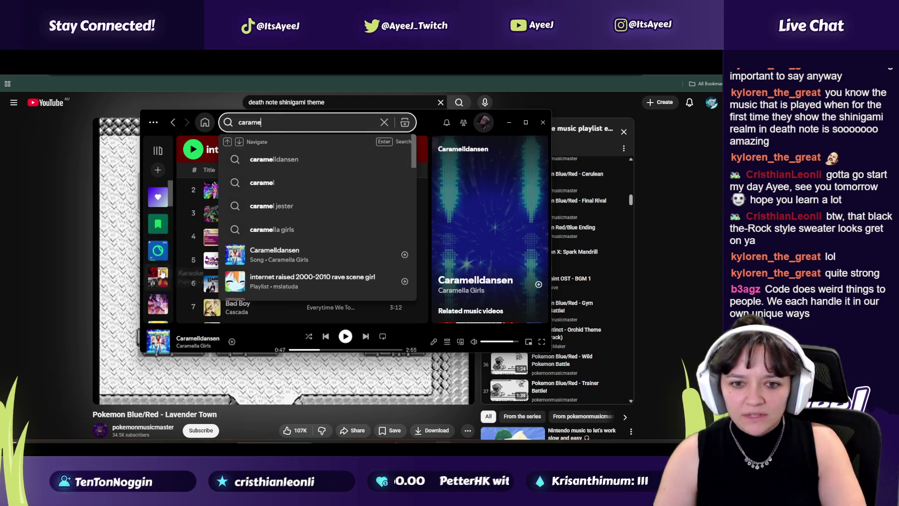
pyautogui.click(164, 201)
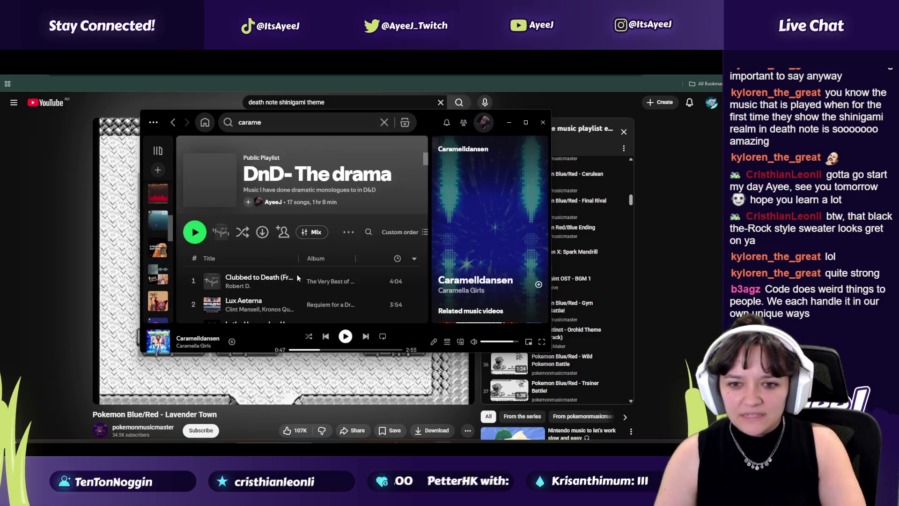
# Play the Johnny English theme from that playlist, pause it, and bring YouTube back
pyautogui.scroll(-10, 277, 274)
pyautogui.scroll(5, 225, 277)
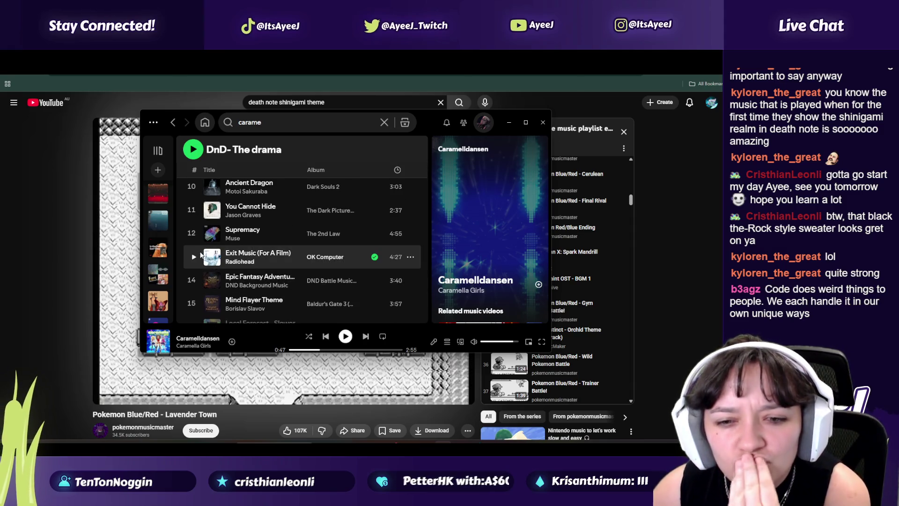
pyautogui.scroll(-3, 202, 255)
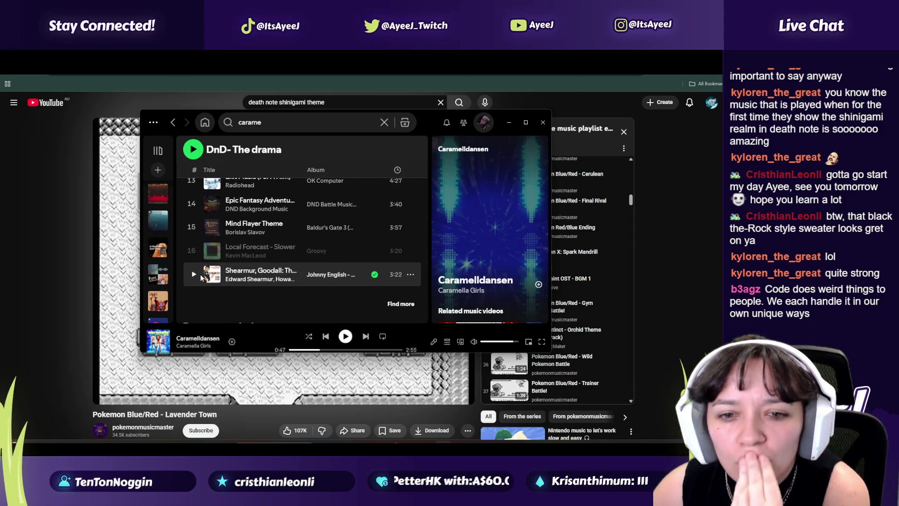
pyautogui.click(194, 275)
pyautogui.scroll(2, 212, 264)
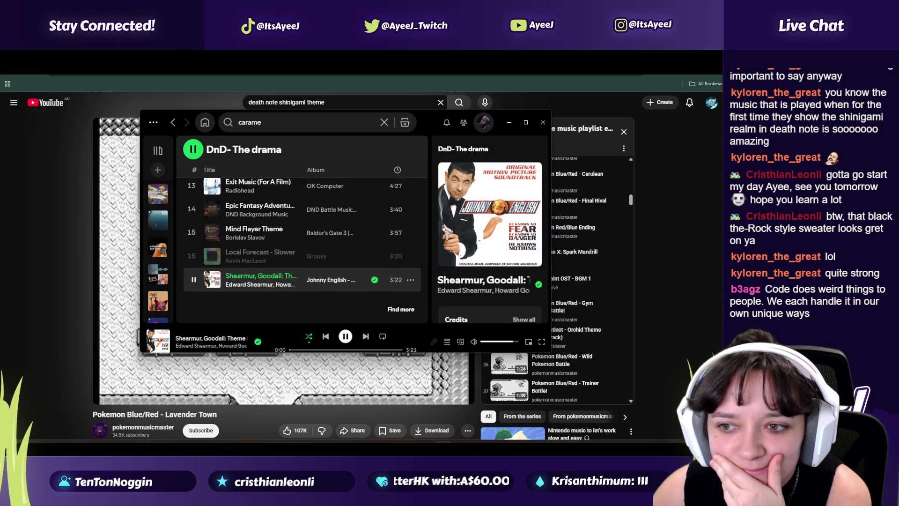
pyautogui.scroll(4, 211, 248)
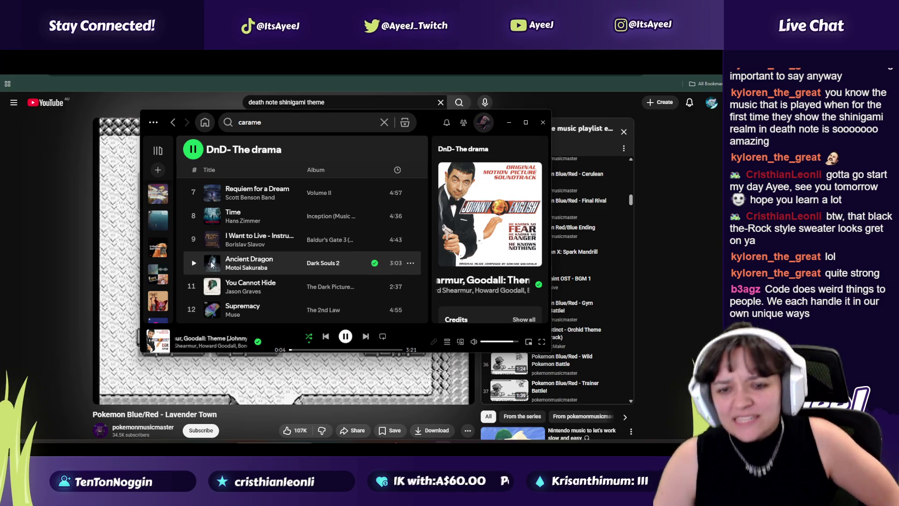
pyautogui.scroll(2, 216, 256)
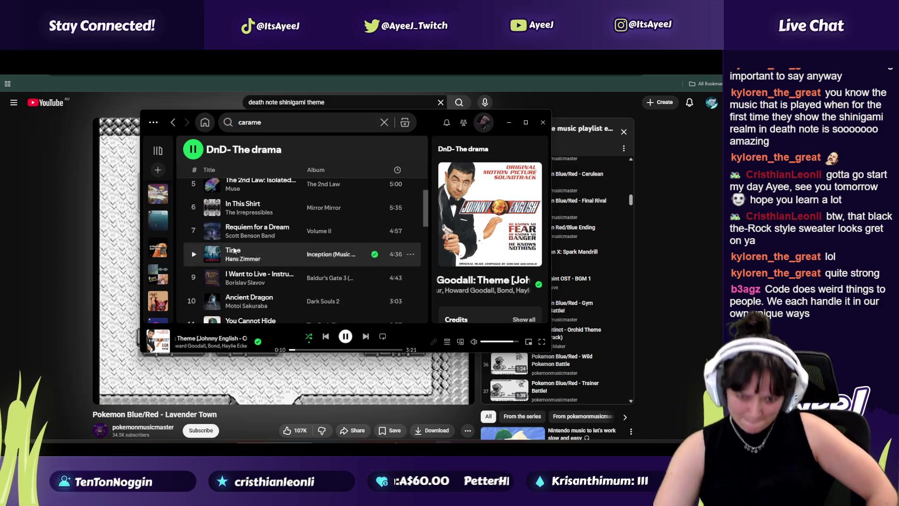
pyautogui.press('space')
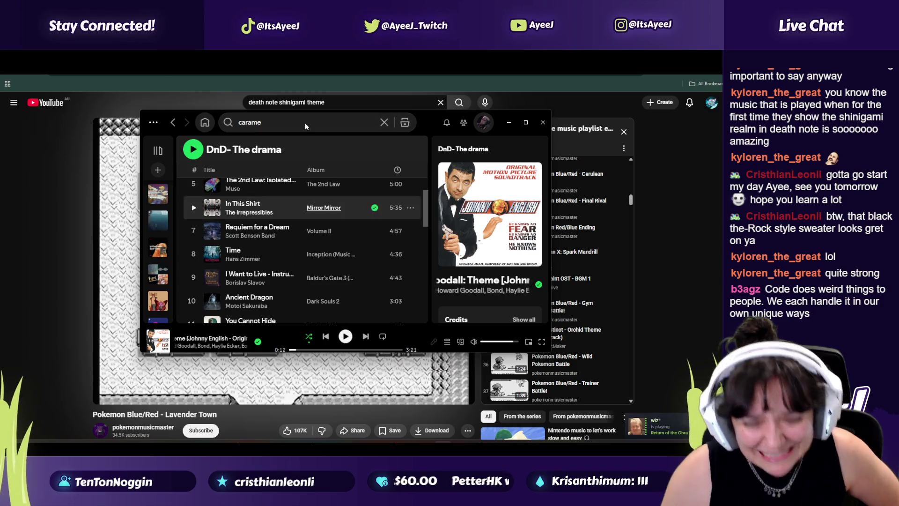
pyautogui.click(332, 104)
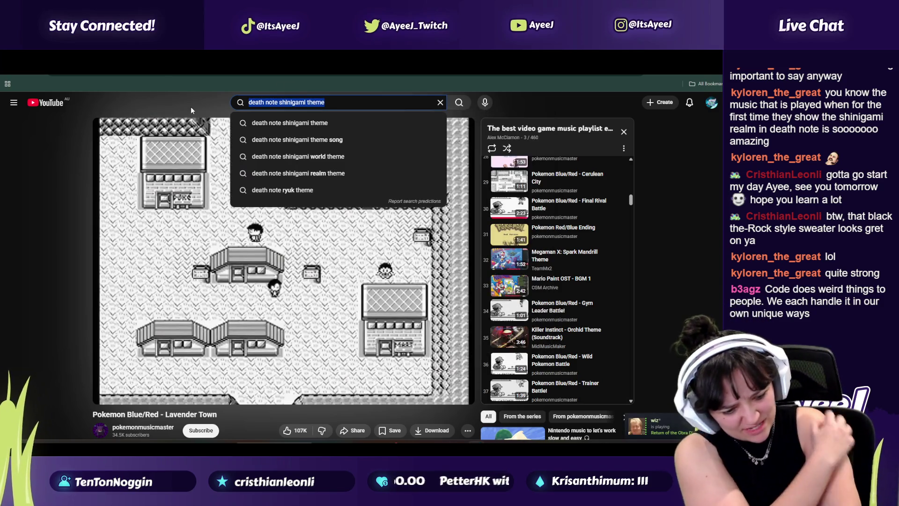
# Search YouTube for 'pokemon black and white themes'
pyautogui.write('pokemon')
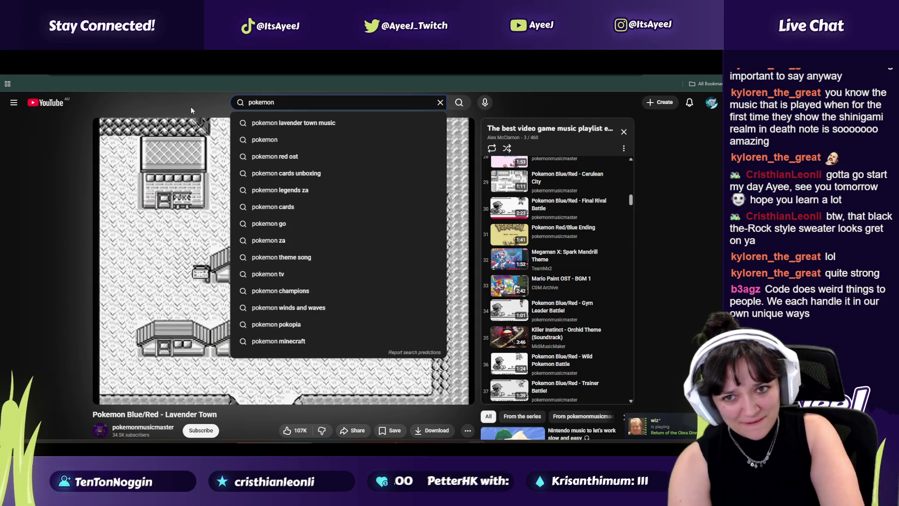
pyautogui.write(' cynthi')
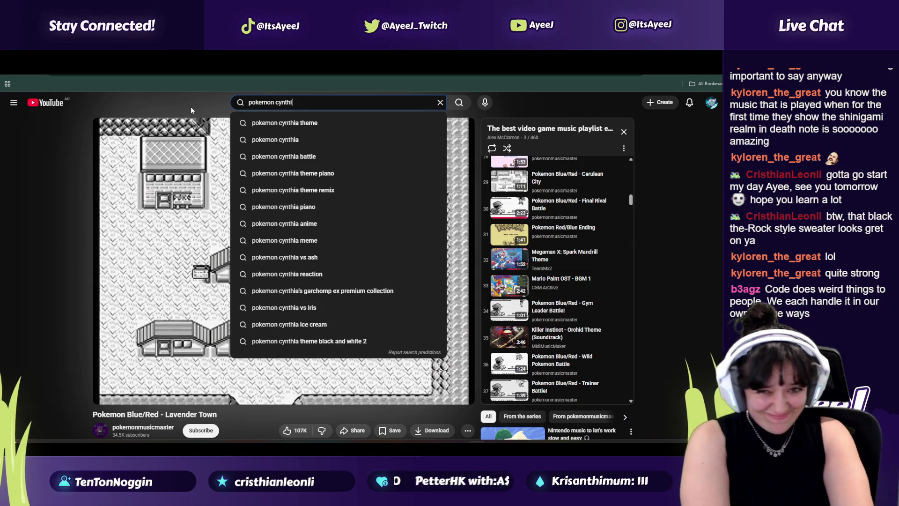
pyautogui.press('BackSpace')
pyautogui.press('BackSpace')
pyautogui.press('BackSpace')
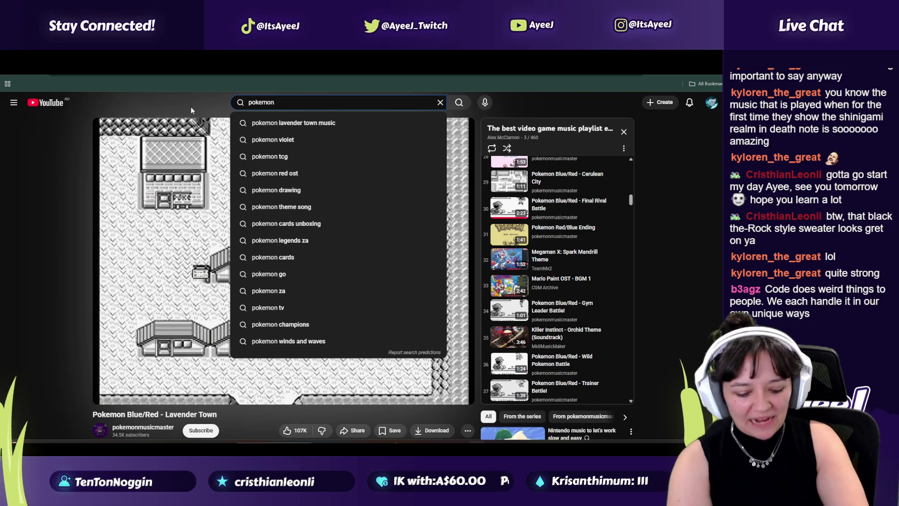
pyautogui.write('black and white')
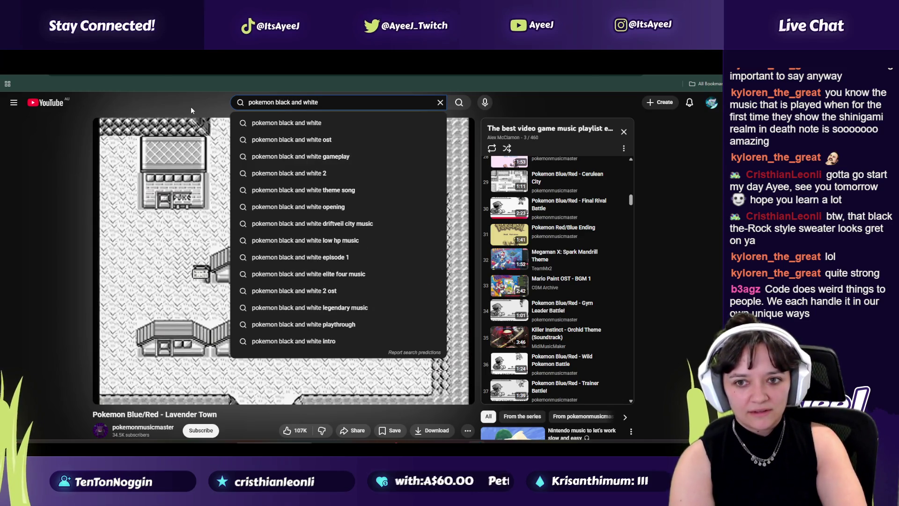
pyautogui.write(' themes')
pyautogui.hotkey('alt', 'Left')
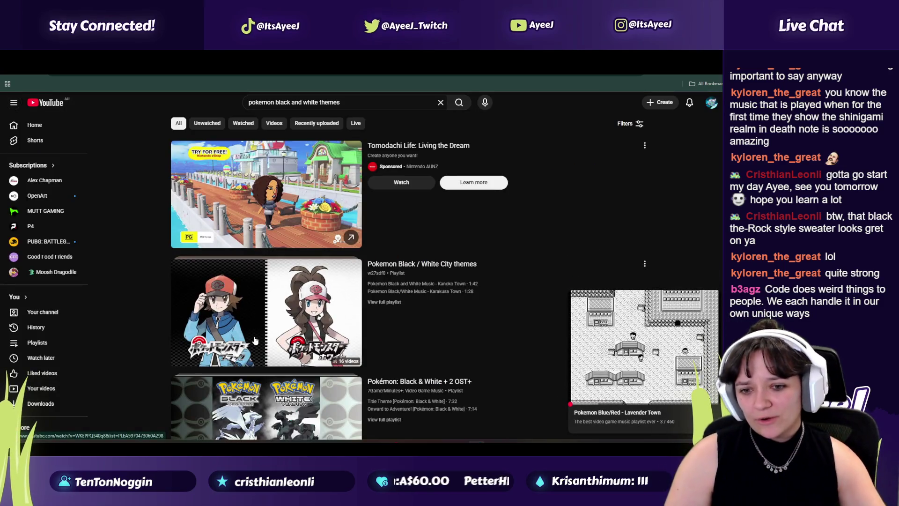
# Open the full 16-track Pokemon Black / White City themes playlist and browse its tracks
pyautogui.scroll(-1, 328, 276)
pyautogui.click(396, 264)
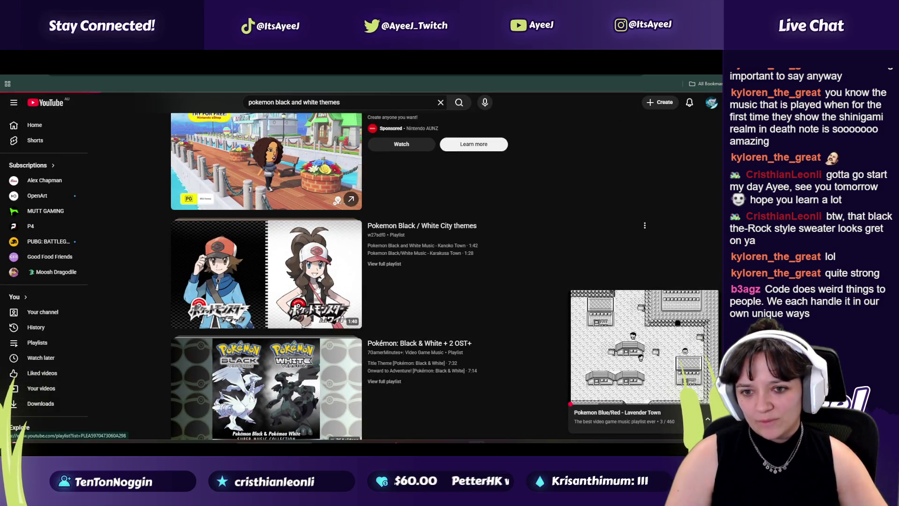
pyautogui.scroll(-1, 320, 267)
pyautogui.scroll(-7, 320, 267)
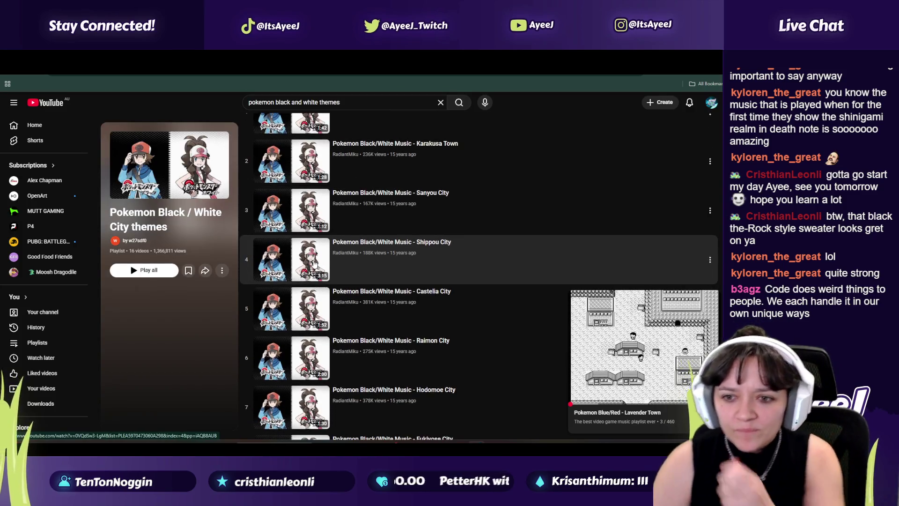
pyautogui.scroll(-3, 309, 271)
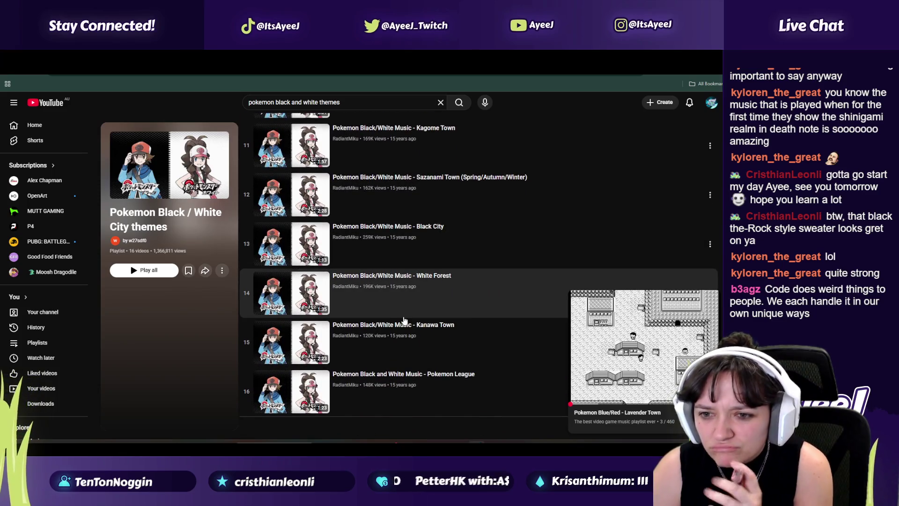
pyautogui.scroll(6, 404, 320)
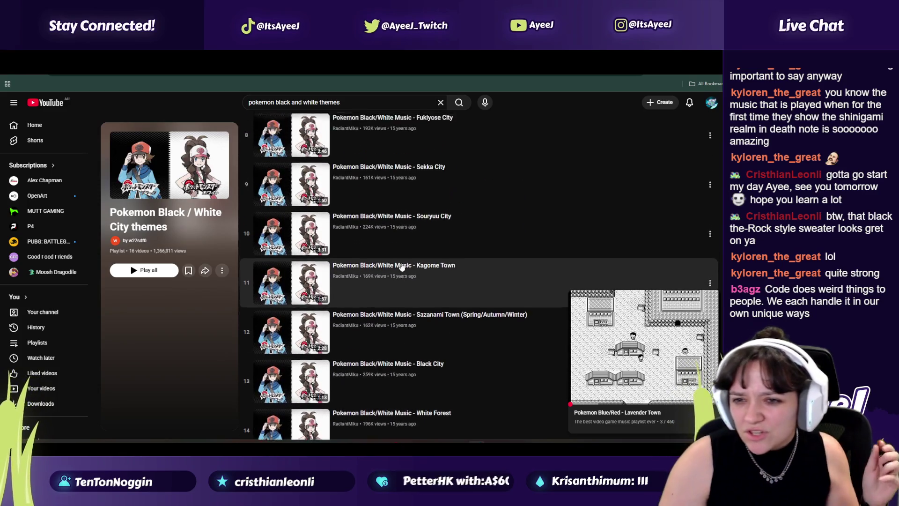
pyautogui.scroll(2, 278, 137)
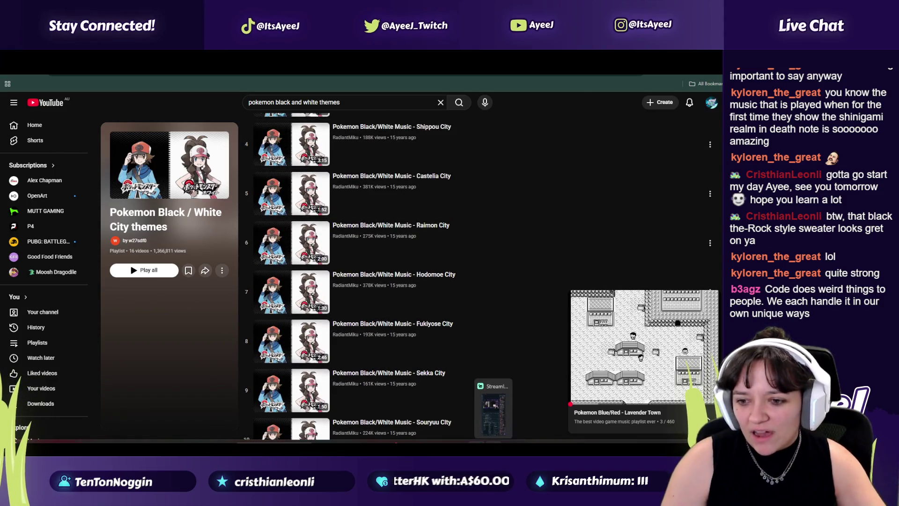
# Search Spotify for 'pokemon' and play Battle! (Legendary Pokémon: Swords of Justice)
pyautogui.moveTo(443, 442)
pyautogui.click(443, 398)
pyautogui.hotkey('ctrl', 'l')
pyautogui.write('pokemon')
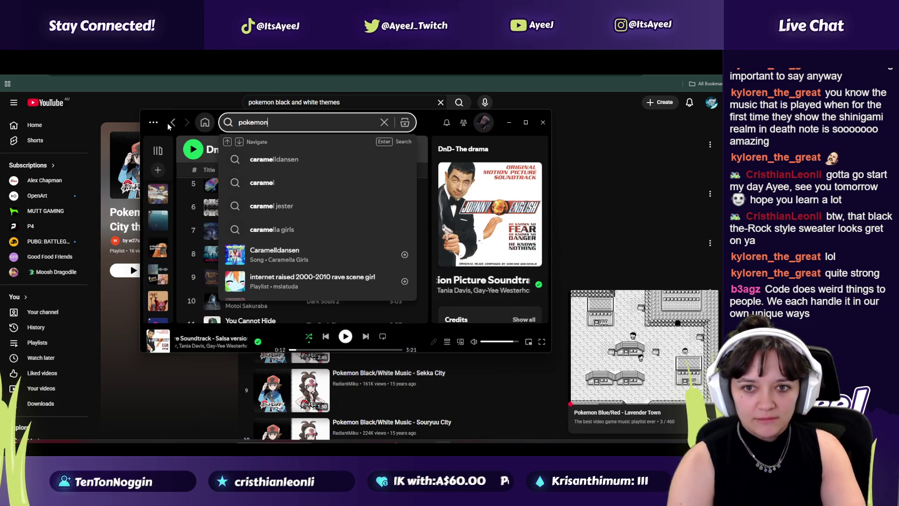
pyautogui.scroll(-1, 234, 244)
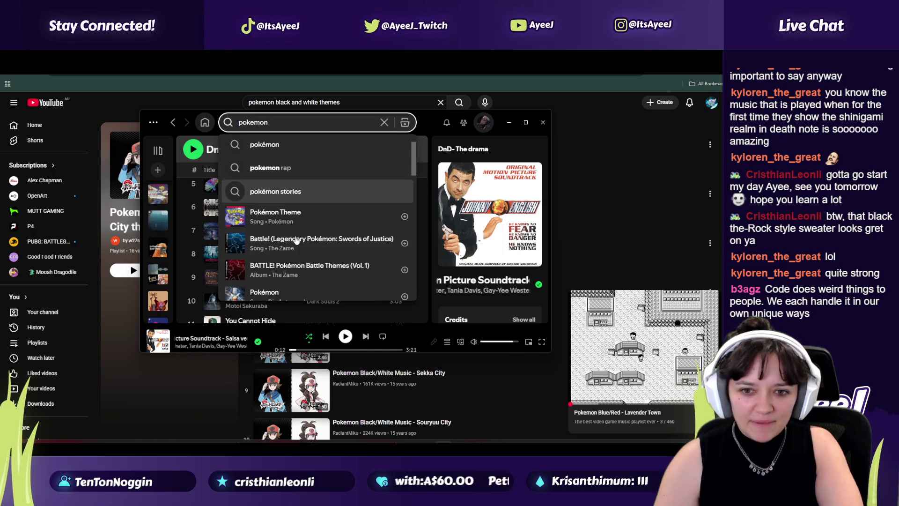
pyautogui.click(234, 245)
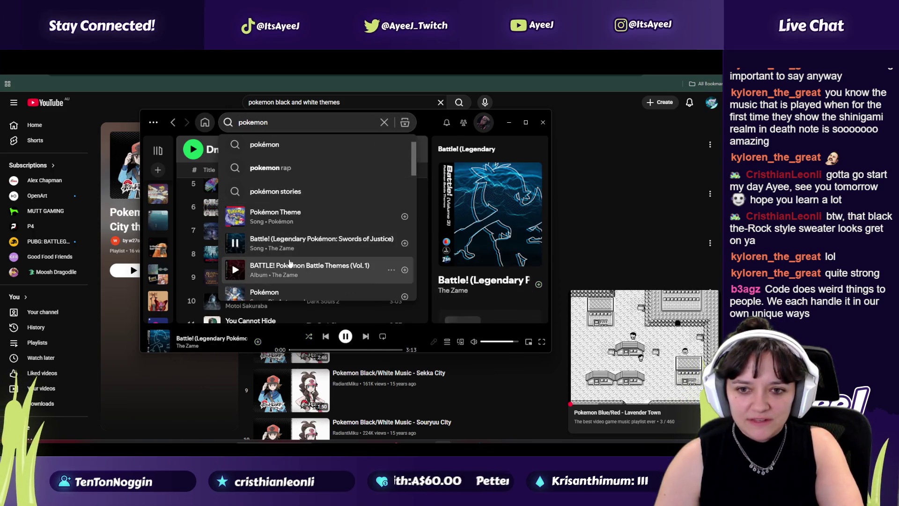
# Hide Spotify, glance at the asset download tab, and send Spotify behind the browser
pyautogui.click(509, 122)
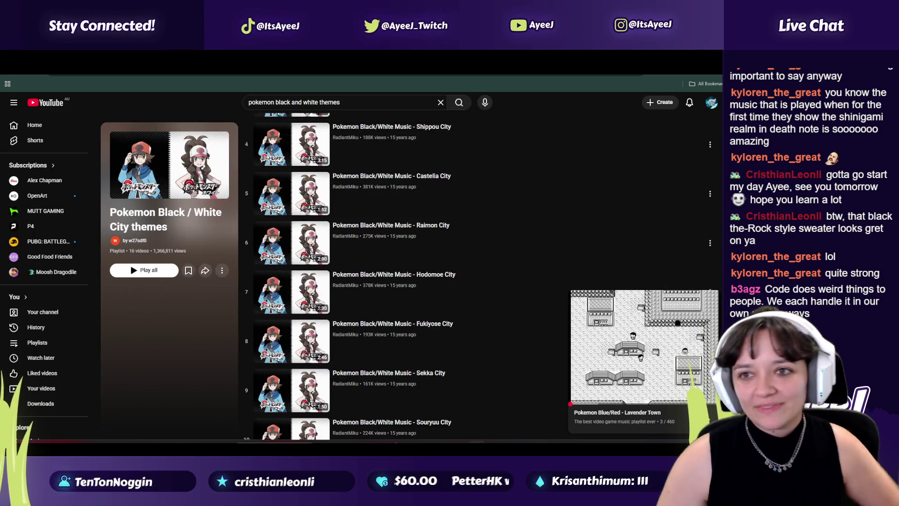
pyautogui.hotkey('ctrl', 'Tab')
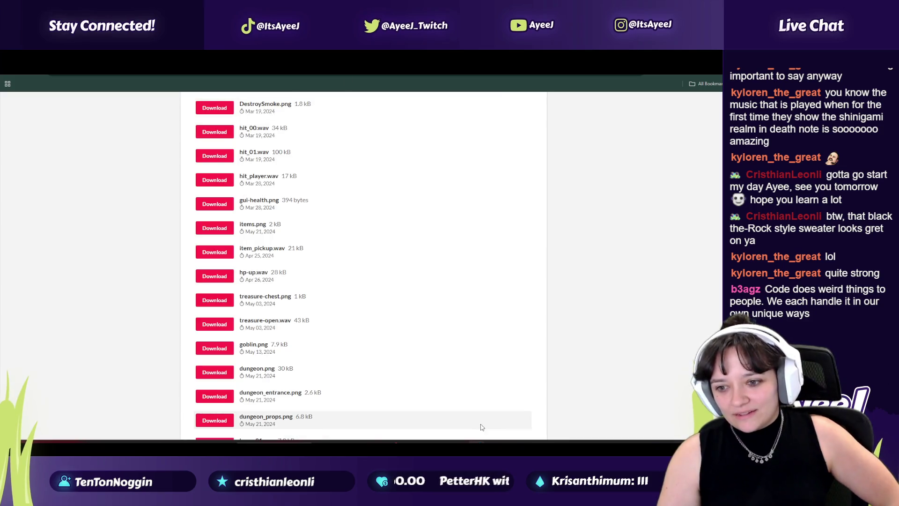
pyautogui.click(510, 442)
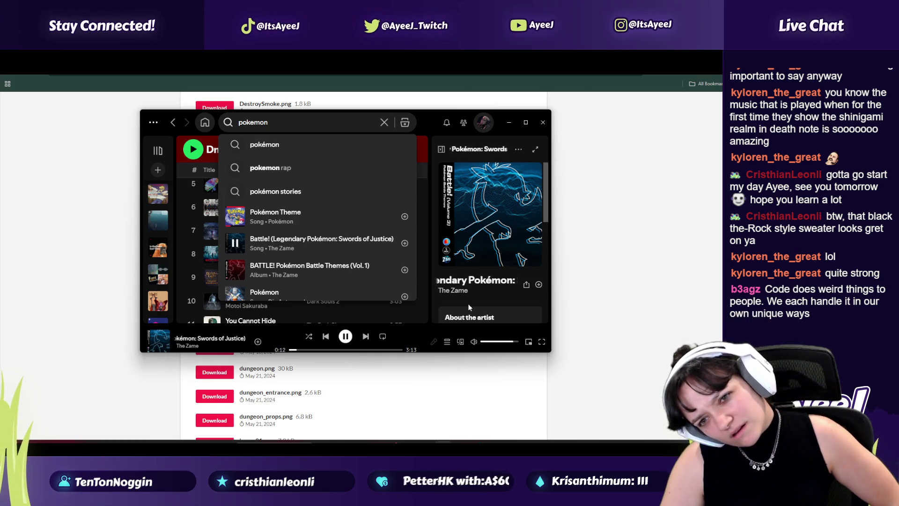
pyautogui.click(55, 233)
# Cycle the browser tabs from the To Do sheet back to the YouTube Godot state machine tutorial
pyautogui.hotkey('ctrl', 'Tab')
pyautogui.hotkey('ctrl', 'Tab')
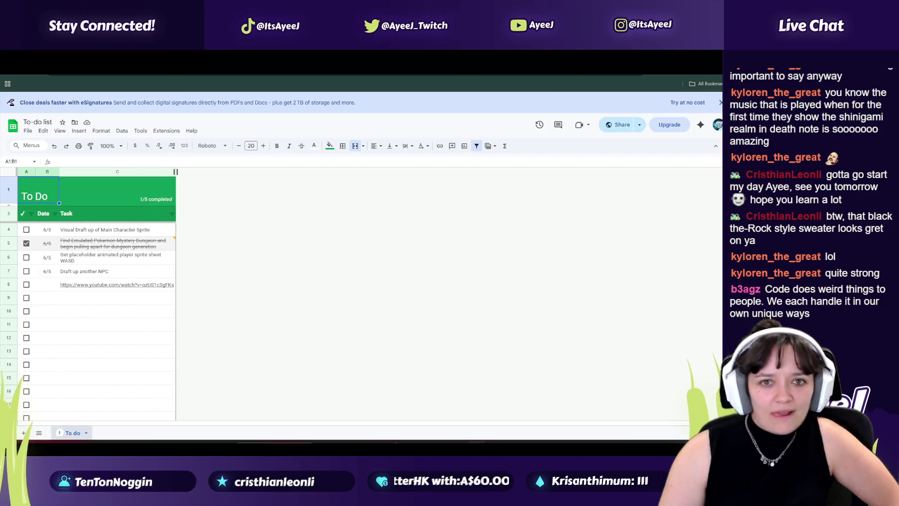
pyautogui.hotkey('ctrl', 'Tab')
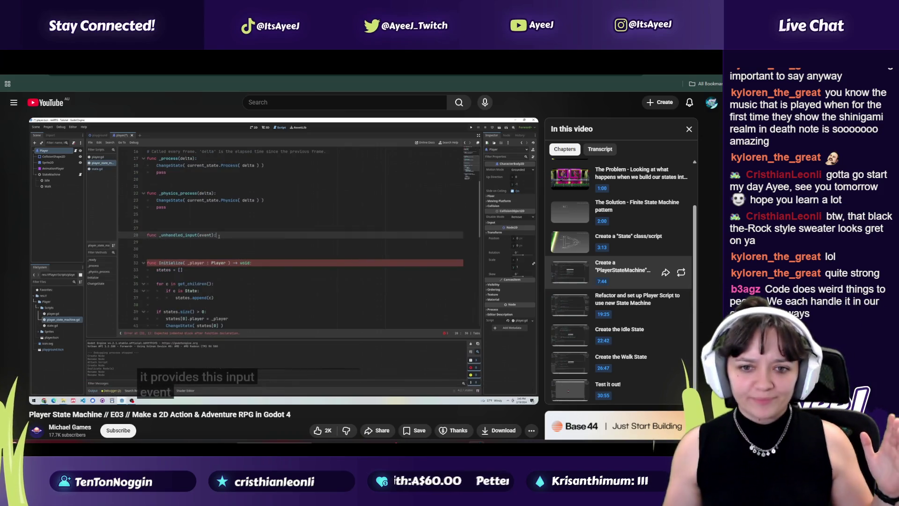
# Play the tutorial on to the HandleInput line and pause it there for reference
pyautogui.press('space')
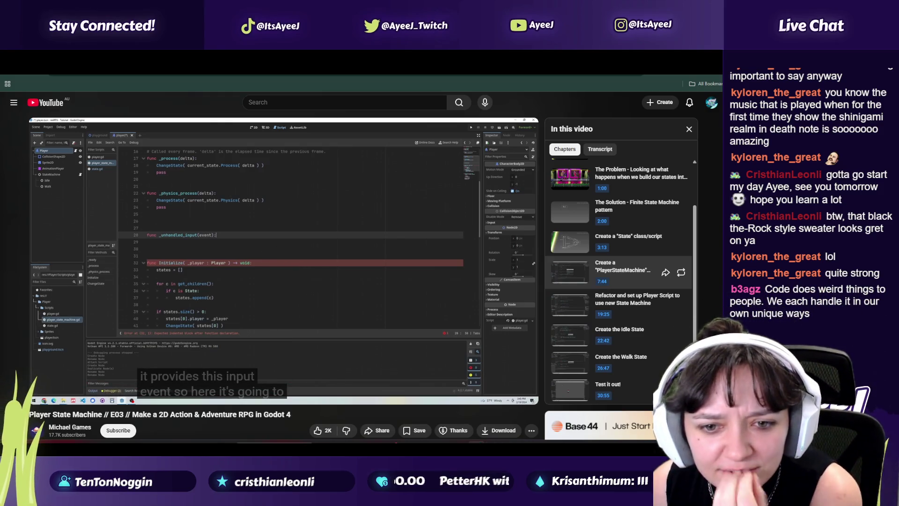
pyautogui.hotkey('alt', 'Tab')
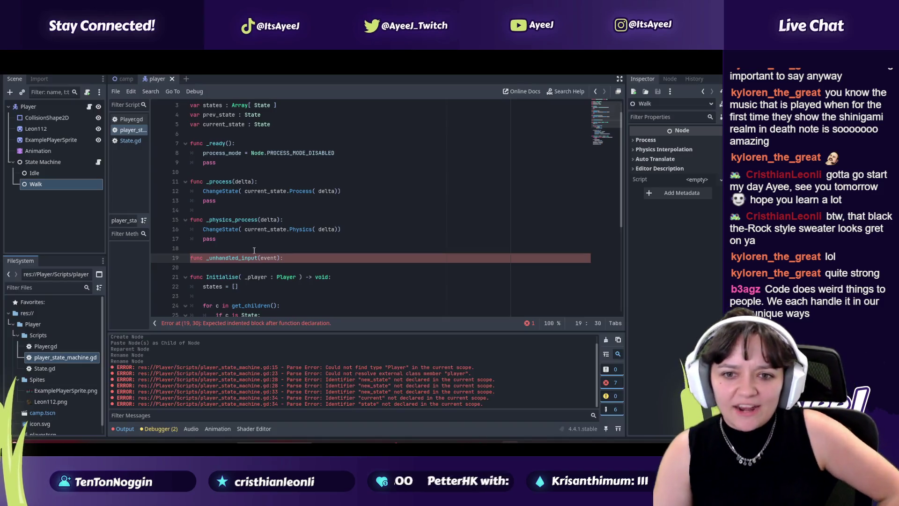
pyautogui.hotkey('alt', 'Tab')
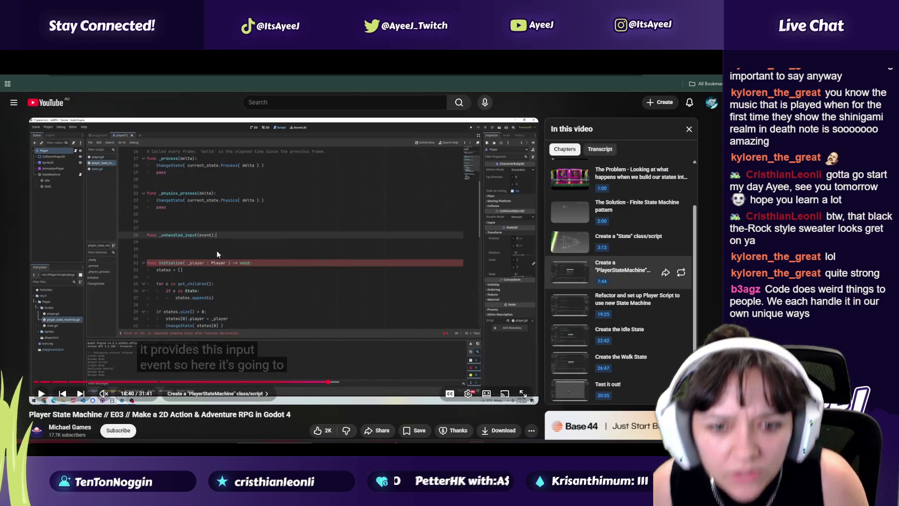
pyautogui.hotkey('alt', 'Tab')
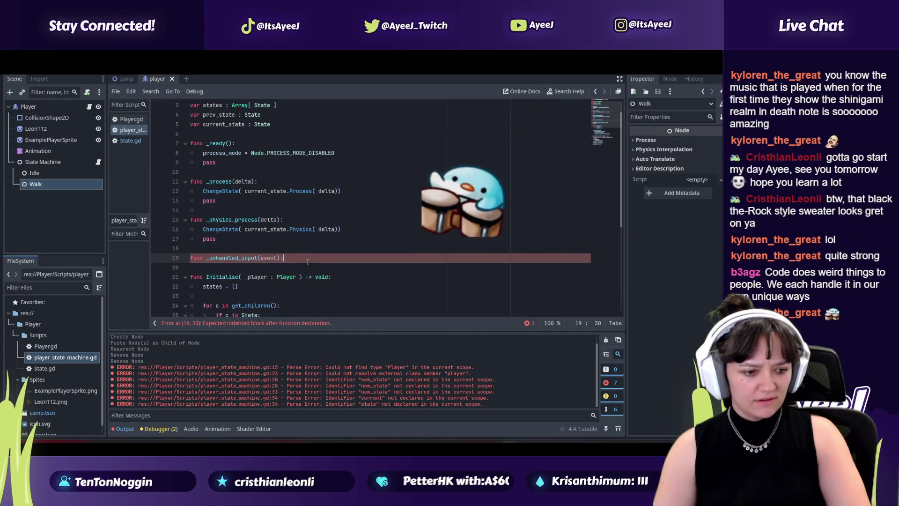
pyautogui.hotkey('alt', 'Tab')
pyautogui.press('space')
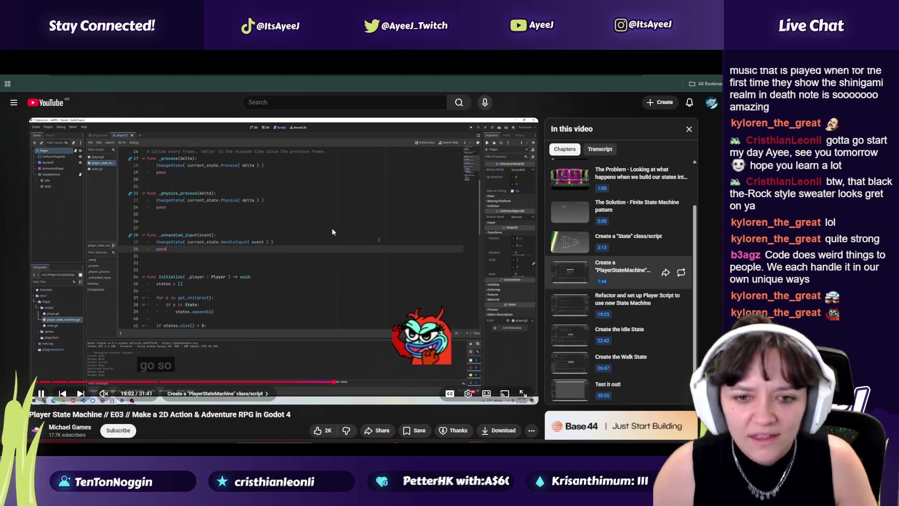
pyautogui.click(318, 229)
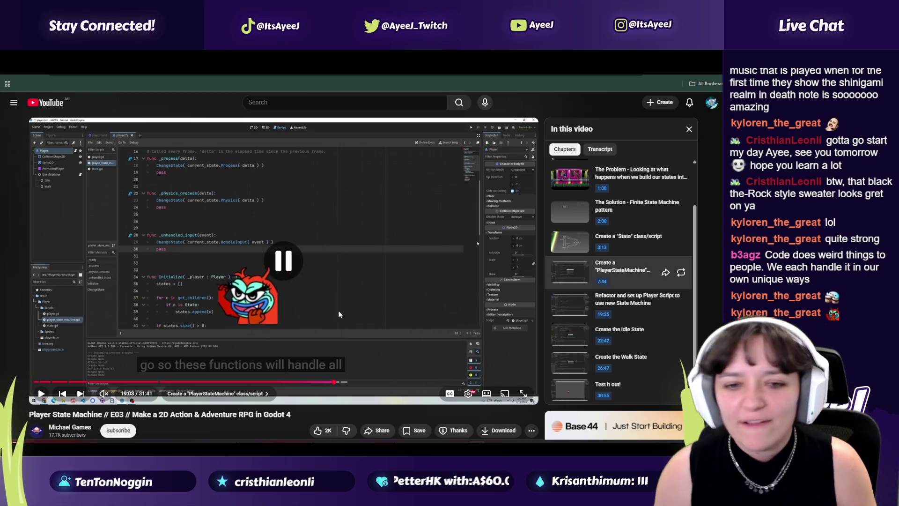
pyautogui.hotkey('alt', 'Tab')
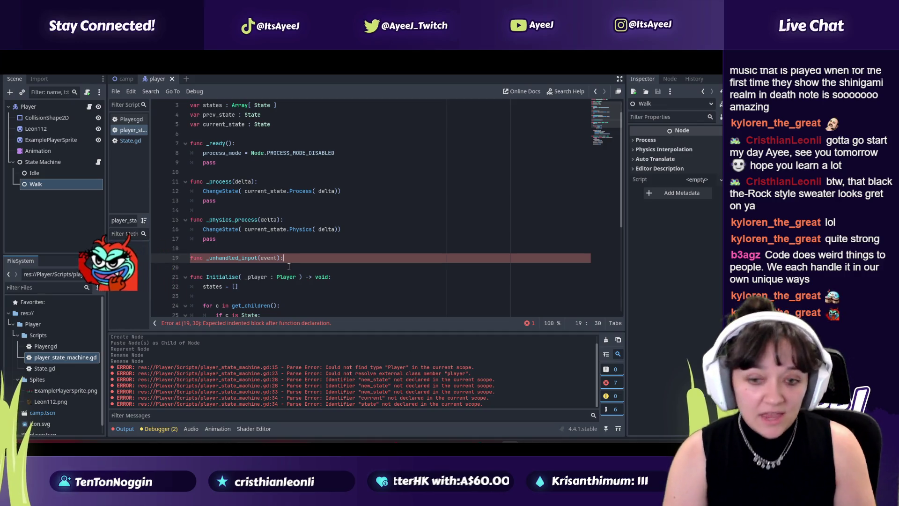
# Begin the indented _unhandled_input body line, typing ChangeState( current_start
pyautogui.press('Return')
pyautogui.press('Tab')
pyautogui.hotkey('alt', 'Tab')
pyautogui.hotkey('alt', 'Tab')
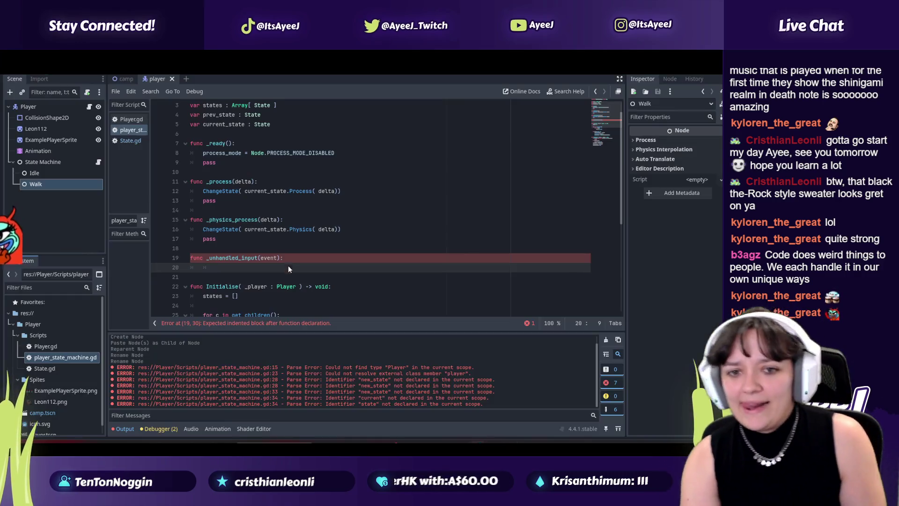
pyautogui.hotkey('alt', 'Tab')
pyautogui.hotkey('alt', 'Tab')
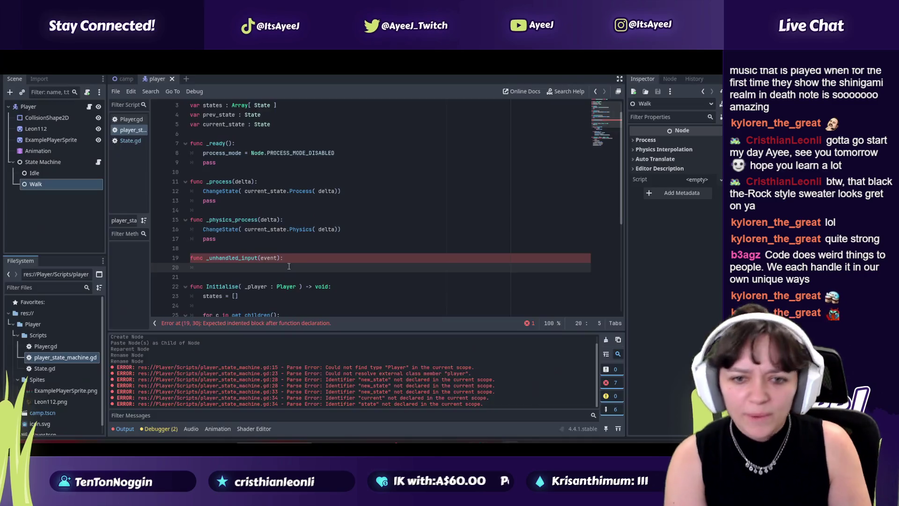
pyautogui.hotkey('alt', 'Tab')
pyautogui.hotkey('alt', 'Tab')
pyautogui.write('Chang')
pyautogui.hotkey('alt', 'Tab')
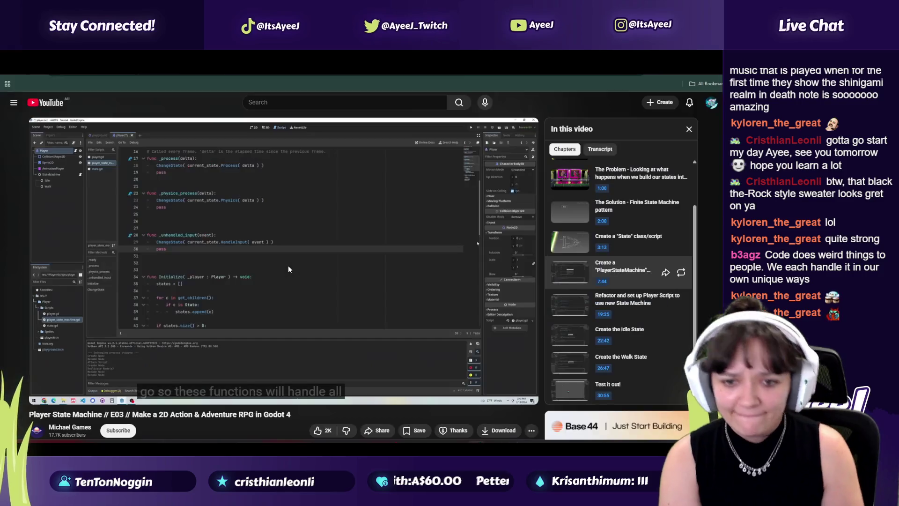
pyautogui.hotkey('alt', 'Tab')
pyautogui.write('current')
pyautogui.hotkey('alt', 'Tab')
pyautogui.hotkey('alt', 'Tab')
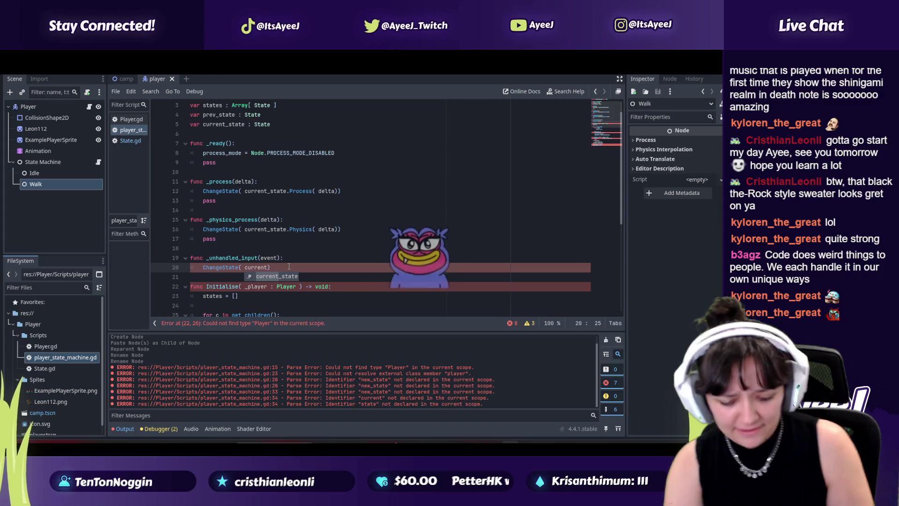
pyautogui.write('_starte')
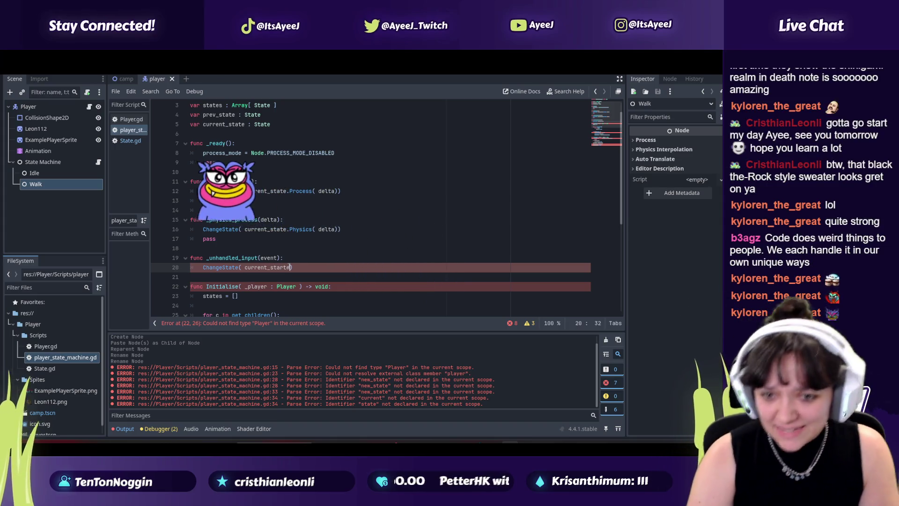
# Finish line 20 with HandleInput(event) and add a fresh indented line below it
pyautogui.hotkey('alt', 'Tab')
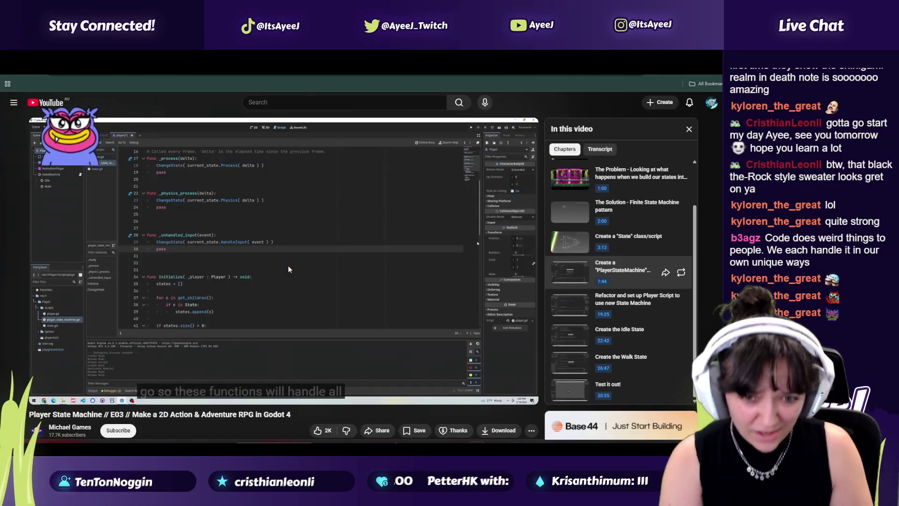
pyautogui.hotkey('alt', 'Tab')
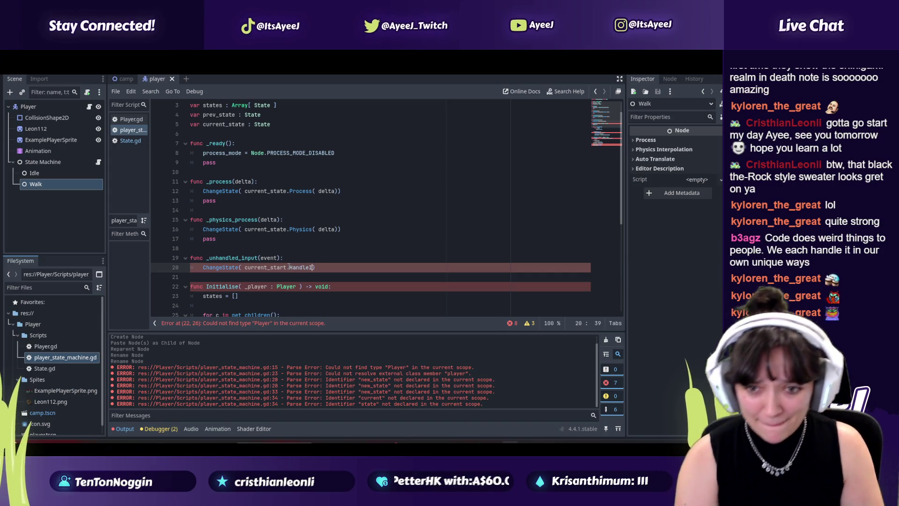
pyautogui.hotkey('alt', 'Tab')
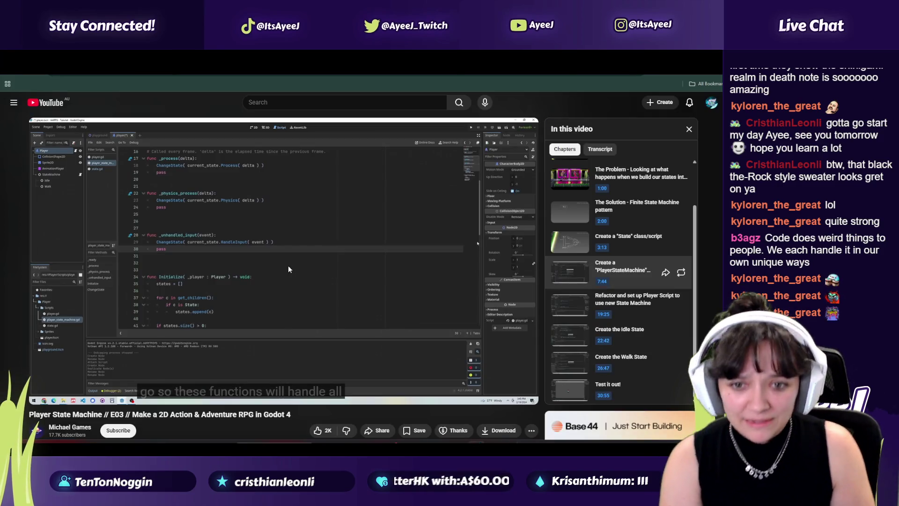
pyautogui.hotkey('alt', 'Tab')
pyautogui.write('(event')
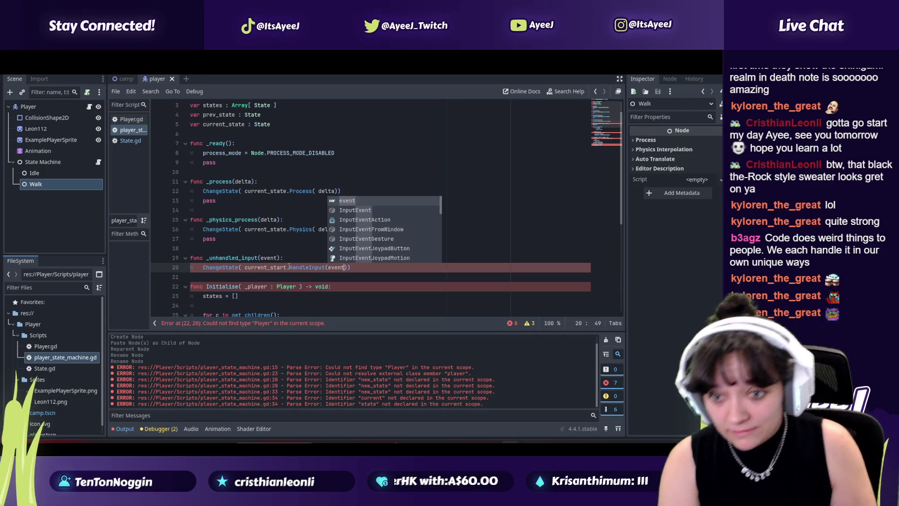
pyautogui.hotkey('alt', 'Tab')
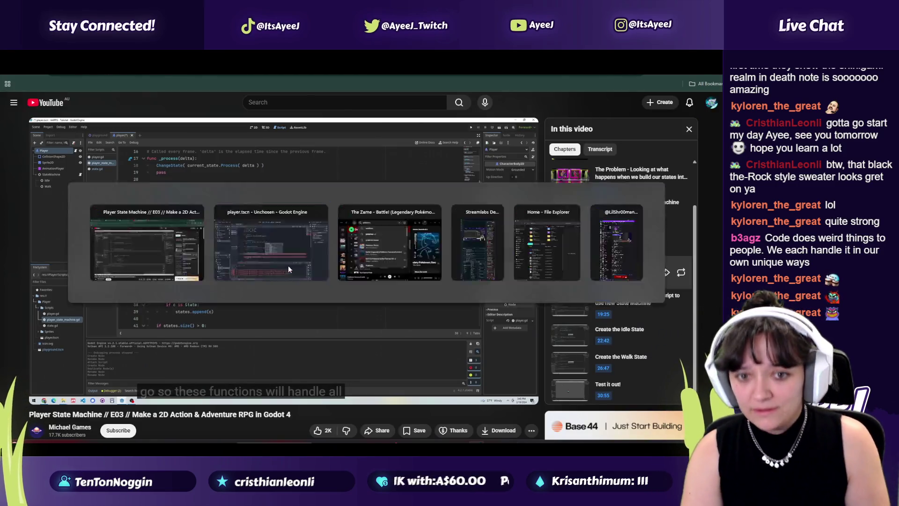
pyautogui.hotkey('alt', 'Tab')
pyautogui.press('Escape')
pyautogui.click(354, 269)
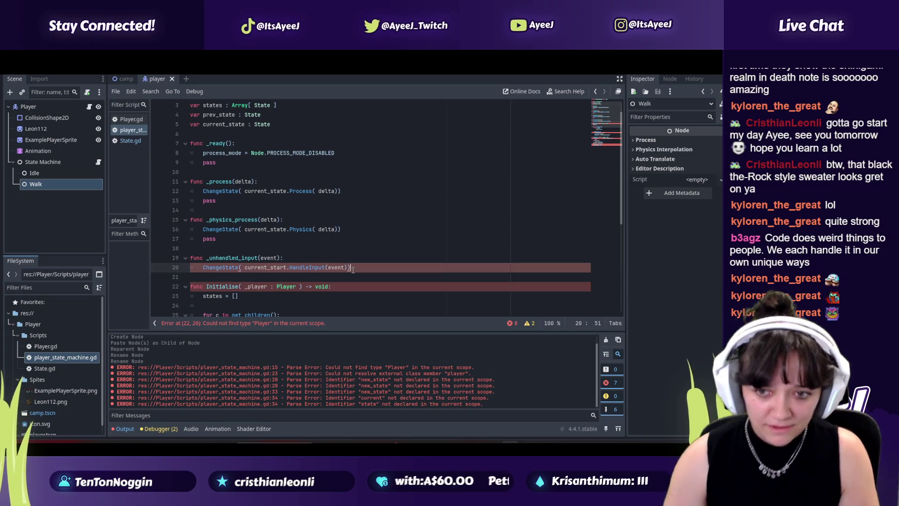
pyautogui.press('Return')
pyautogui.hotkey('alt', 'Tab')
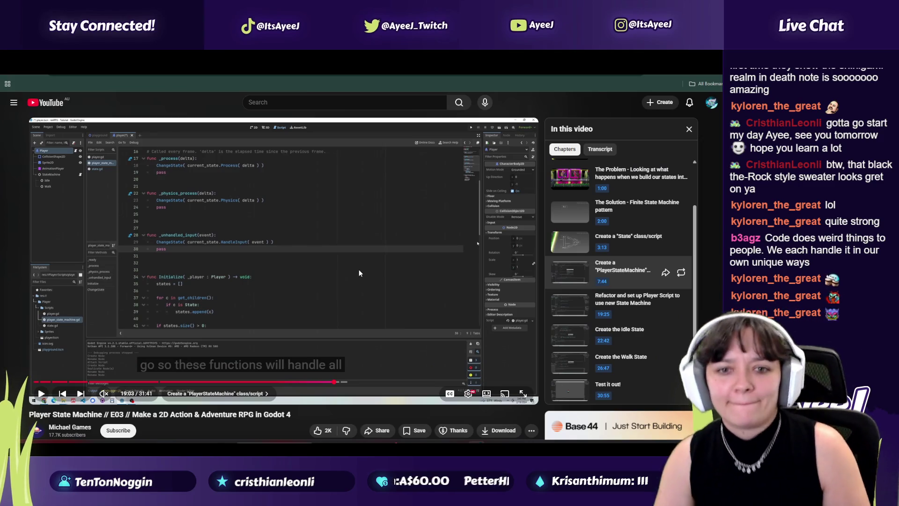
# Play the tutorial and pause it at 19:52 in the Player script refactor chapter
pyautogui.click(359, 268)
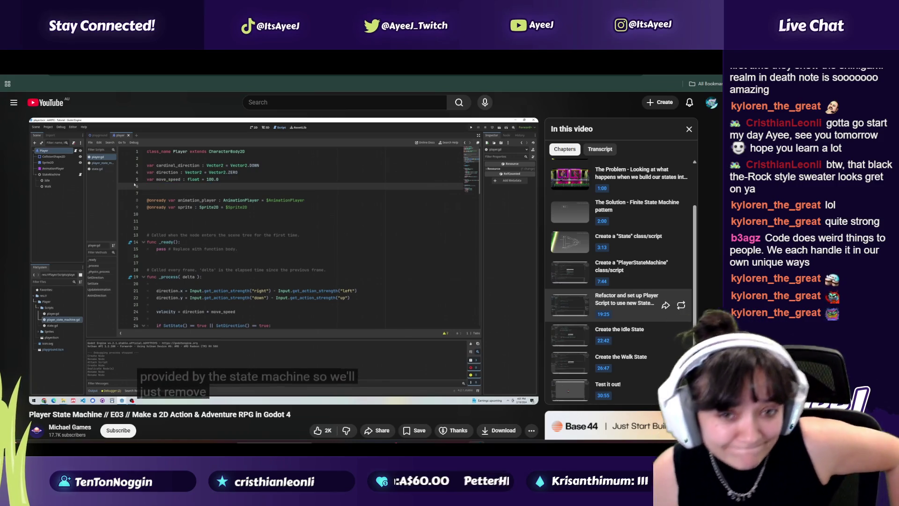
pyautogui.click(342, 314)
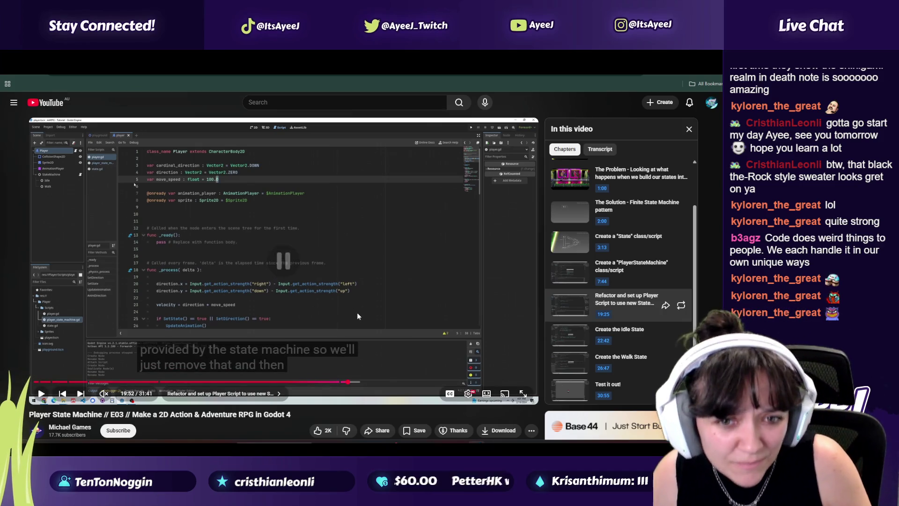
# In Player.gd, delete the var state declaration on line 6
pyautogui.hotkey('alt', 'Tab')
pyautogui.click(131, 120)
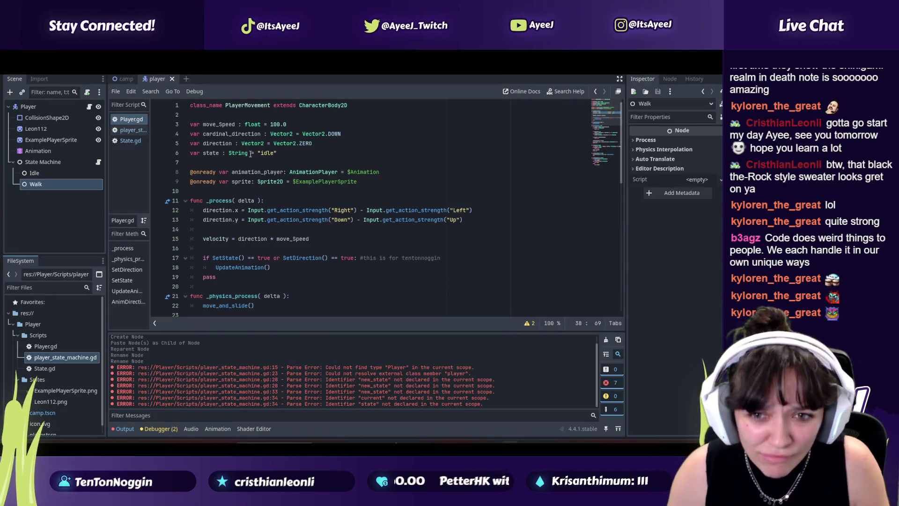
pyautogui.moveTo(280, 154); pyautogui.dragTo(180, 154)
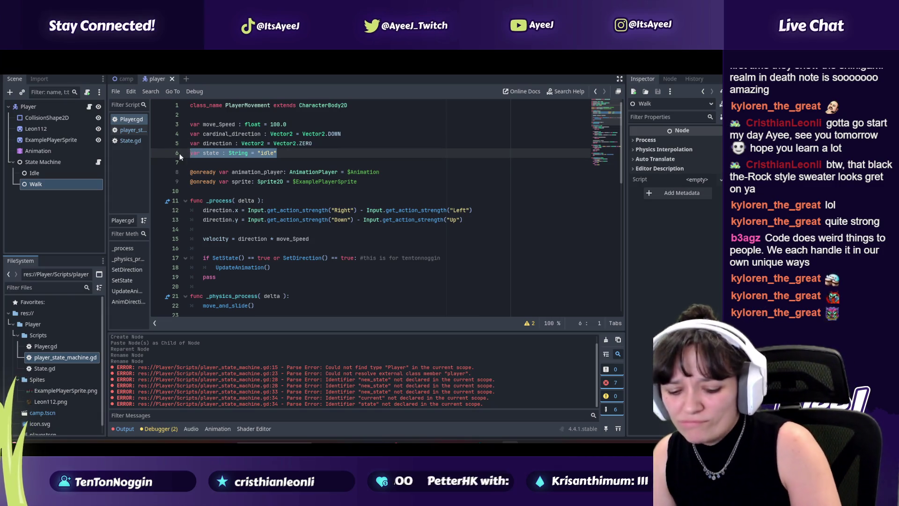
pyautogui.press('BackSpace')
# After checking the tutorial, delete the var move_Speed line and resume the video
pyautogui.hotkey('alt', 'Tab')
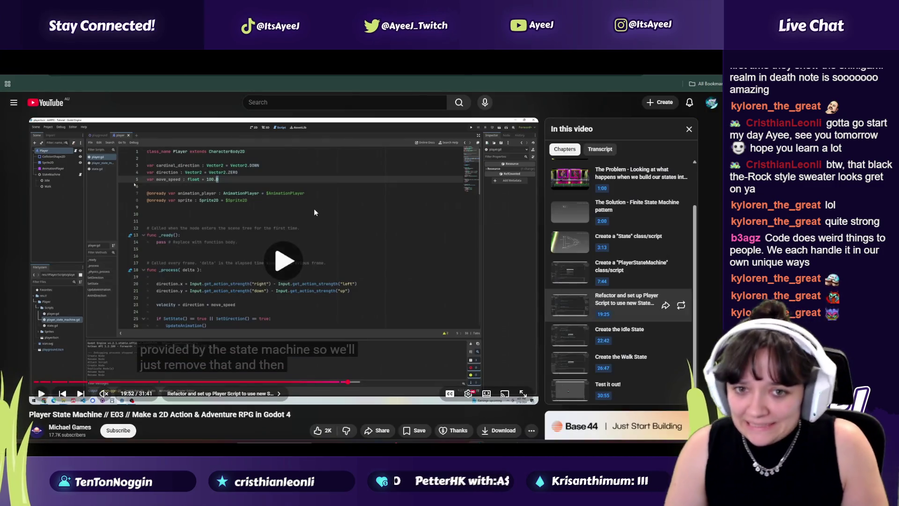
pyautogui.press('space')
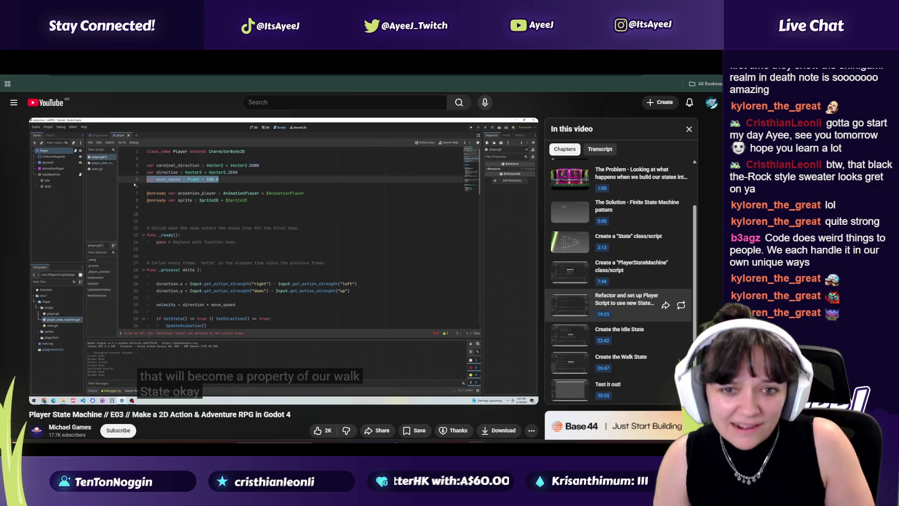
pyautogui.click(314, 207)
pyautogui.hotkey('alt', 'Tab')
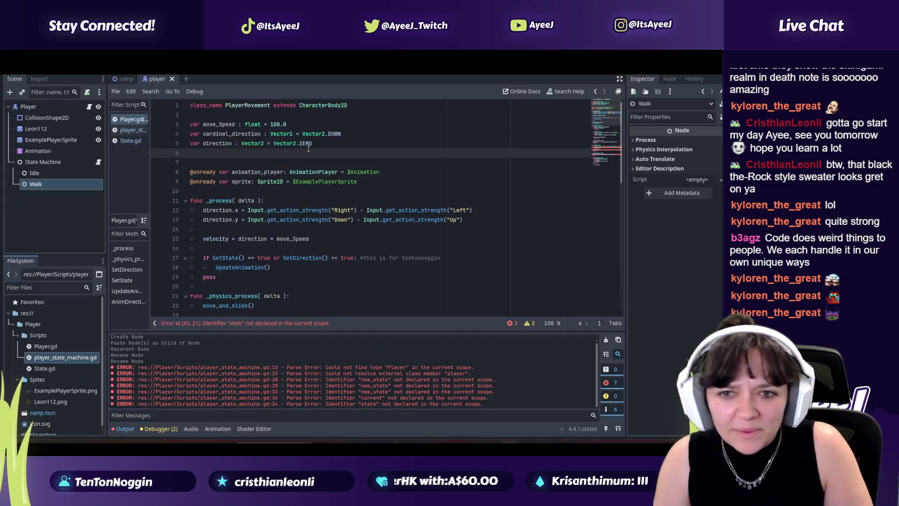
pyautogui.moveTo(294, 119); pyautogui.dragTo(187, 123)
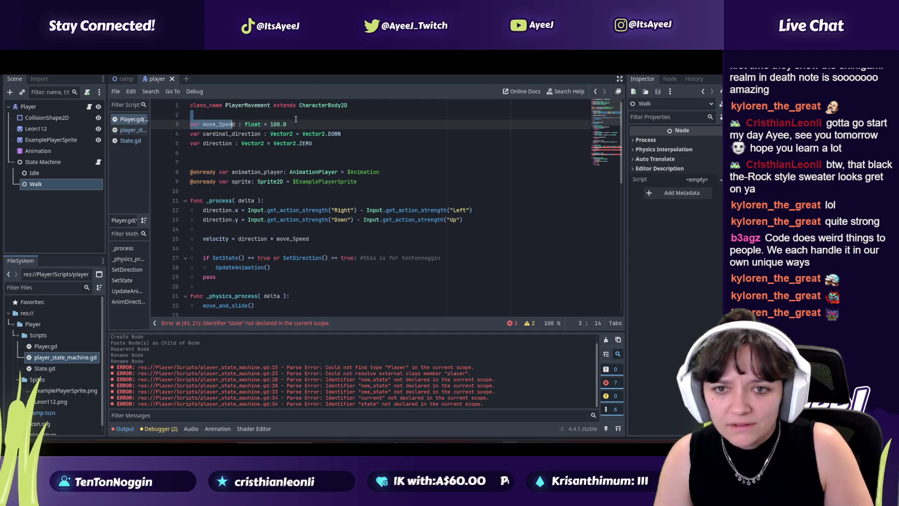
pyautogui.moveTo(251, 124); pyautogui.dragTo(173, 125)
pyautogui.press('BackSpace')
pyautogui.press('BackSpace')
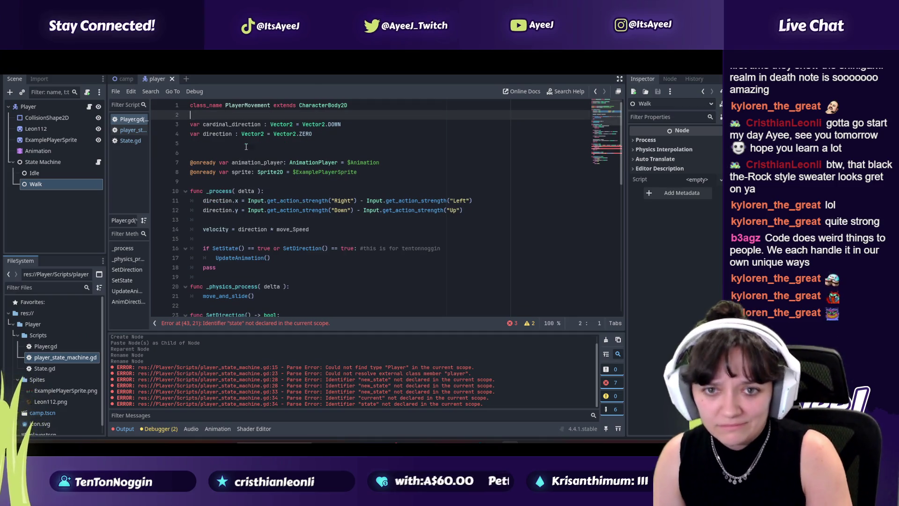
pyautogui.hotkey('alt', 'Tab')
pyautogui.click(316, 170)
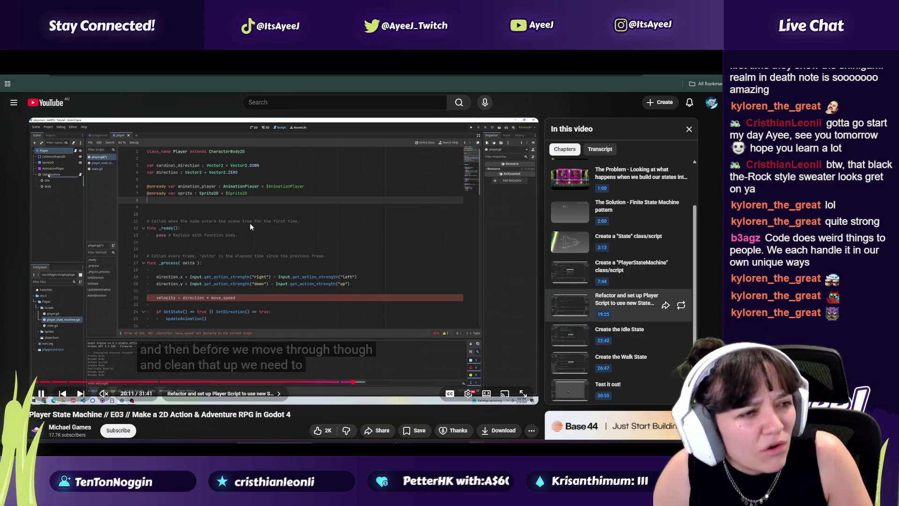
pyautogui.click(250, 224)
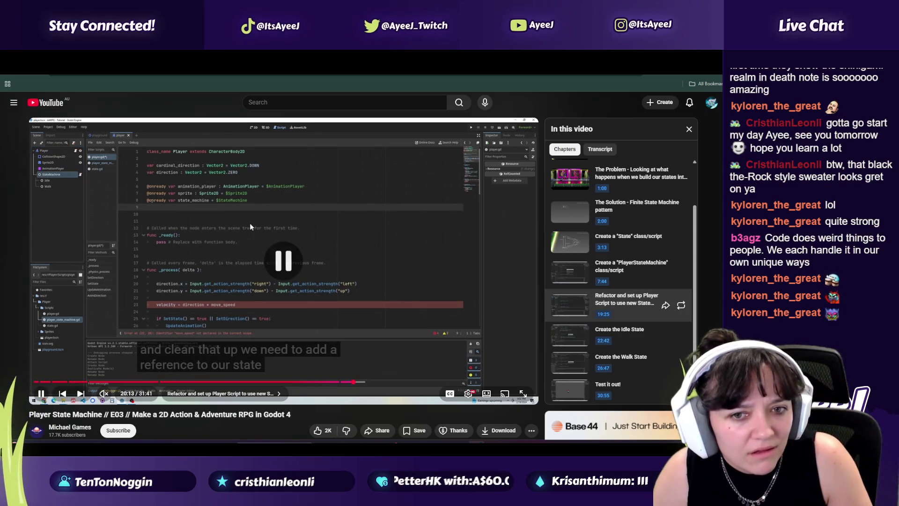
pyautogui.hotkey('alt', 'Tab')
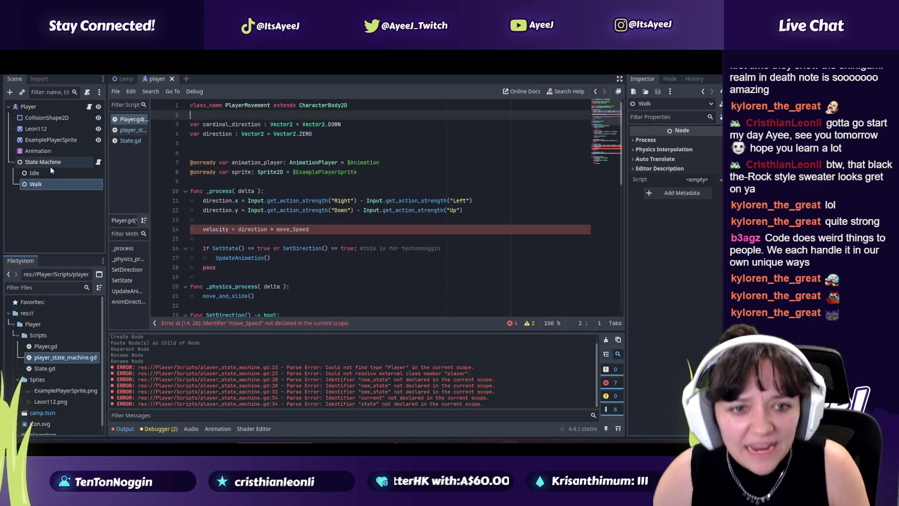
pyautogui.moveTo(50, 162)
pyautogui.mouseDown()
pyautogui.moveTo(229, 154)
pyautogui.moveTo(229, 142)
pyautogui.moveTo(225, 180)
pyautogui.mouseUp()
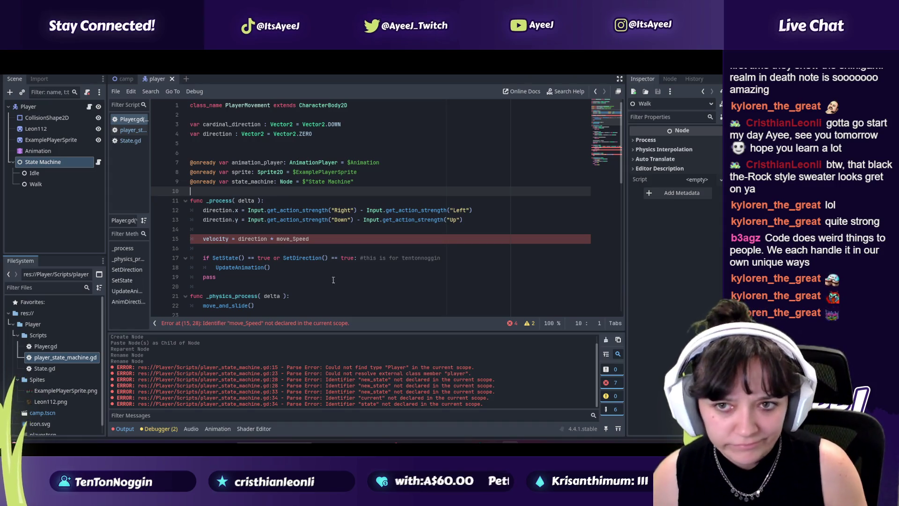
# Minimize the music player and return to the Pokemon city themes playlist to start a new search
pyautogui.hotkey('alt', 'Tab')
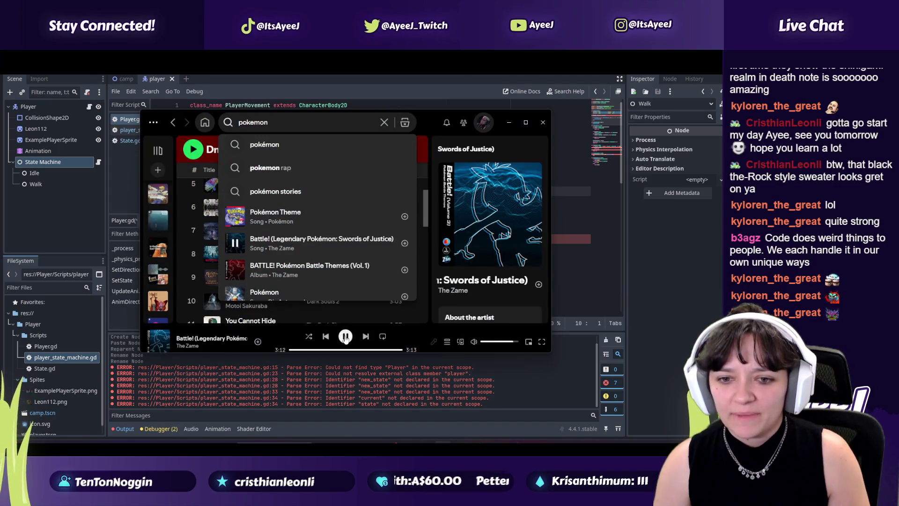
pyautogui.click(483, 135)
pyautogui.click(509, 122)
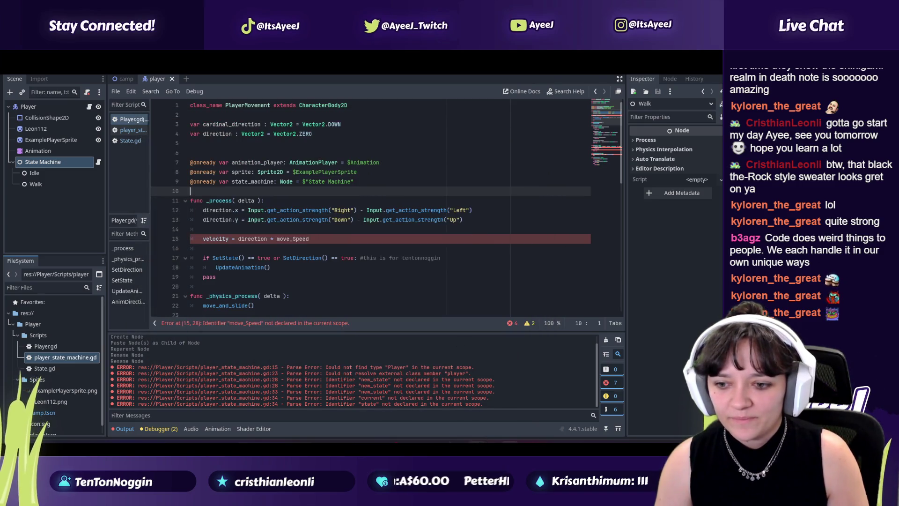
pyautogui.hotkey('alt', 'Tab')
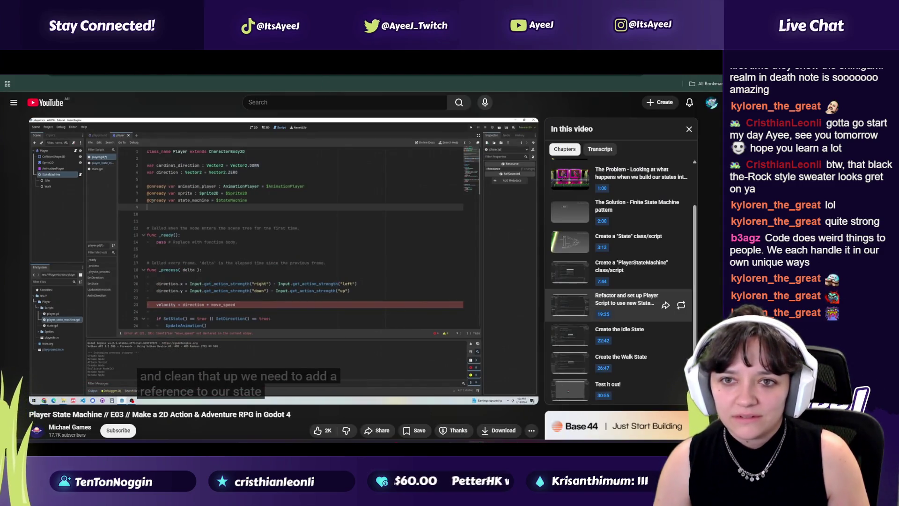
pyautogui.hotkey('ctrl', 'Tab')
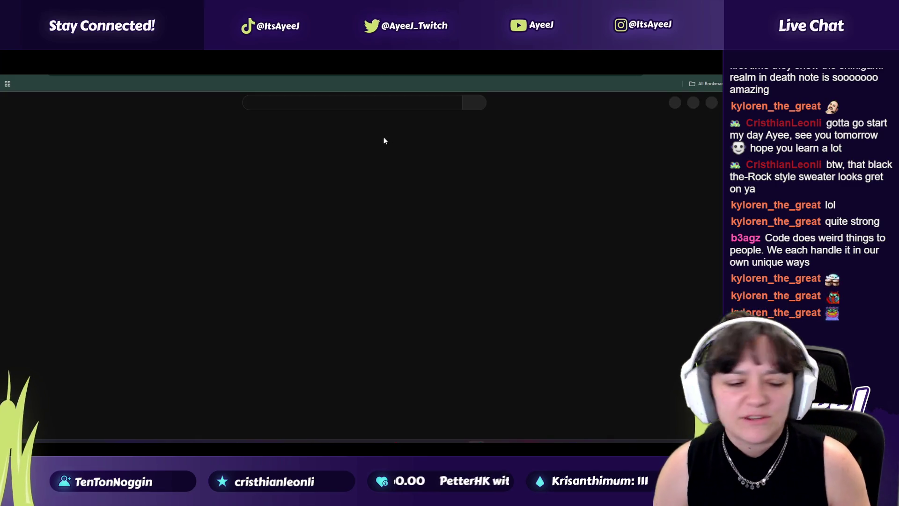
pyautogui.click(277, 104)
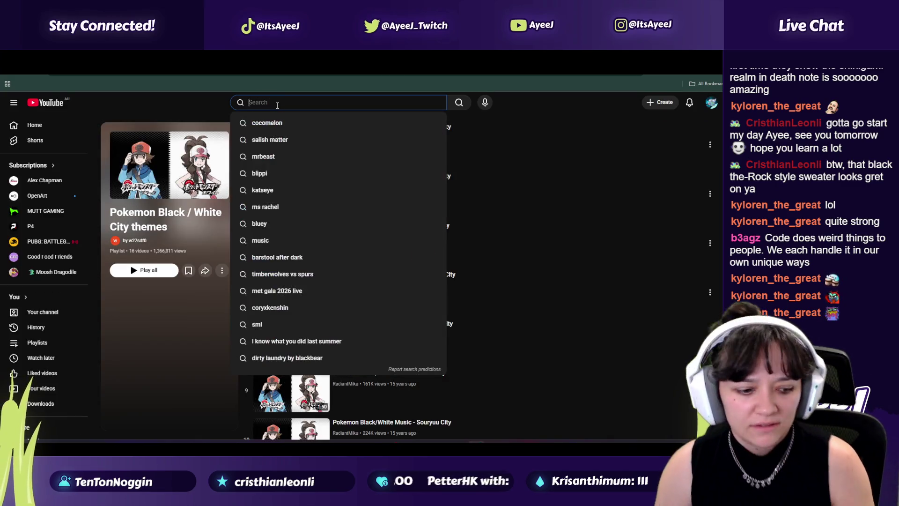